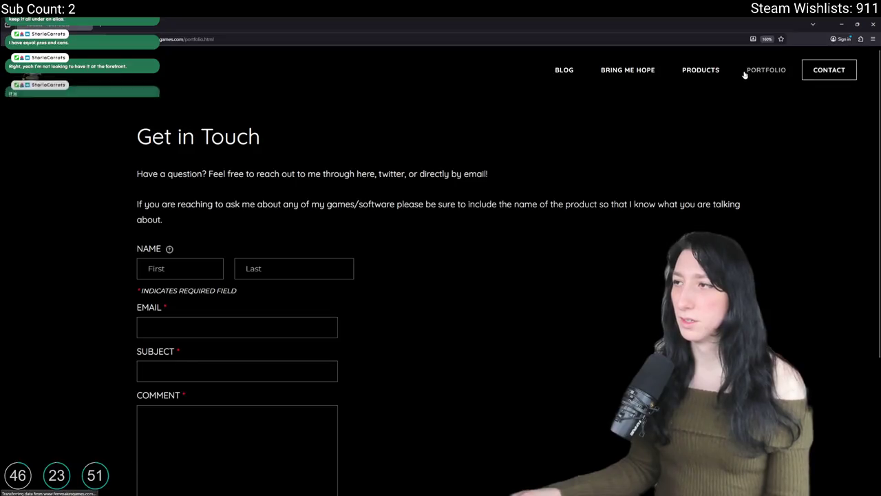
# Scroll the portfolio page down to the intro and back up, then clear the selected title text
pyautogui.scroll(-3, 373, 340)
pyautogui.scroll(3, 370, 333)
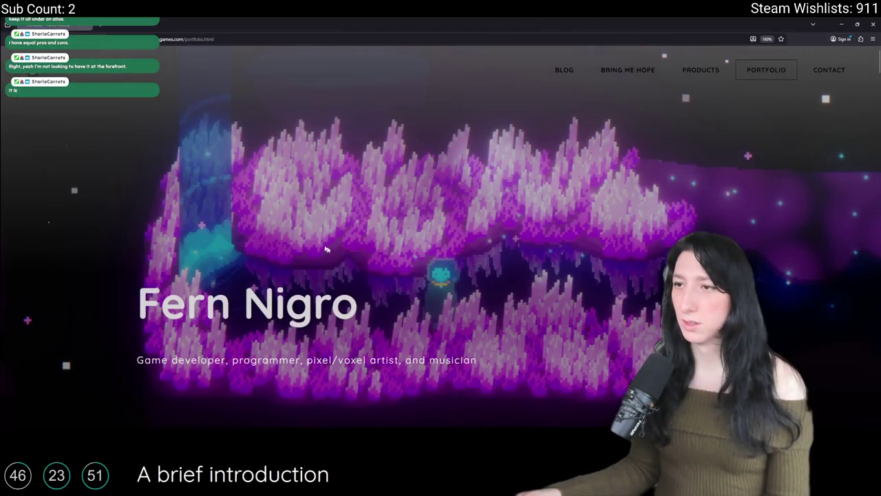
pyautogui.moveTo(270, 359)
pyautogui.mouseDown()
pyautogui.moveTo(333, 303)
pyautogui.moveTo(186, 302)
pyautogui.mouseUp()
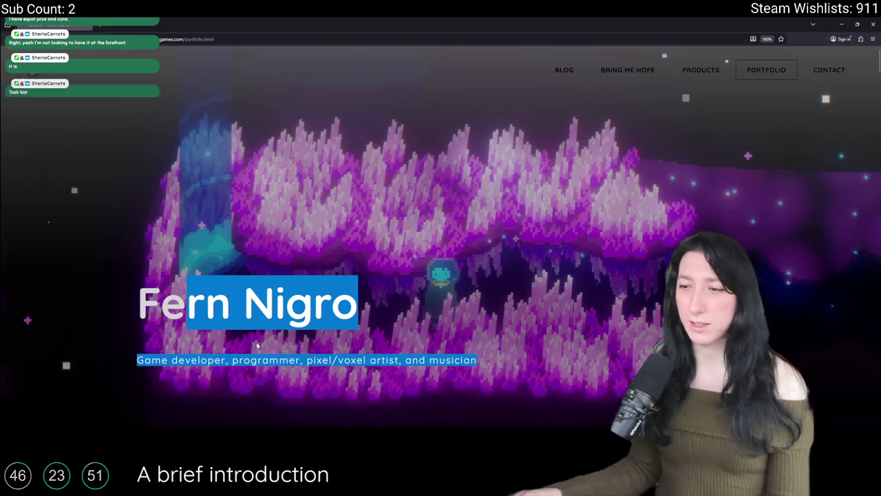
pyautogui.click(262, 292)
pyautogui.scroll(-3, 261, 291)
pyautogui.scroll(3, 265, 233)
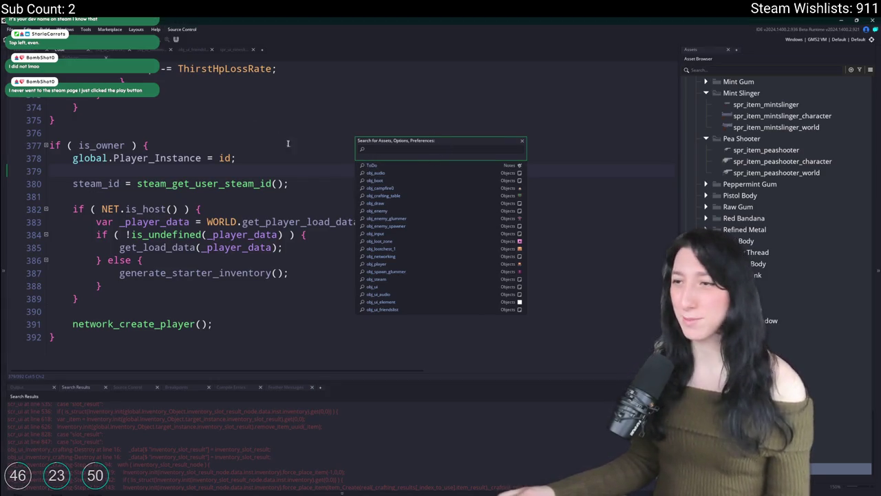
# Search the assets for 'ing' and open the obj_ui_inventory_crafting object
pyautogui.press('Escape')
pyautogui.scroll(2, 284, 207)
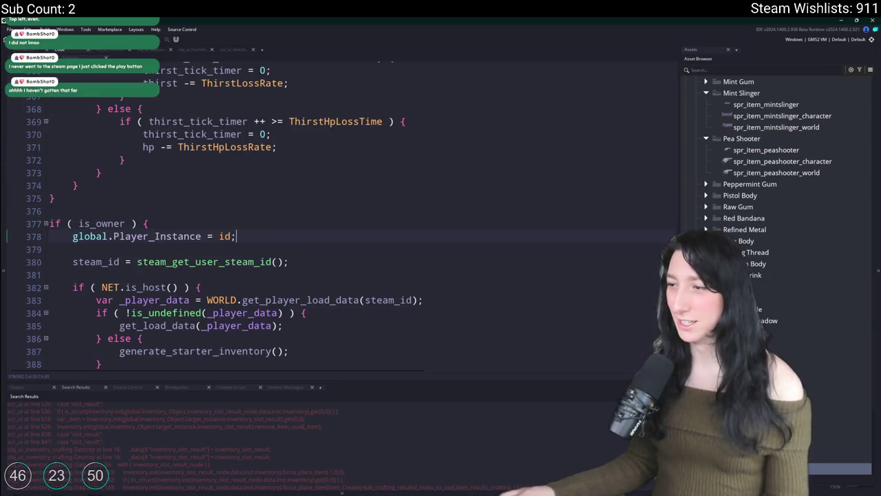
pyautogui.scroll(20, 634, 80)
pyautogui.hotkey('ctrl', 't')
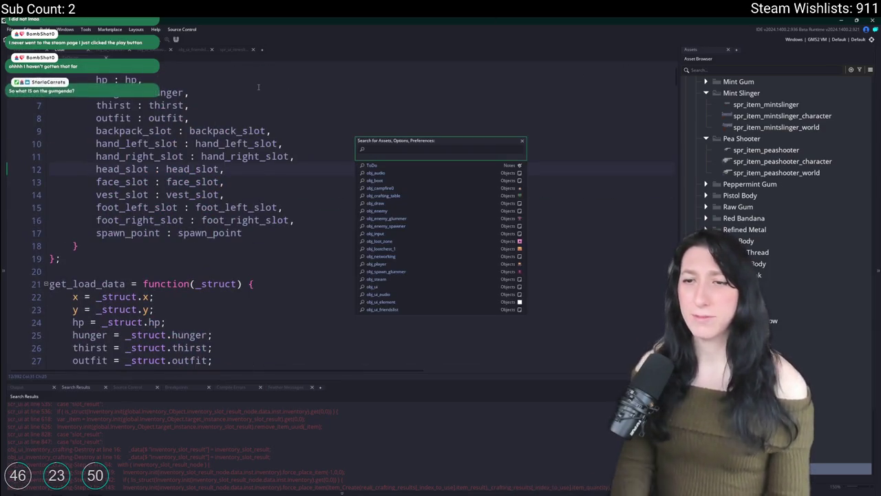
pyautogui.write('crafing')
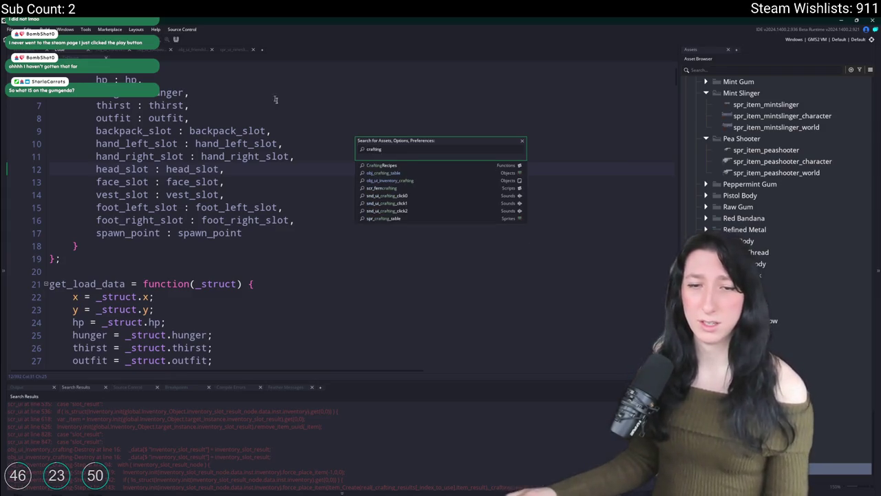
pyautogui.click(406, 180)
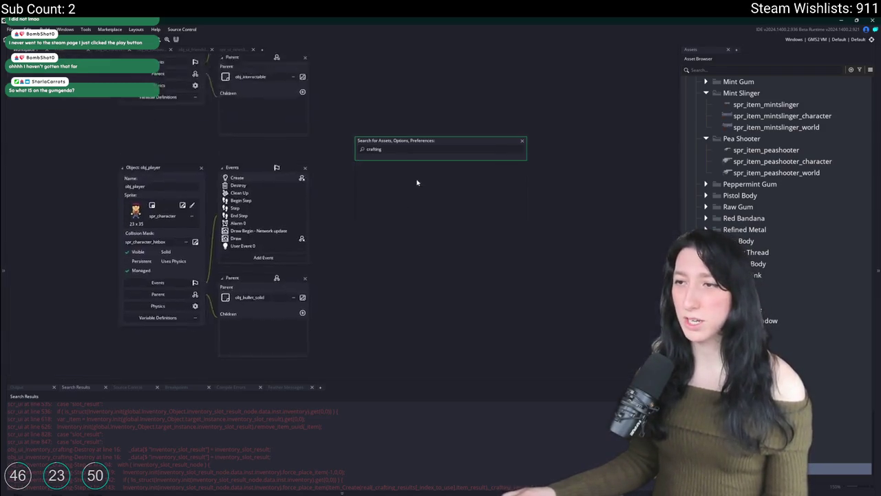
# Expand the crafting object's Create code and review the slot definitions around lines 84–106
pyautogui.click(509, 157)
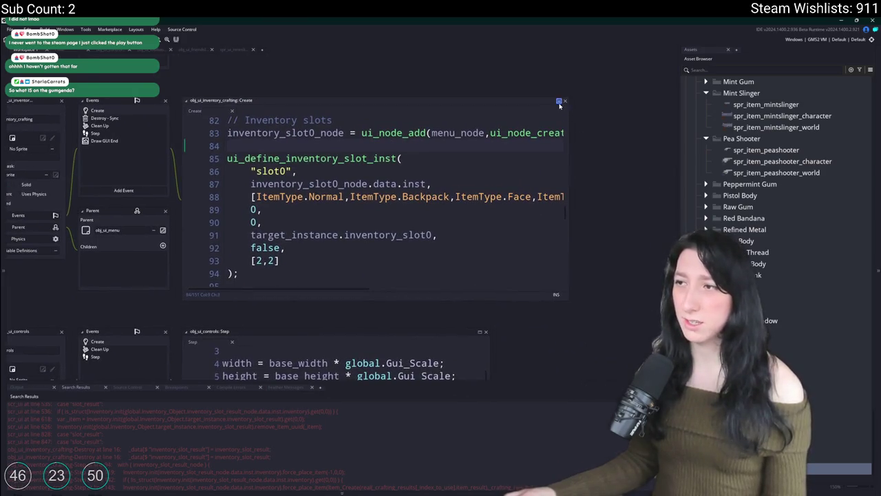
pyautogui.click(558, 102)
pyautogui.press('Down')
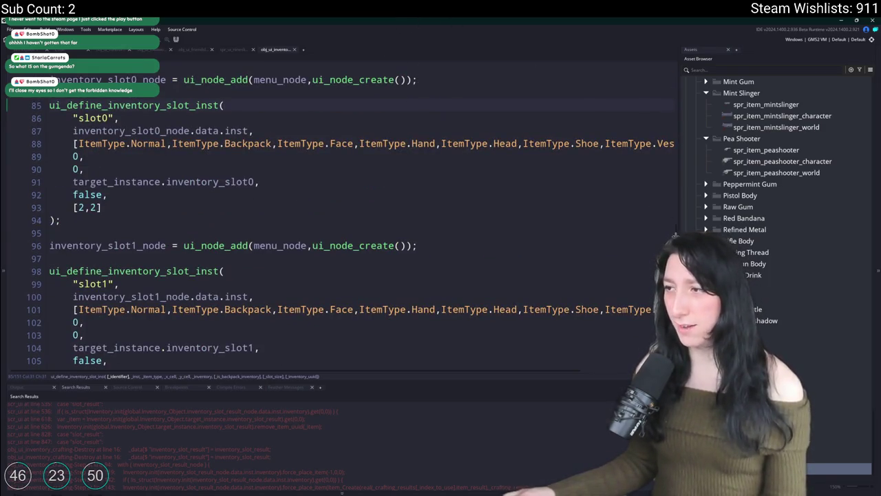
pyautogui.press('Down')
pyautogui.press('Down')
pyautogui.press('Down')
pyautogui.scroll(5, 667, 231)
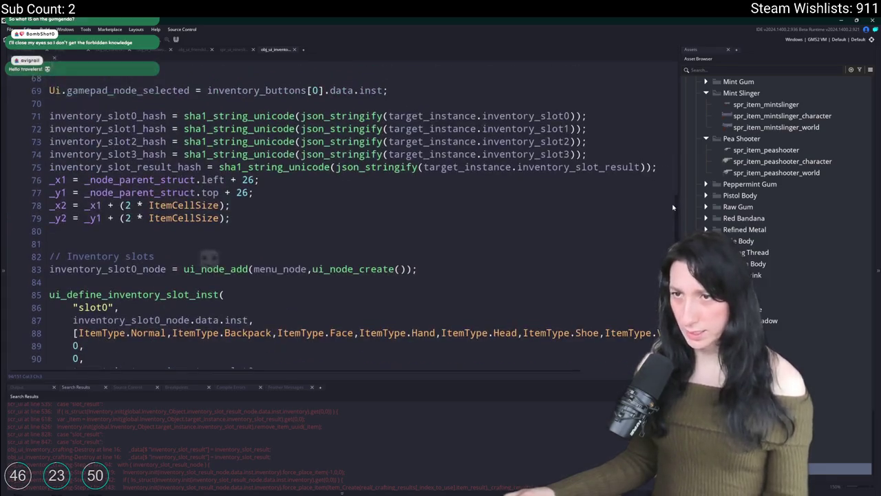
pyautogui.scroll(-2, 647, 224)
pyautogui.scroll(-5, 640, 227)
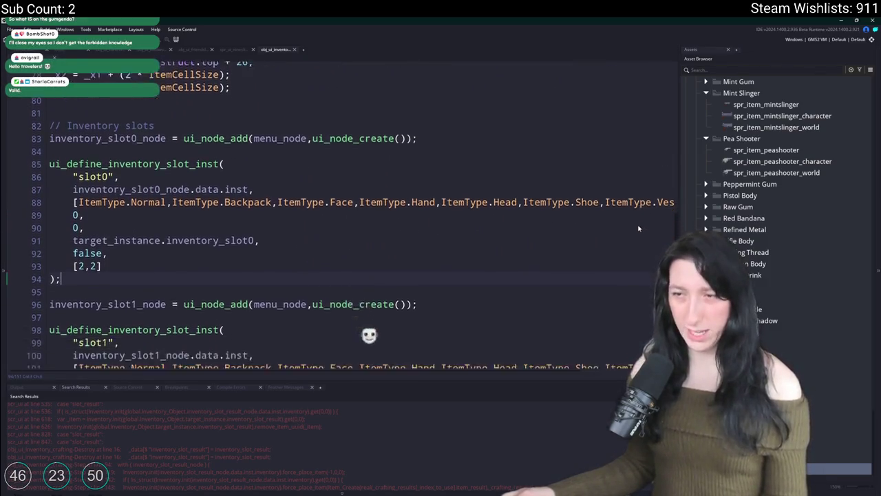
pyautogui.click(596, 250)
# Hide the side panels to read more Create code, then open the crafting object's Step event
pyautogui.press('F12')
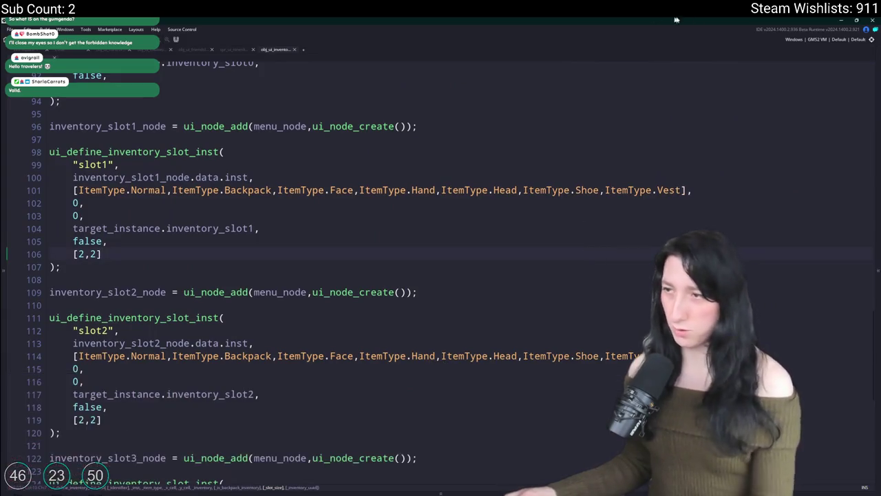
pyautogui.scroll(-8, 871, 398)
pyautogui.scroll(-2, 871, 398)
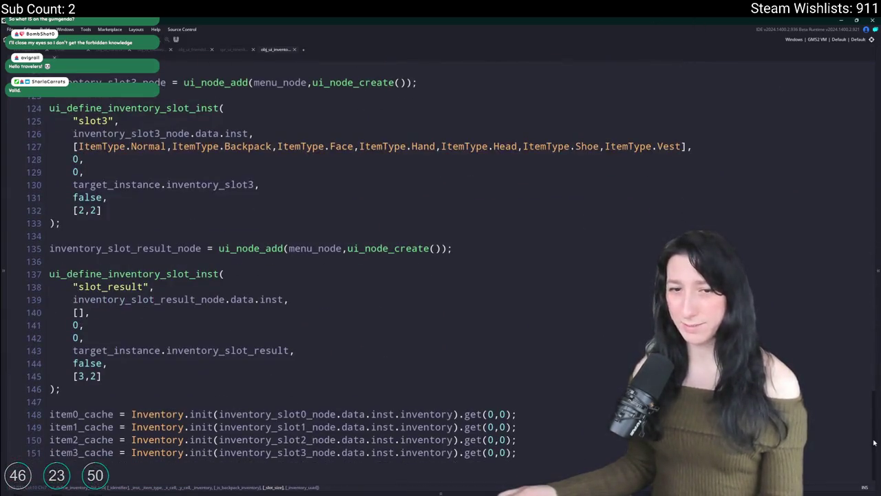
pyautogui.scroll(20, 866, 438)
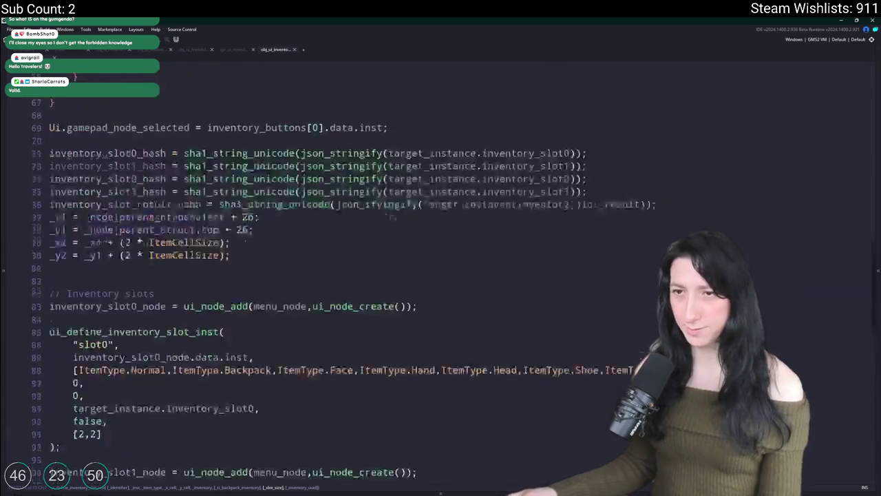
pyautogui.hotkey('ctrl', 'Tab')
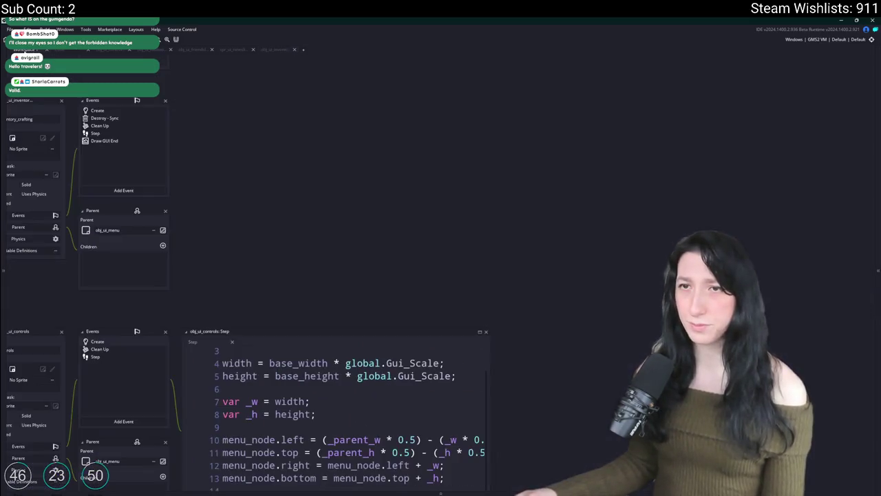
pyautogui.doubleClick(94, 133)
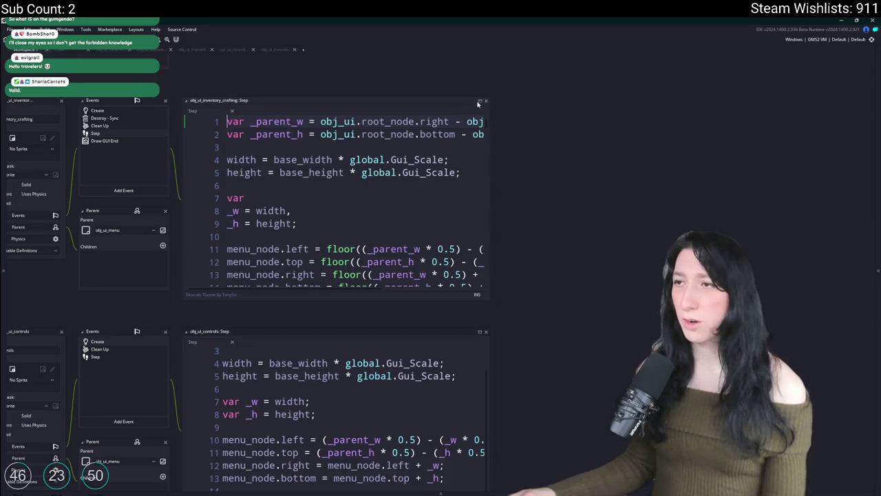
# Expand the Step code to full size and scroll down toward the consume-items section
pyautogui.click(478, 103)
pyautogui.scroll(-15, 398, 168)
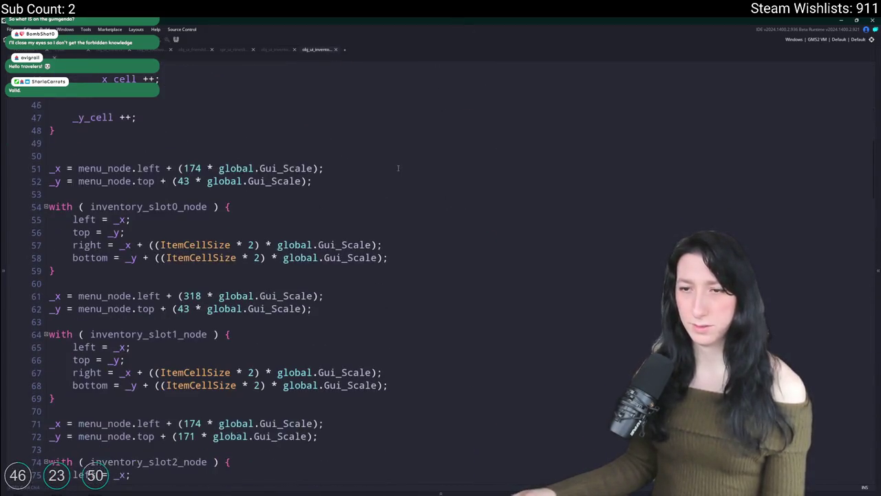
pyautogui.scroll(-1, 398, 168)
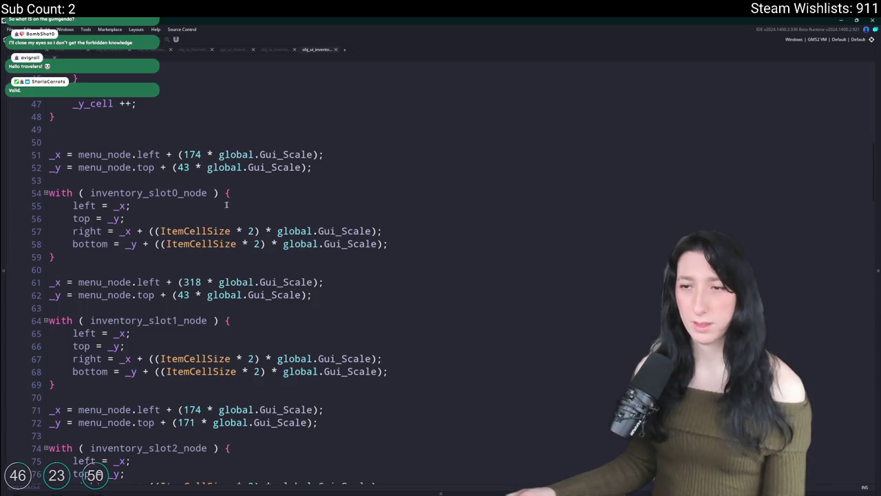
pyautogui.scroll(-16, 221, 205)
pyautogui.scroll(2, 344, 219)
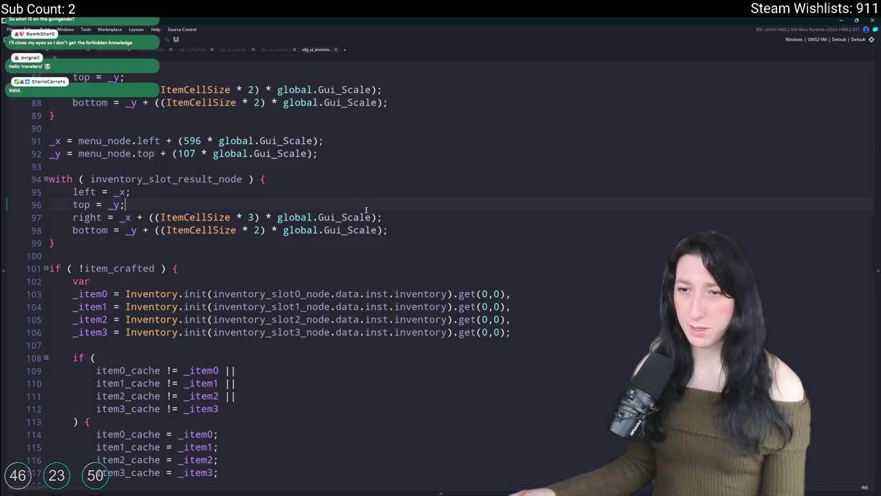
pyautogui.scroll(-9, 366, 208)
pyautogui.scroll(4, 171, 87)
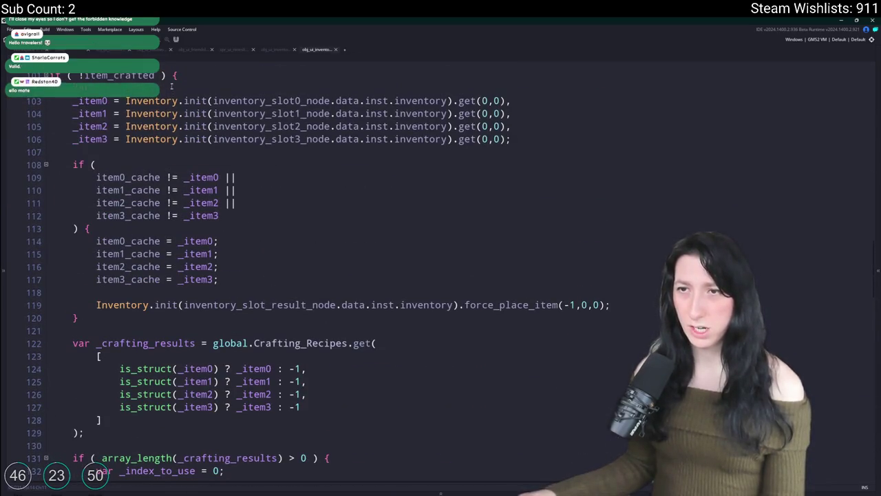
pyautogui.scroll(-14, 171, 87)
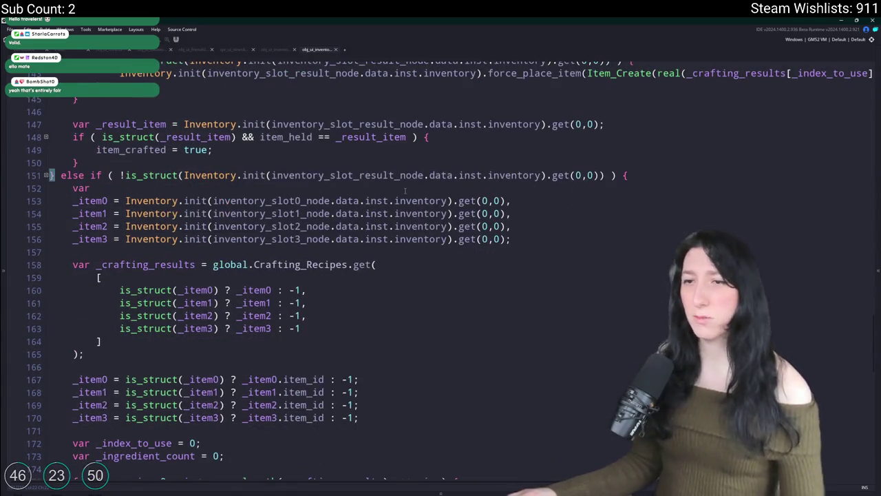
pyautogui.scroll(-3, 399, 195)
pyautogui.scroll(-8, 99, 207)
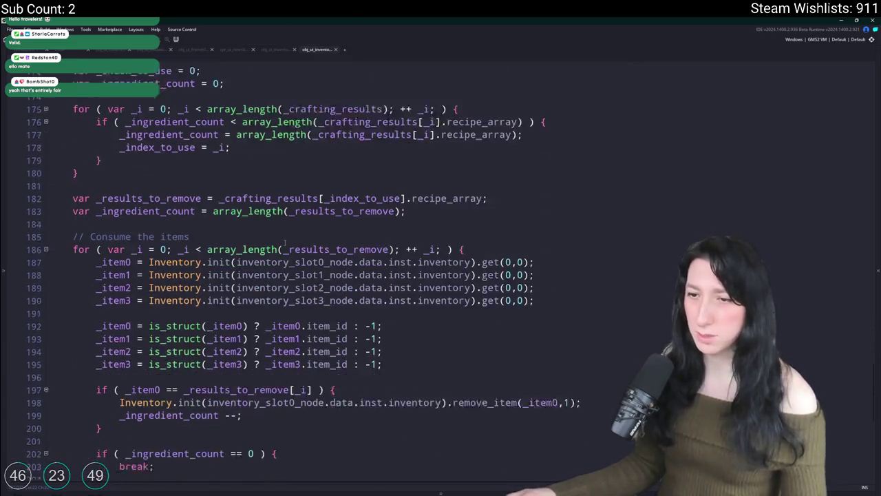
# Inspect the _results_to_remove and _ingredient_count lines, ending at the end of line 195
pyautogui.press('Up')
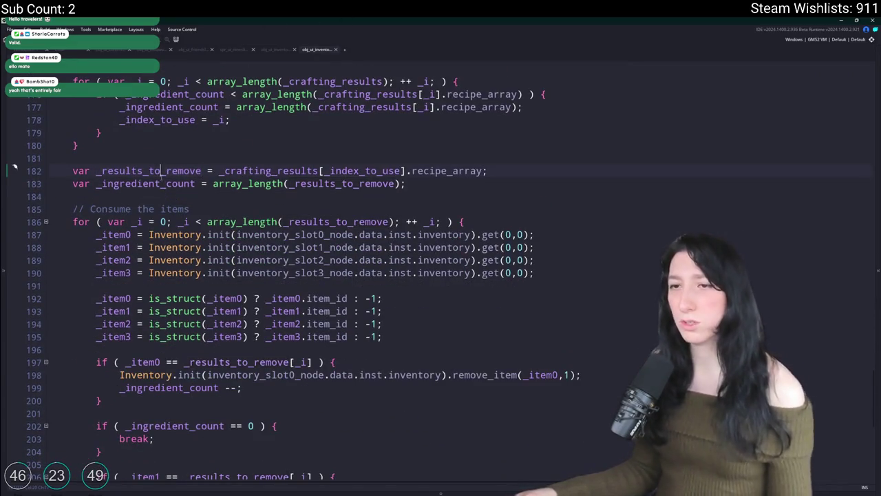
pyautogui.press('Down')
pyautogui.scroll(-2, 193, 67)
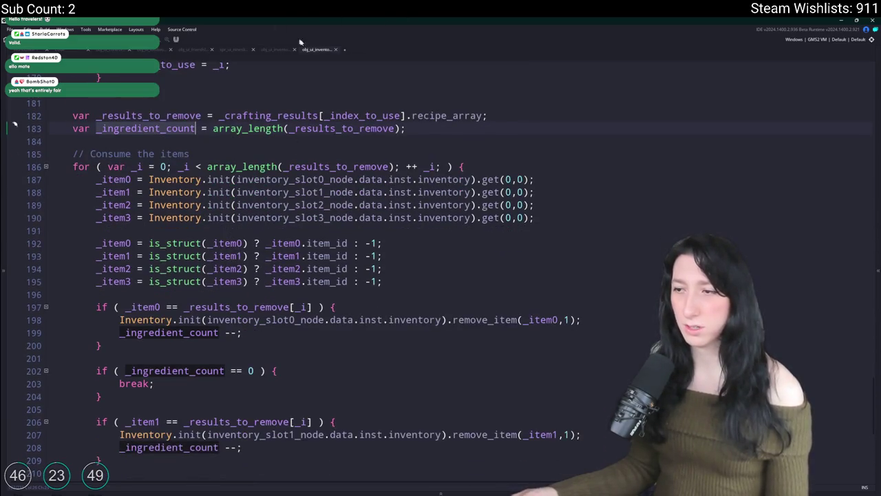
pyautogui.scroll(-5, 501, 292)
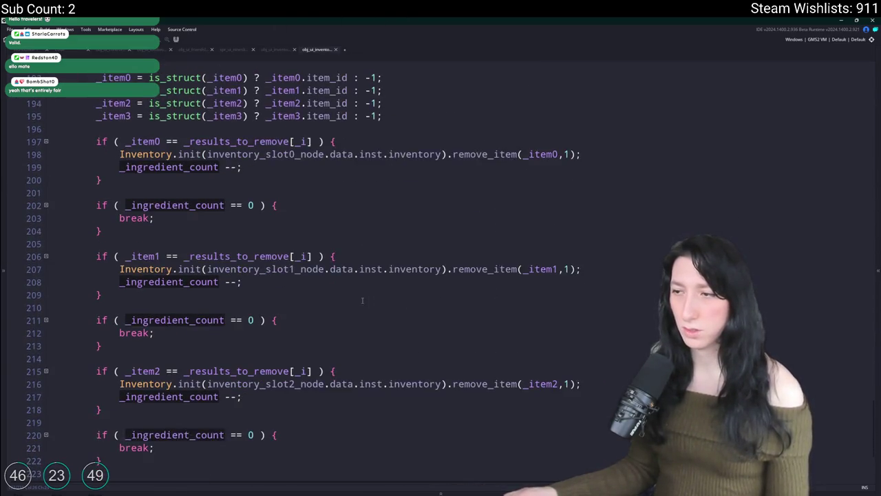
pyautogui.scroll(-2, 205, 360)
pyautogui.scroll(5, 233, 407)
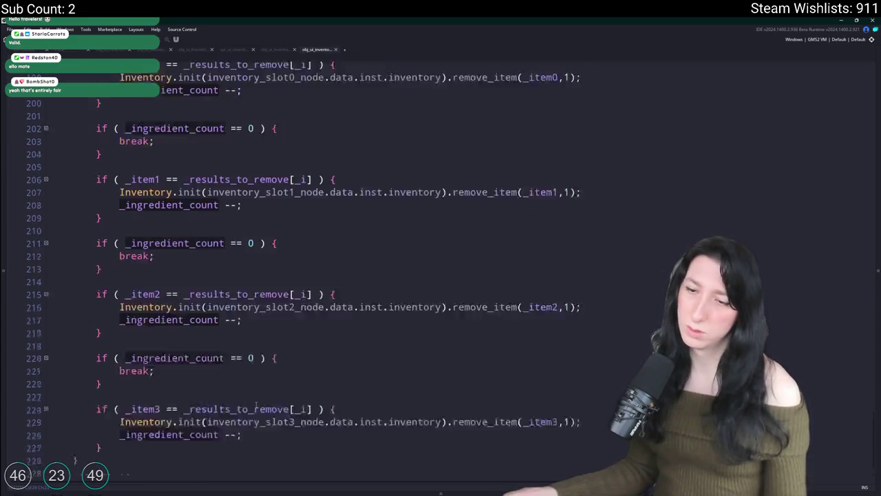
pyautogui.scroll(5, 448, 214)
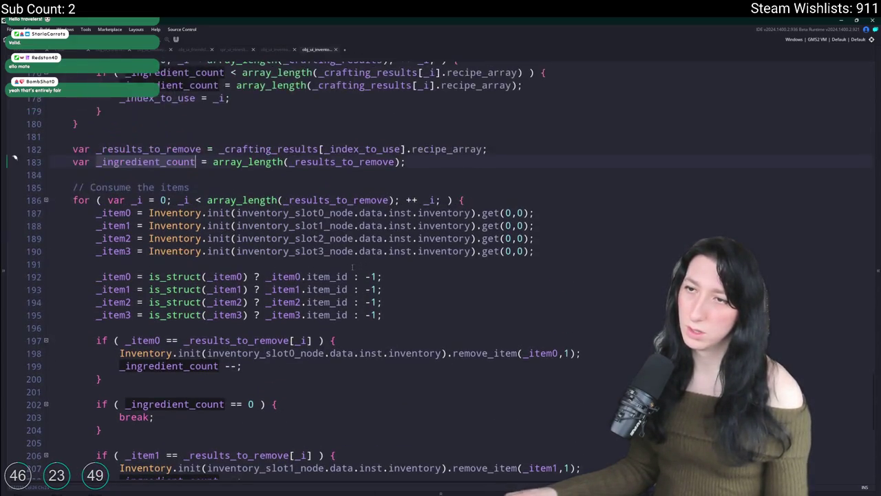
pyautogui.scroll(-2, 386, 351)
pyautogui.click(218, 354)
pyautogui.scroll(-3, 234, 349)
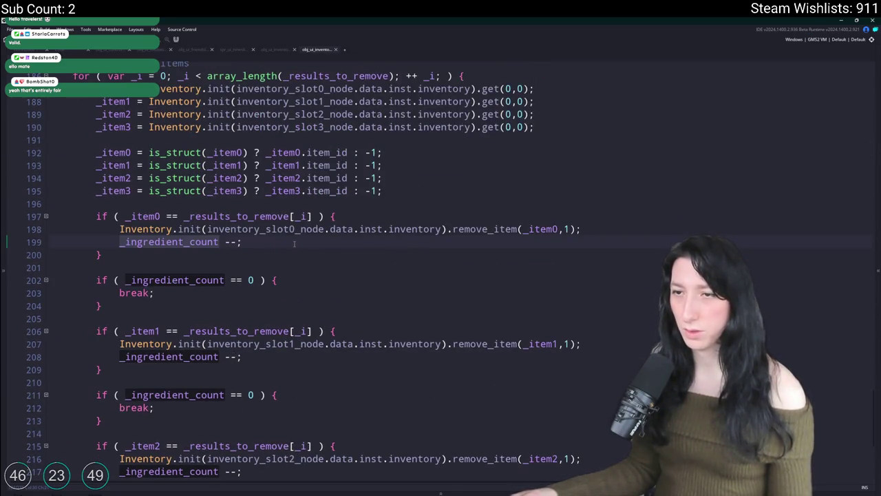
pyautogui.scroll(3, 294, 244)
pyautogui.click(449, 286)
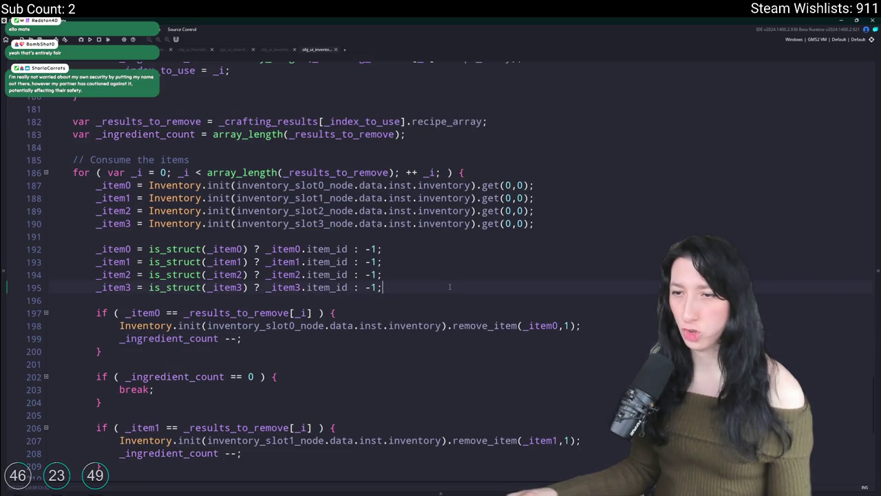
# Add a log line at 196 printing _ingredient_count together with _results_to_remove
pyautogui.press('Return')
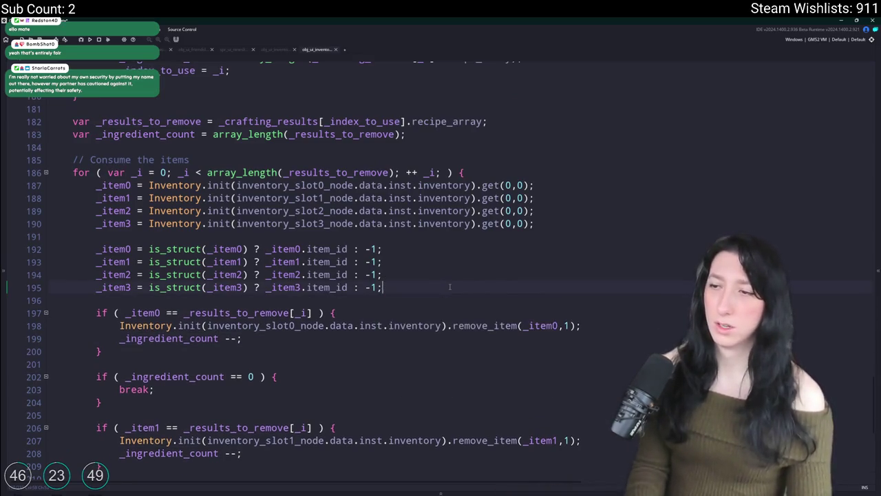
pyautogui.write('log(_ingredient_count);')
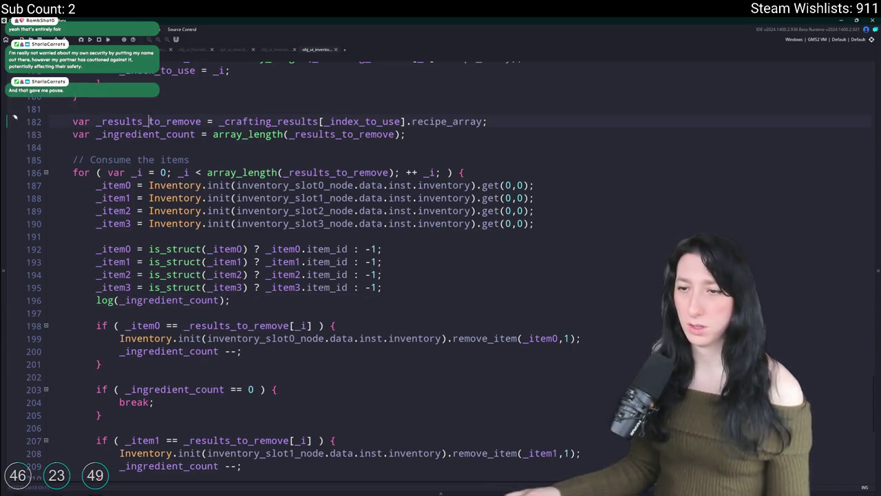
pyautogui.doubleClick(153, 121)
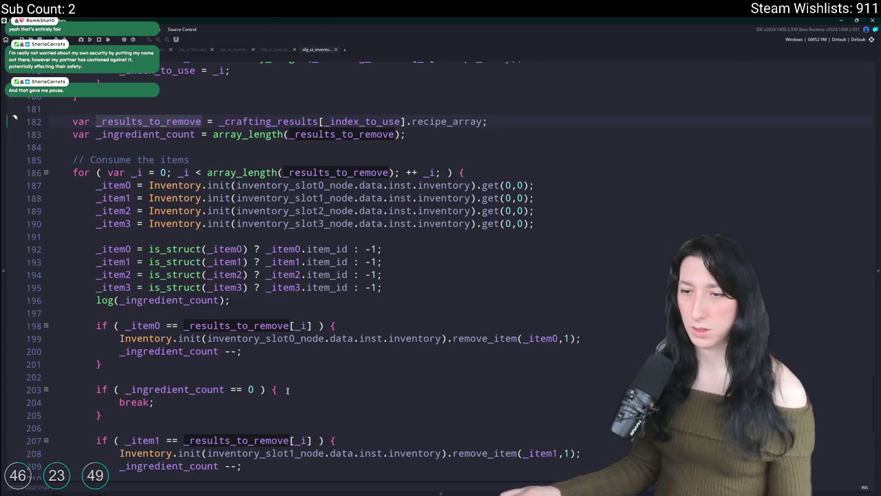
pyautogui.click(203, 287)
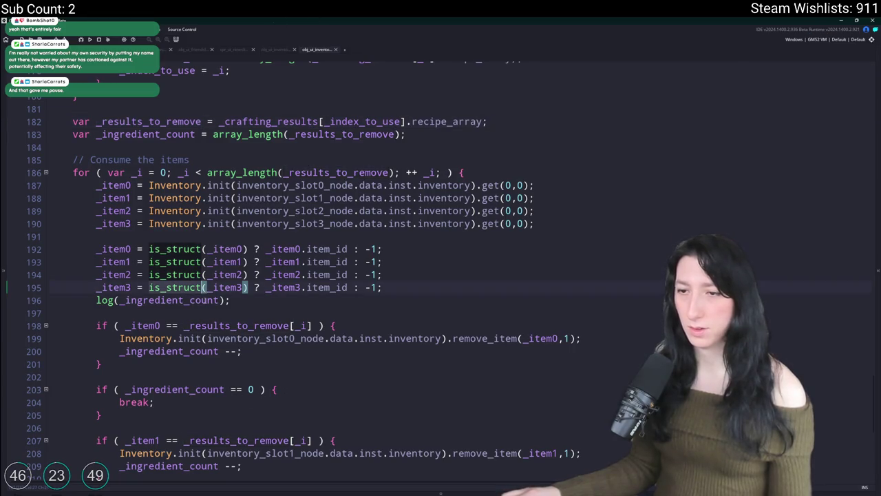
pyautogui.click(219, 300)
pyautogui.write(',_results_to_remove')
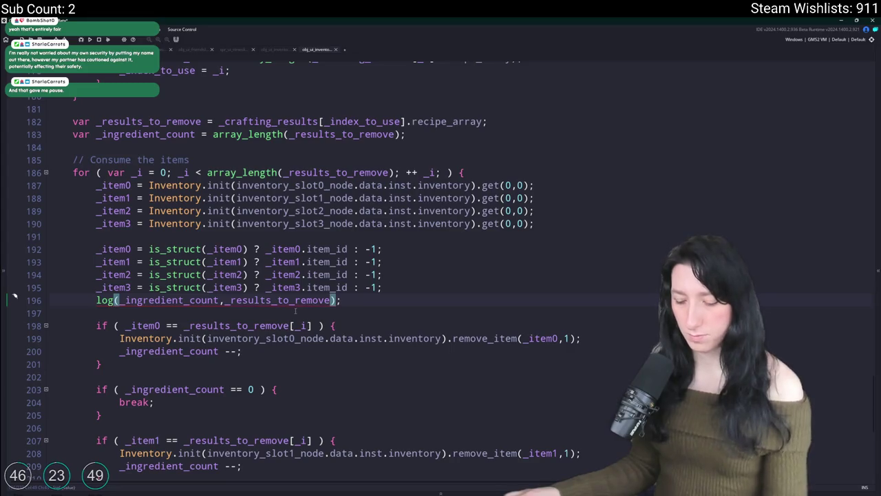
pyautogui.write('[')
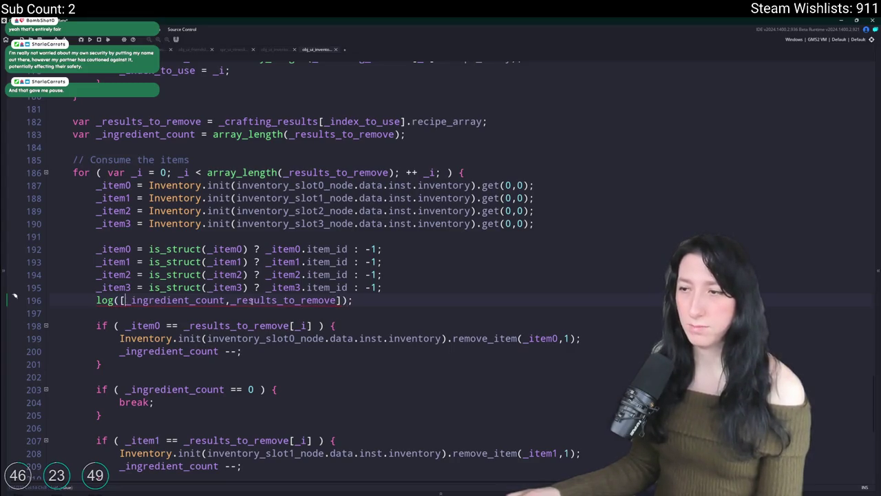
# Build and run the game with F5 to check for errors
pyautogui.press('F5')
pyautogui.scroll(-7, 385, 290)
pyautogui.scroll(-5, 380, 272)
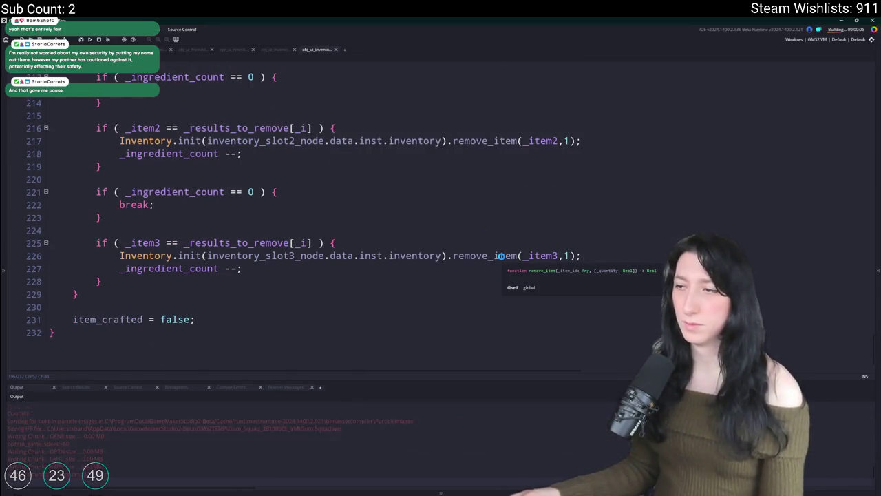
pyautogui.scroll(4, 482, 271)
pyautogui.scroll(5, 482, 271)
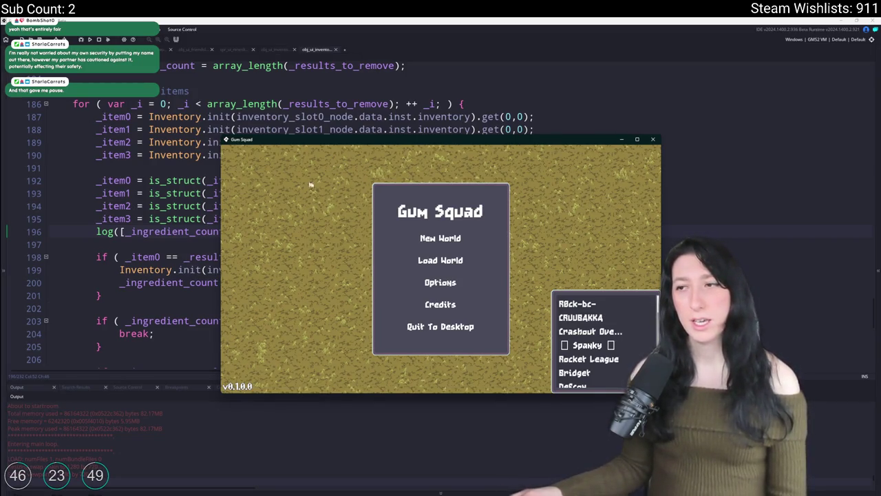
# Maximize the game window, load the Softfriends world and create a lobby
pyautogui.doubleClick(417, 143)
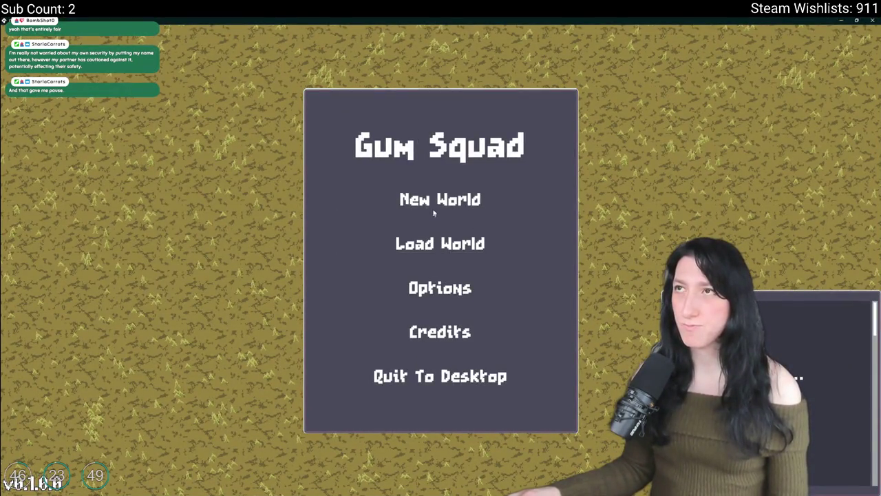
pyautogui.click(435, 235)
pyautogui.click(509, 176)
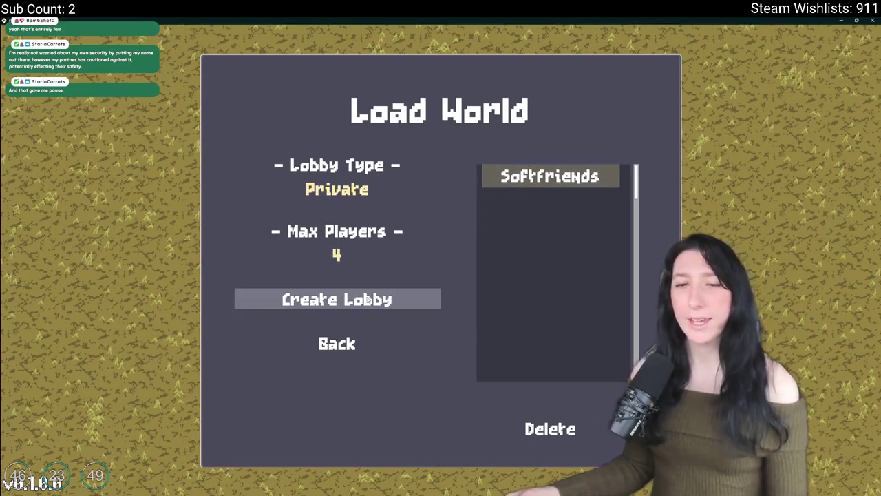
pyautogui.click(344, 299)
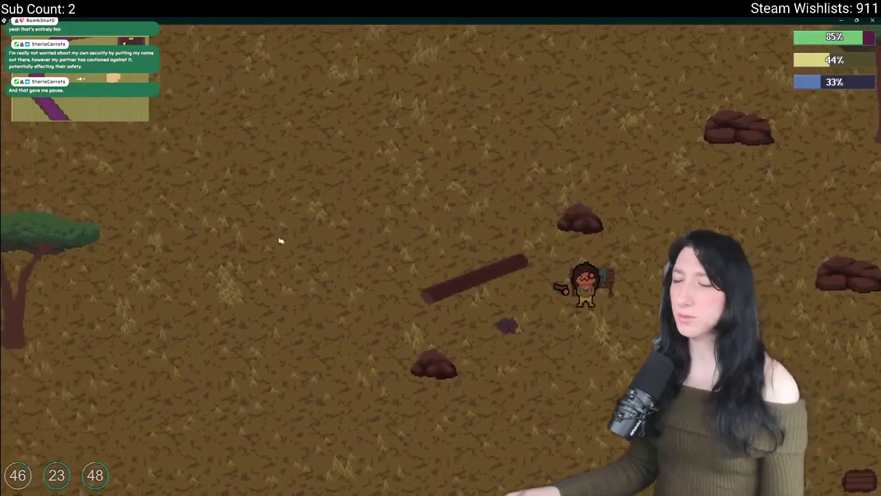
# Walk the character to the nearby container and open its storage
pyautogui.press('s')
pyautogui.press('d')
pyautogui.press('e')
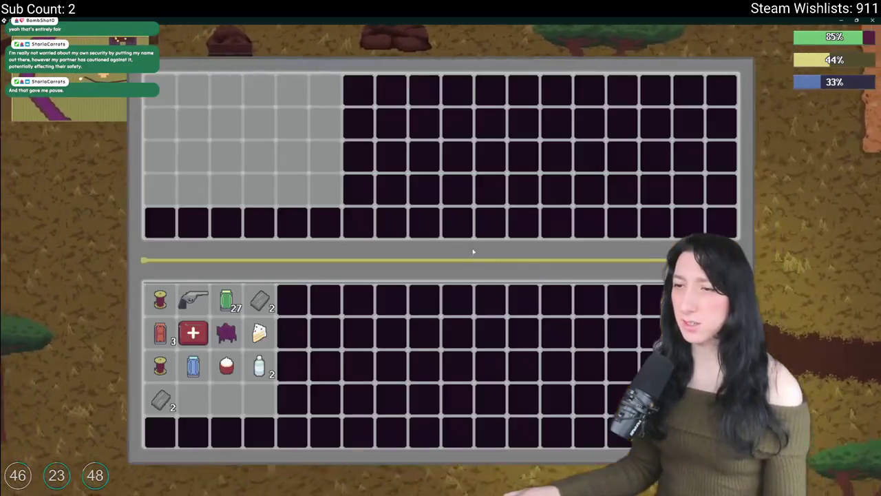
pyautogui.press('e')
pyautogui.press('w')
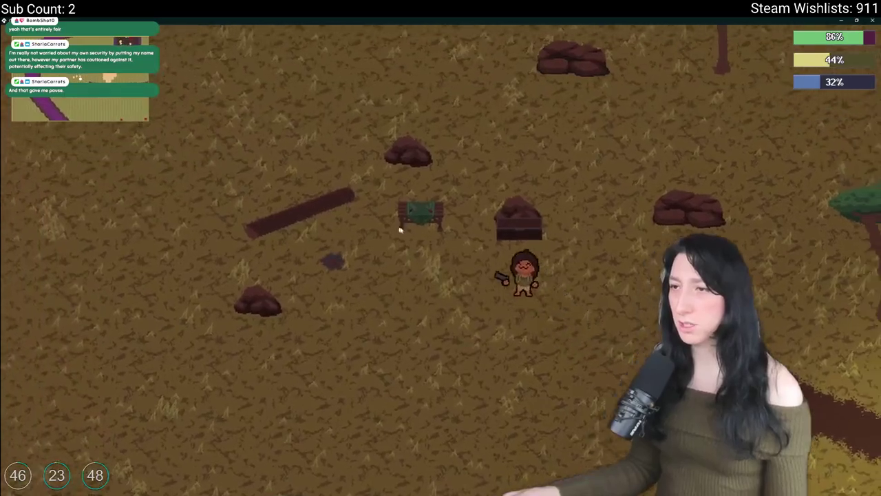
pyautogui.press('e')
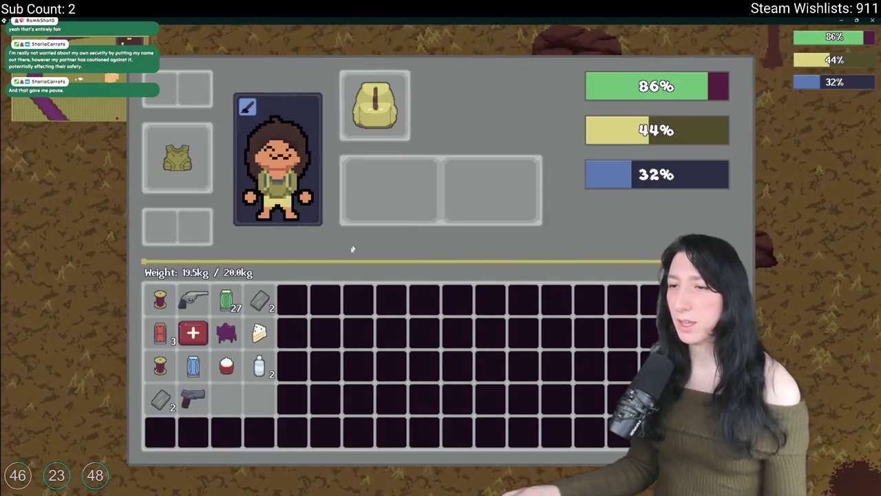
pyautogui.press('e')
pyautogui.press('e')
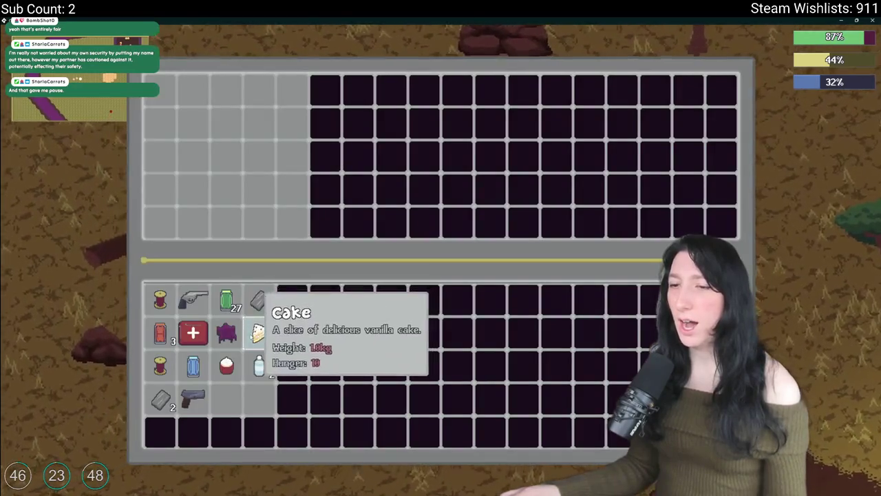
# Consume the cake and water, store the thread spools, Cinnamon Gum and revolver in the container
pyautogui.rightClick(259, 332)
pyautogui.rightClick(259, 365)
pyautogui.rightClick(227, 365)
pyautogui.keyDown('shift'); pyautogui.click(160, 365); pyautogui.keyUp('shift')
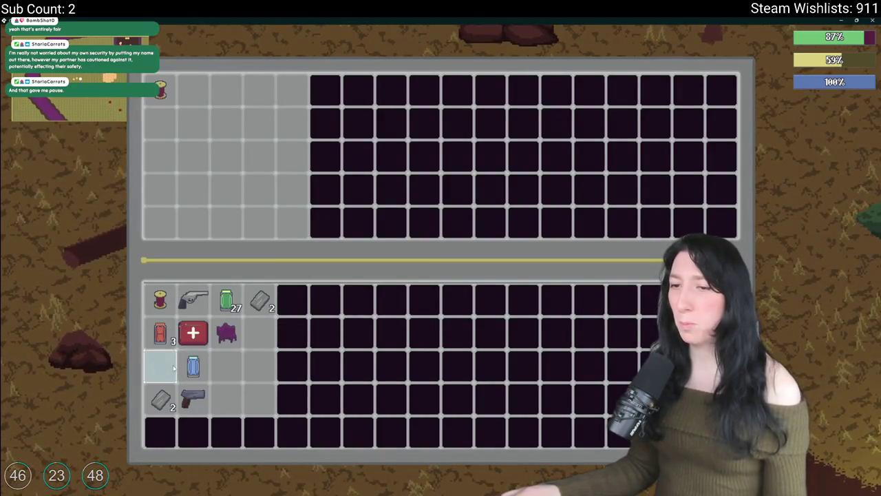
pyautogui.keyDown('shift'); pyautogui.click(159, 300); pyautogui.keyUp('shift')
pyautogui.keyDown('shift'); pyautogui.click(159, 333); pyautogui.keyUp('shift')
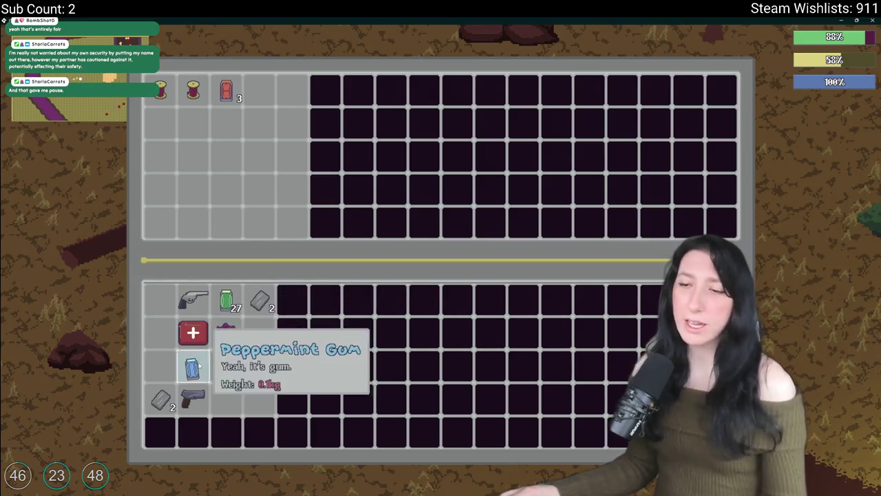
pyautogui.keyDown('shift'); pyautogui.click(193, 300); pyautogui.keyUp('shift')
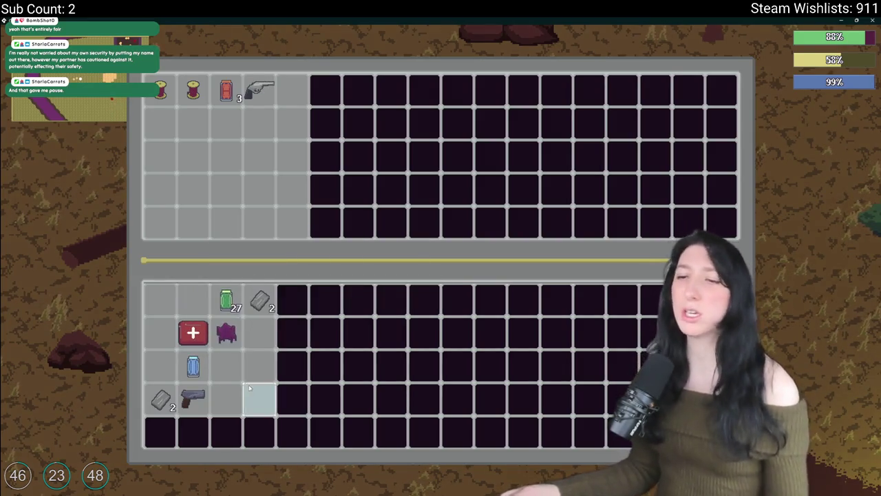
pyautogui.press('e')
pyautogui.press('e')
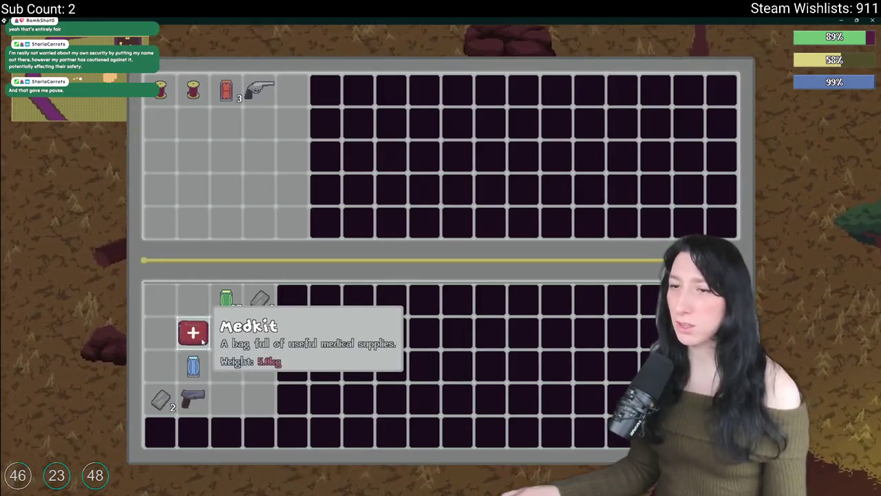
pyautogui.press('e')
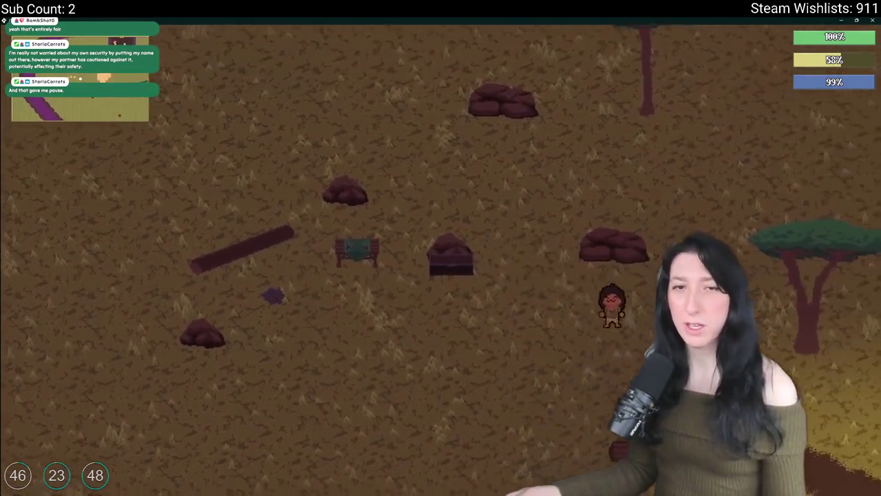
# Walk through the clay clearing, place a campfire spawn point, and open the workbench crafting panel
pyautogui.press('s')
pyautogui.press('d')
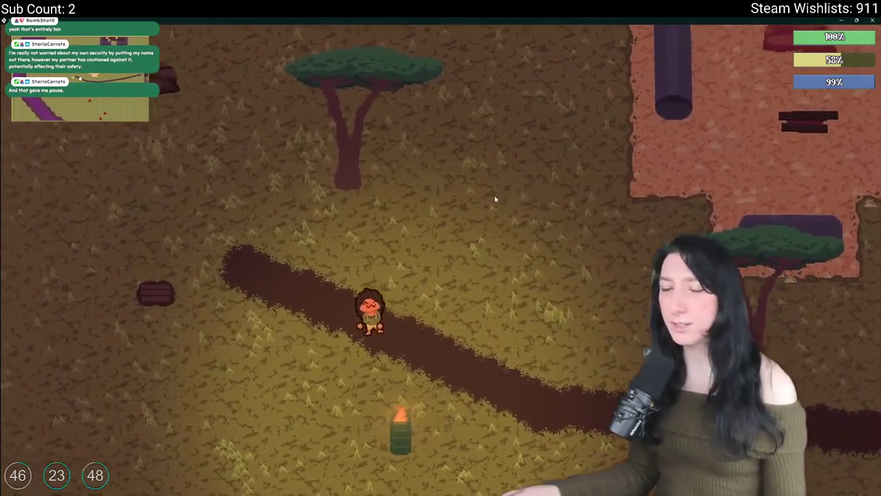
pyautogui.press('d')
pyautogui.press('w')
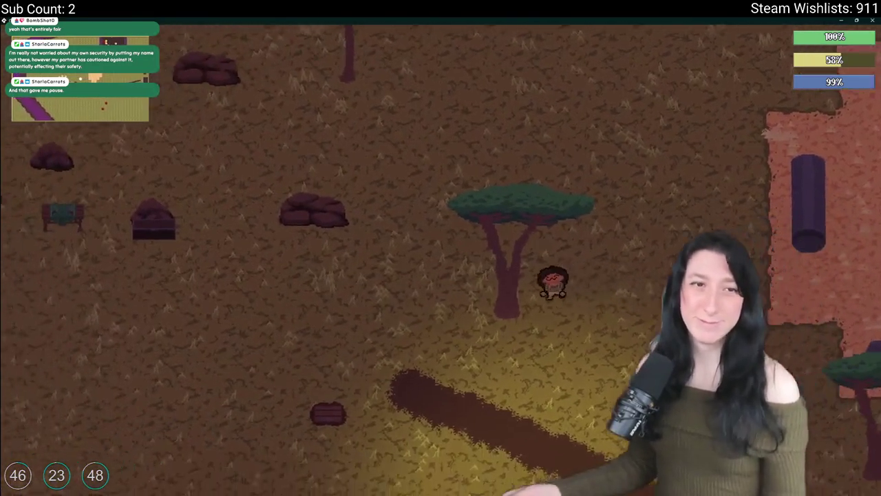
pyautogui.press('a')
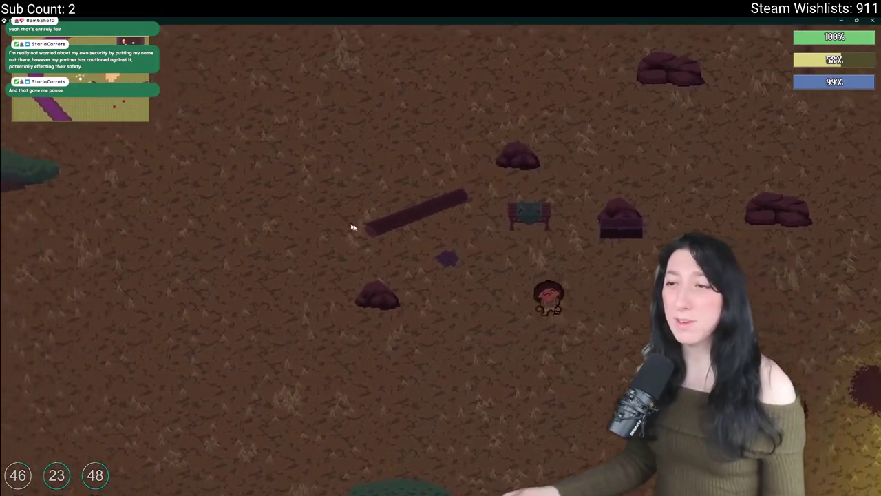
pyautogui.click(415, 295)
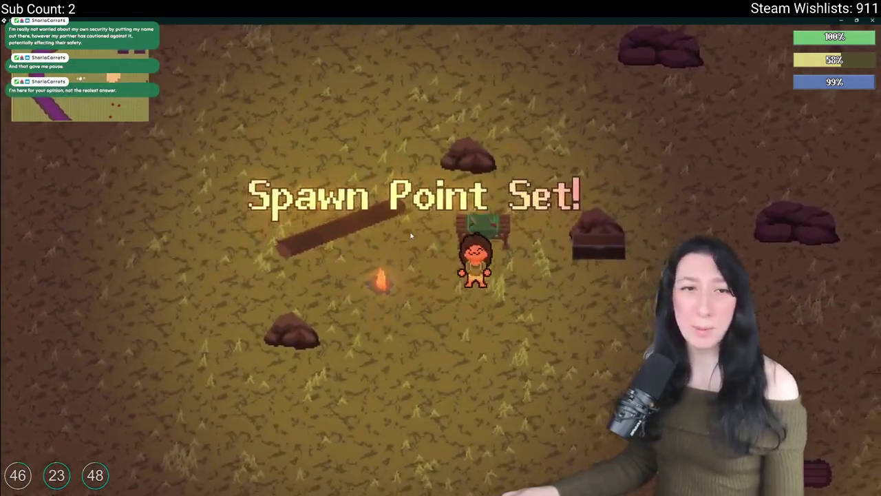
pyautogui.press('w')
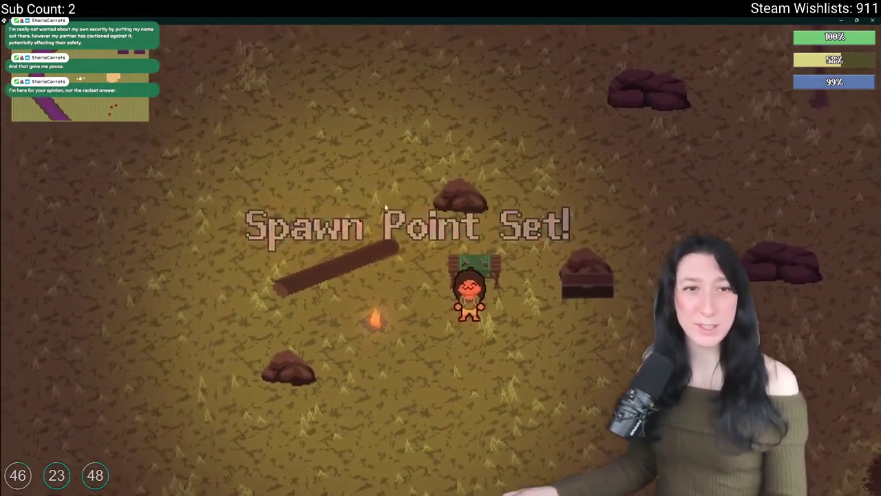
pyautogui.press('e')
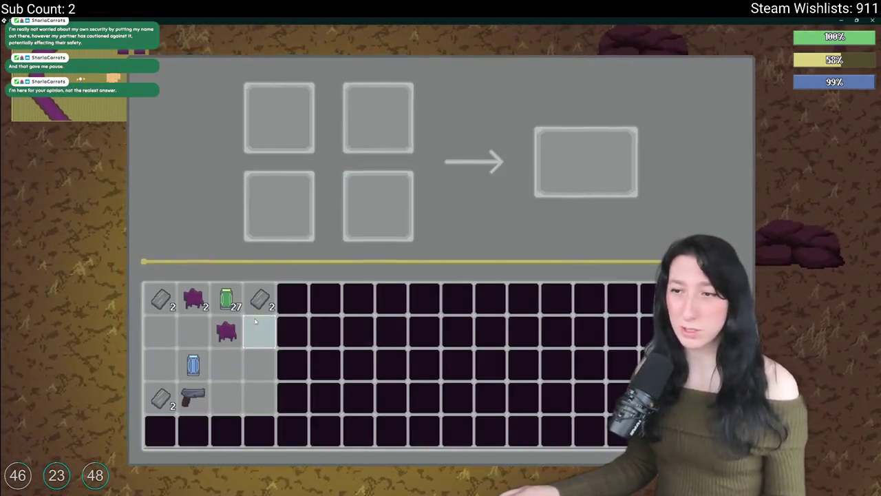
# Spread the metal scrap stacks across the crafting grid slots
pyautogui.click(260, 298)
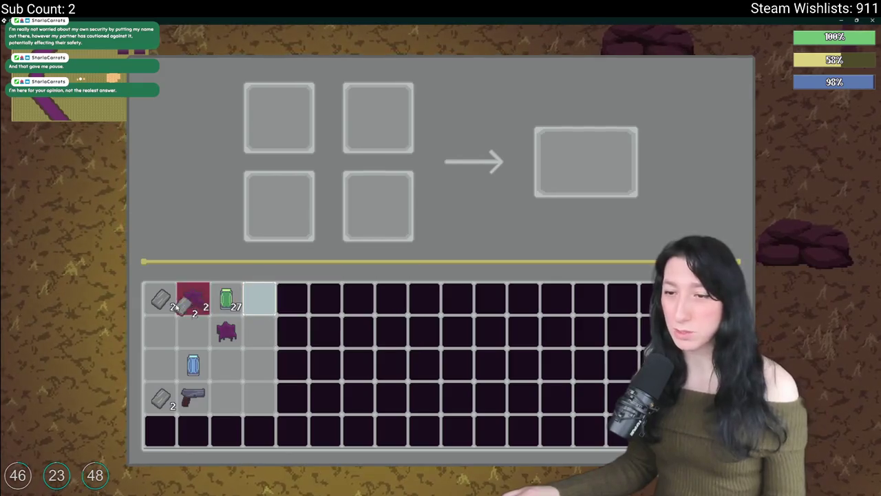
pyautogui.click(160, 298)
pyautogui.click(160, 298)
pyautogui.click(279, 117)
pyautogui.click(265, 187)
pyautogui.click(374, 108)
pyautogui.click(378, 207)
# Add the last single scraps, take the crafted output, and exit fullscreen
pyautogui.rightClick(161, 397)
pyautogui.click(286, 134)
pyautogui.click(160, 397)
pyautogui.click(348, 227)
pyautogui.click(586, 161)
pyautogui.click(259, 303)
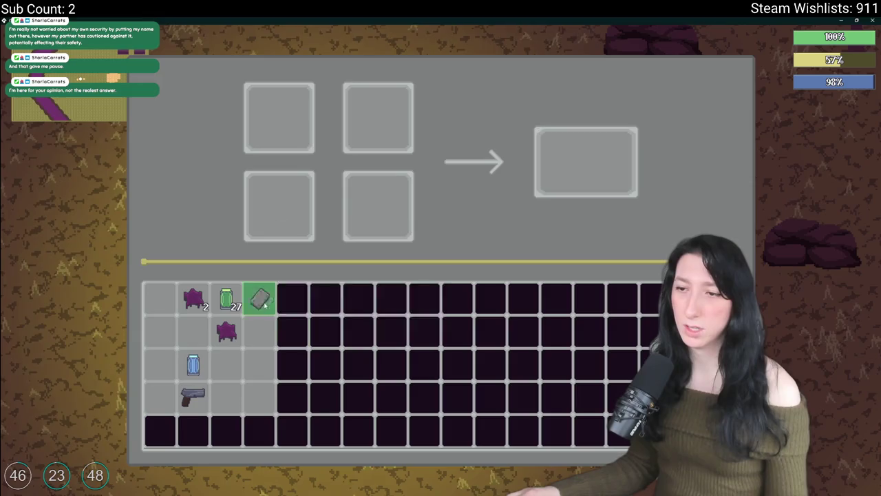
pyautogui.press('F11')
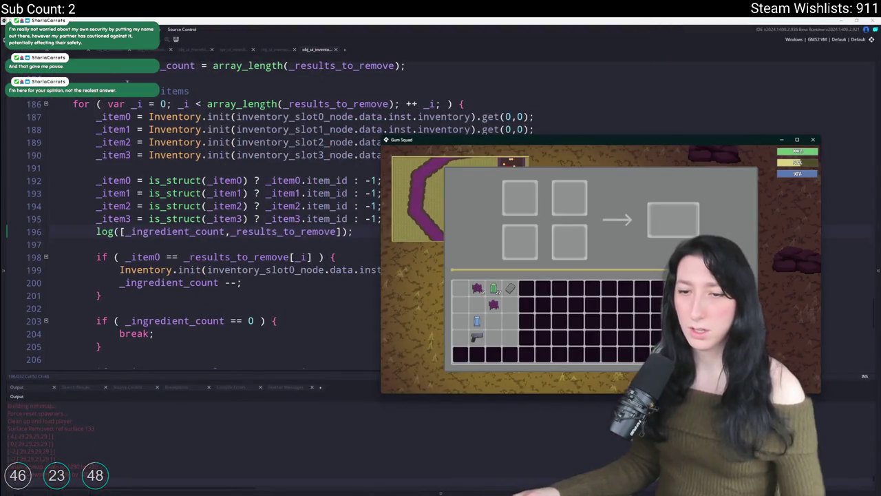
# Close the game and delete the log(_ingredient_count, _results_to_remove) line at 196
pyautogui.press('Escape')
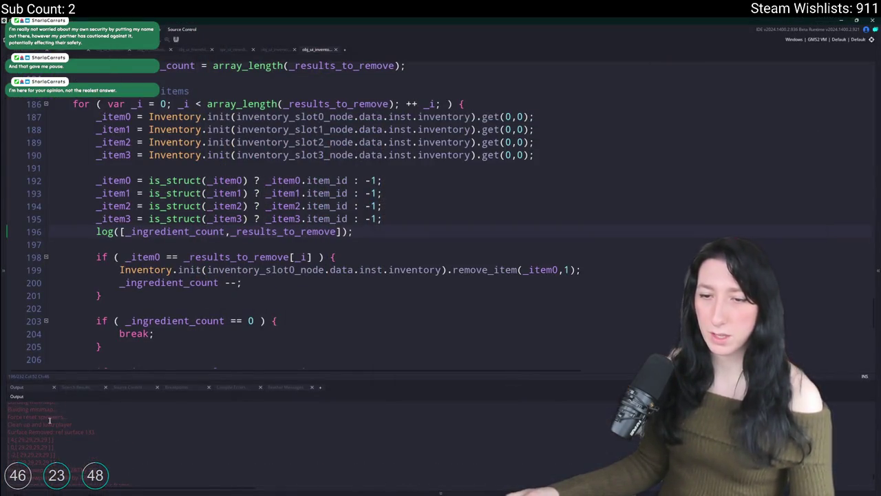
pyautogui.click(181, 231)
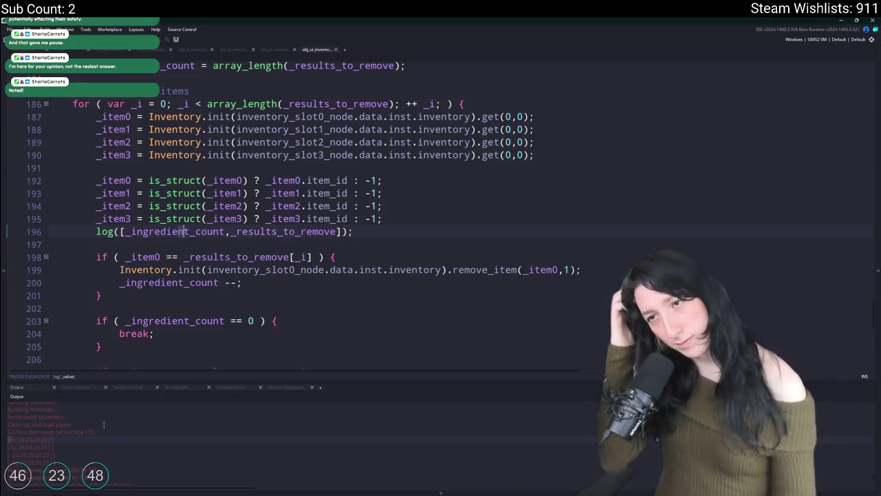
pyautogui.scroll(1, 103, 425)
pyautogui.doubleClick(282, 232)
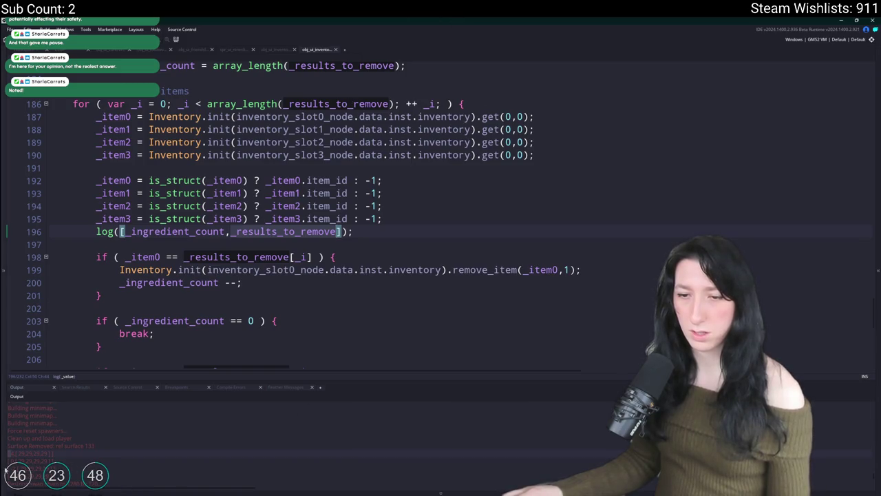
pyautogui.click(132, 231)
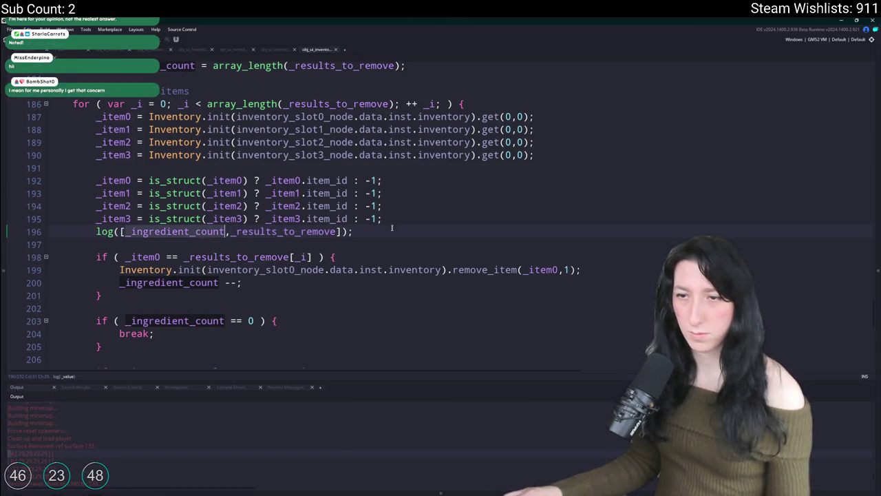
pyautogui.tripleClick(99, 233)
pyautogui.press('BackSpace')
pyautogui.press('BackSpace')
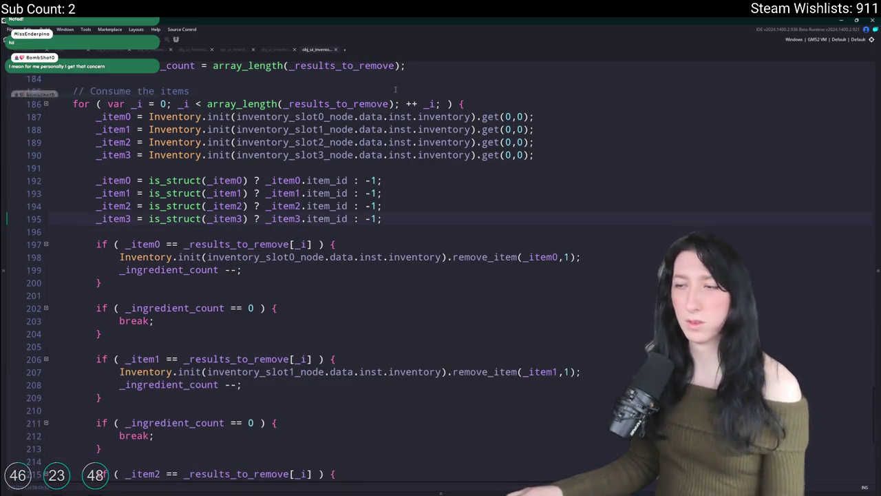
# Expand the Output panel and scroll up to the recipe lookup around lines 138–151
pyautogui.click(234, 492)
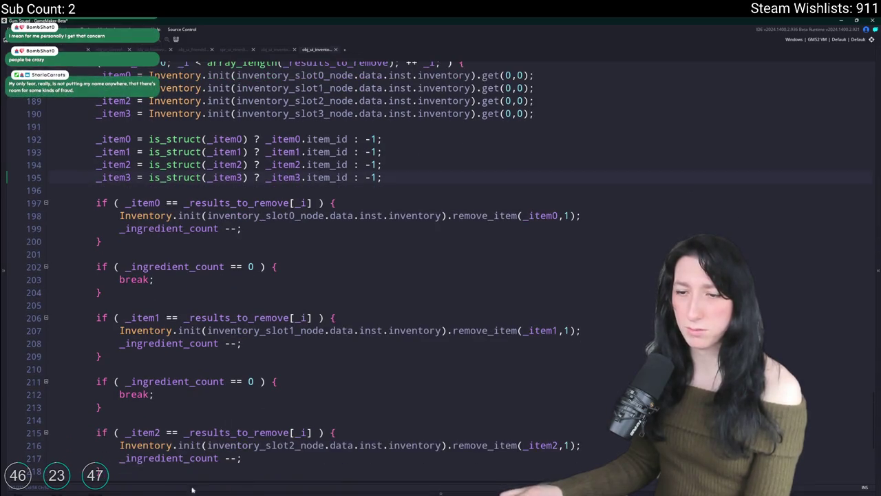
pyautogui.scroll(8, 279, 184)
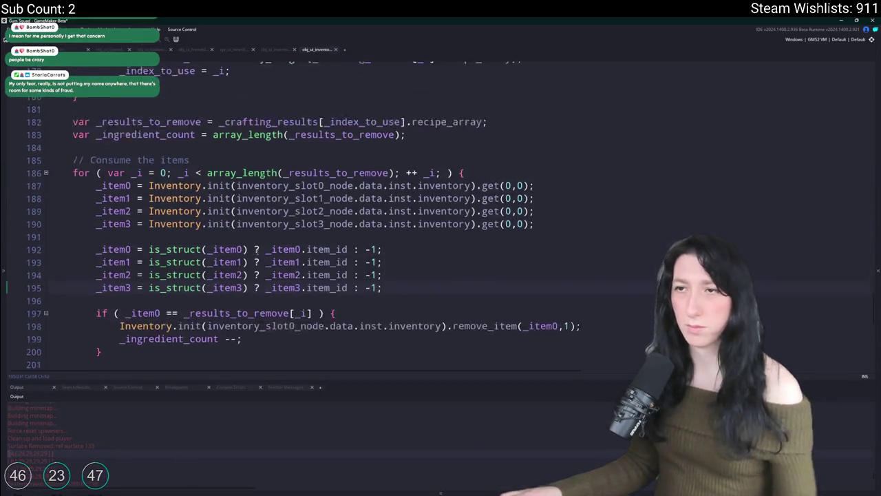
pyautogui.scroll(6, 279, 184)
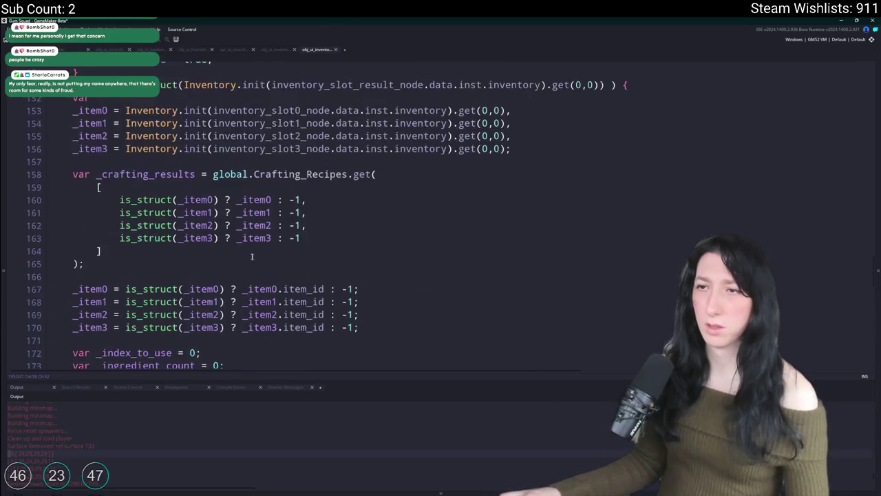
pyautogui.scroll(2, 214, 165)
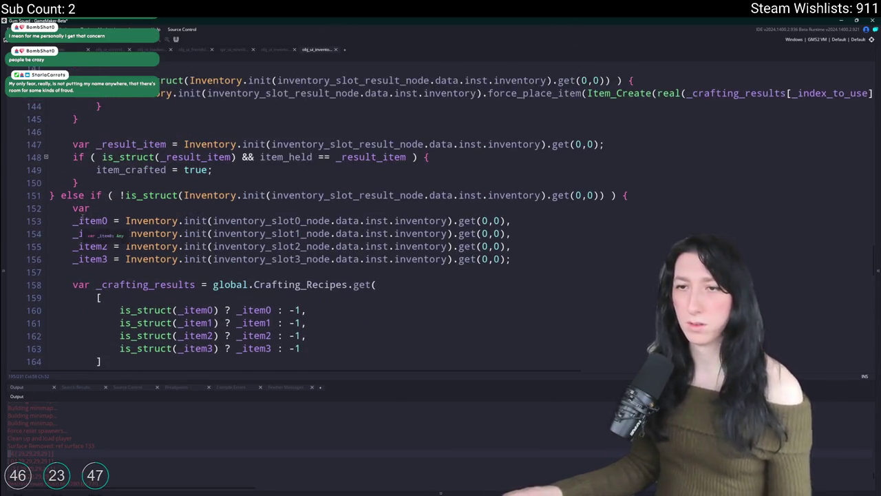
pyautogui.scroll(5, 69, 211)
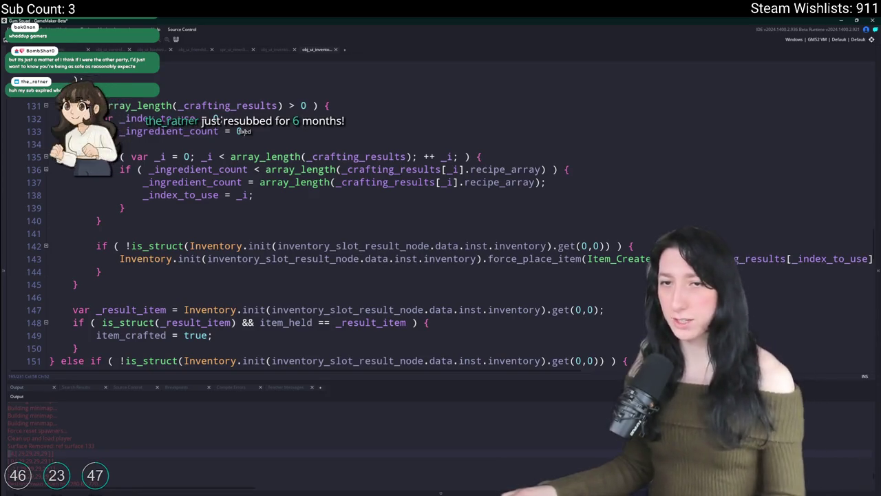
pyautogui.scroll(1, 324, 241)
pyautogui.click(325, 241)
pyautogui.scroll(8, 324, 242)
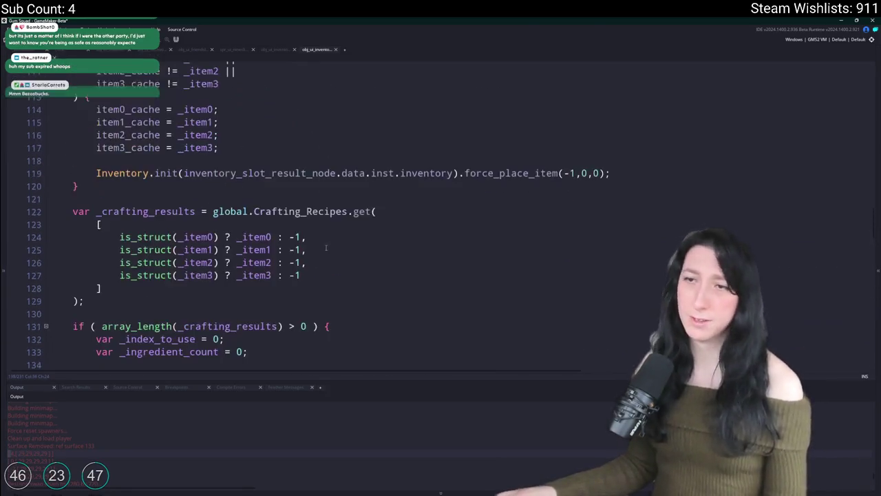
pyautogui.press('Down')
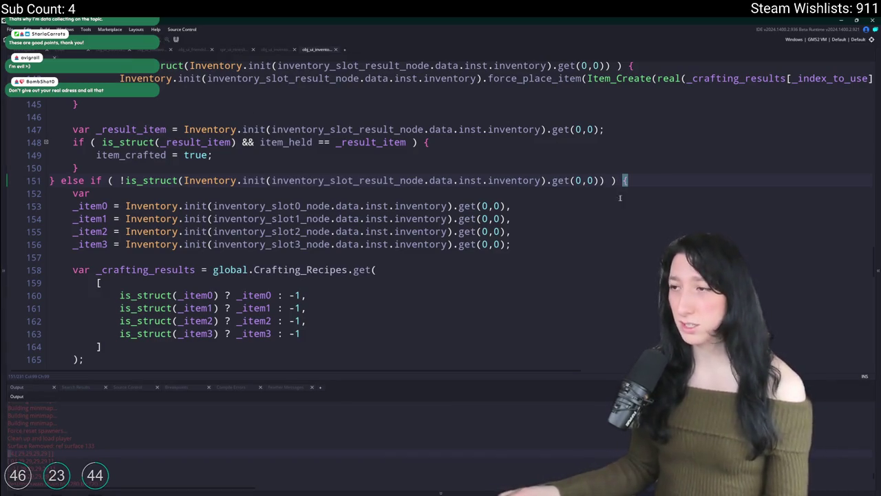
pyautogui.scroll(3, 652, 179)
# Insert a show_message("TSET") line after the consume loop and run the build with F5
pyautogui.scroll(-4, 132, 258)
pyautogui.scroll(-13, 132, 258)
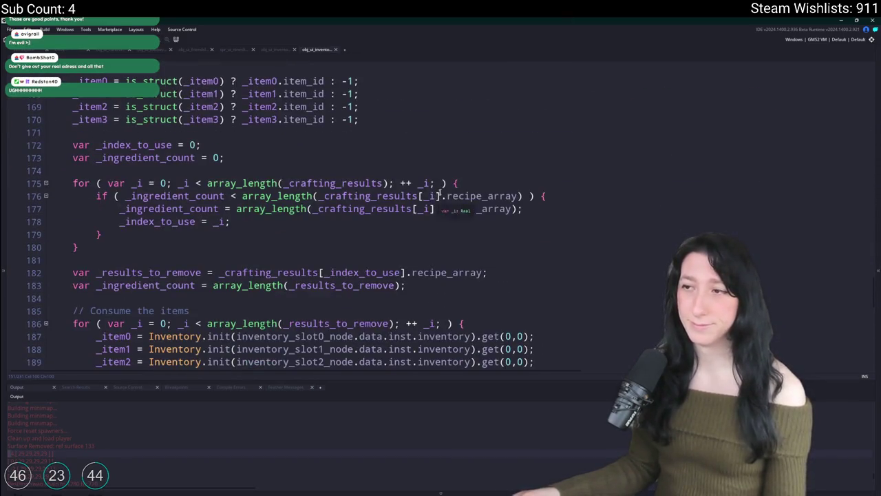
pyautogui.scroll(-8, 341, 249)
pyautogui.click(170, 293)
pyautogui.press('Return')
pyautogui.press('Return')
pyautogui.write('show_m')
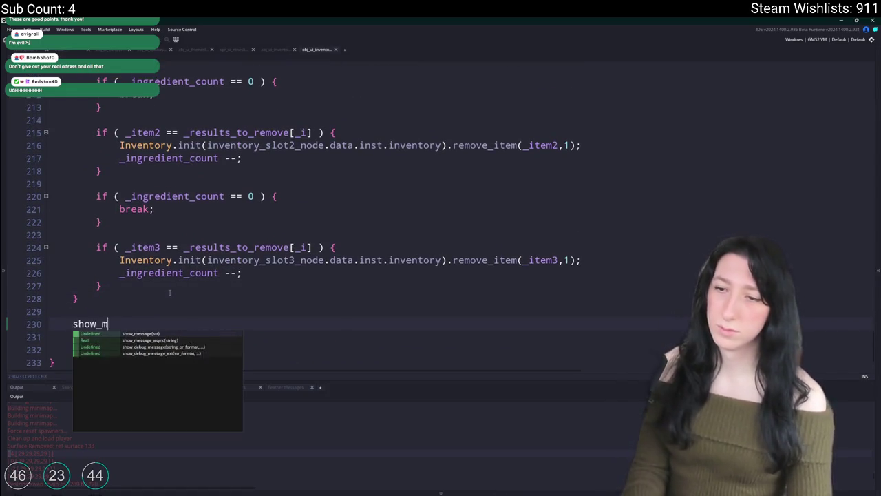
pyautogui.write('essage("TSET");')
pyautogui.press('F5')
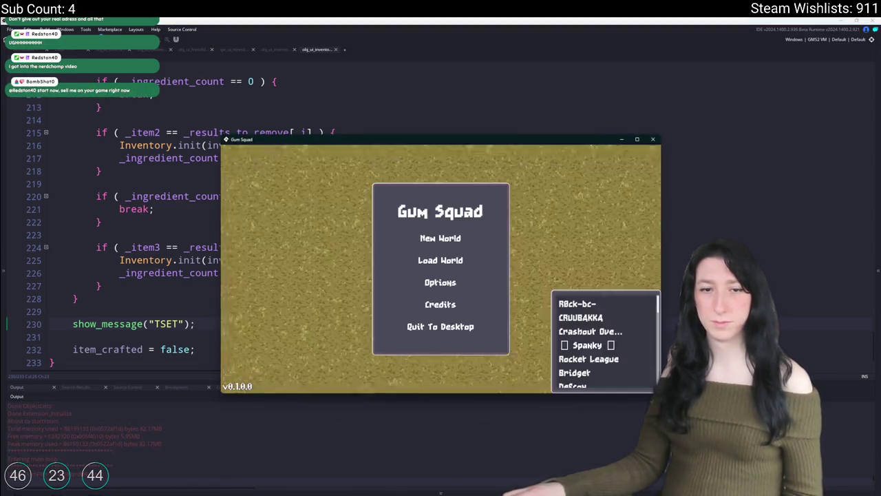
# Load the saved world in a new lobby and walk toward the bench, checking inventory and crafting
pyautogui.click(414, 256)
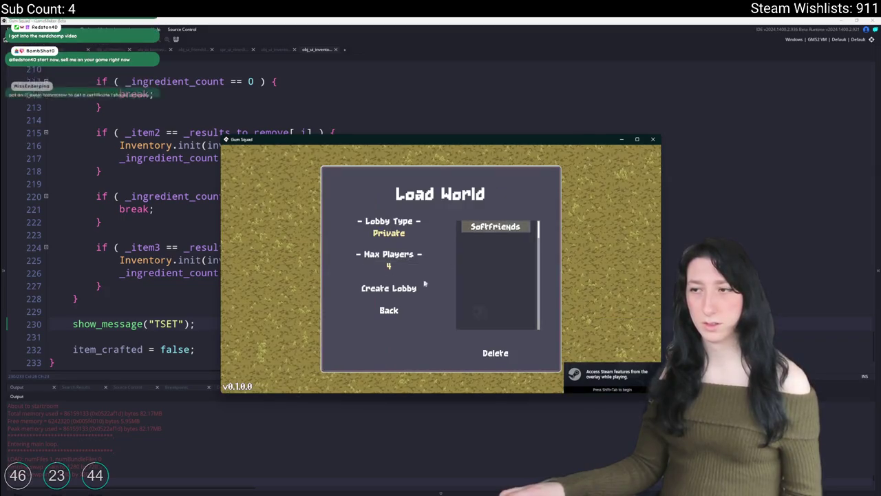
pyautogui.click(401, 287)
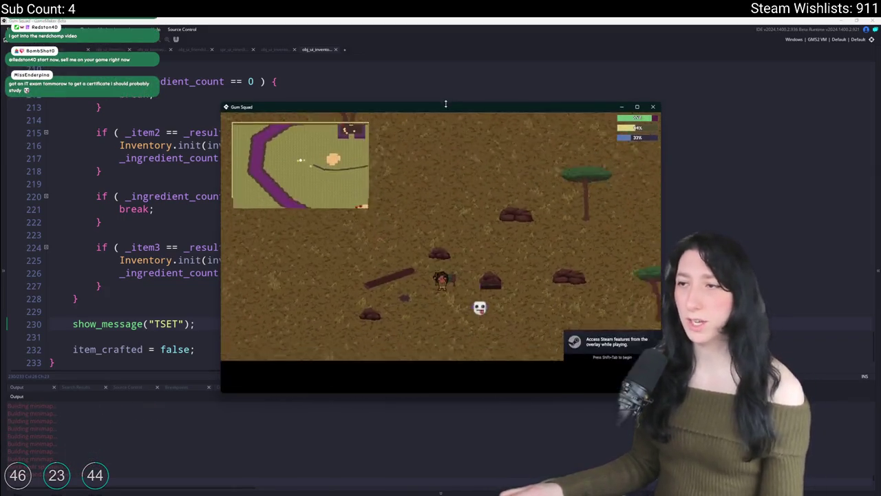
pyautogui.press('Tab')
pyautogui.press('Tab')
pyautogui.press('s')
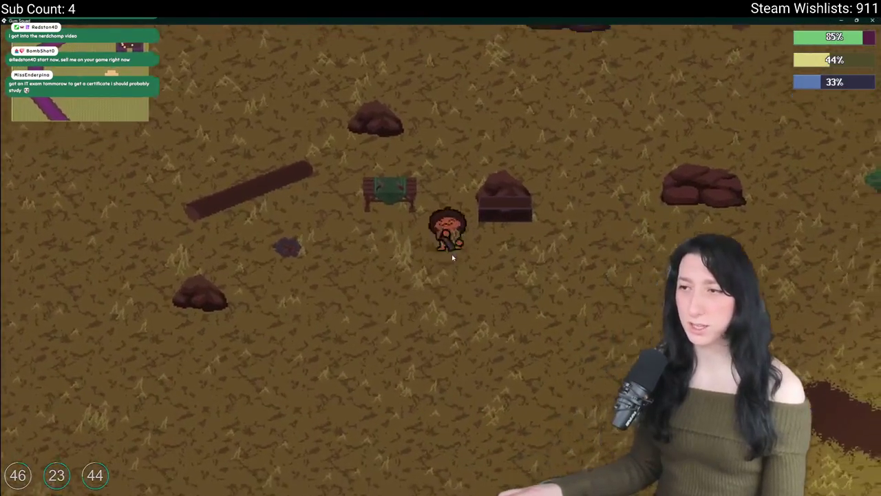
pyautogui.press('e')
pyautogui.press('Tab')
pyautogui.press('d')
pyautogui.press('s')
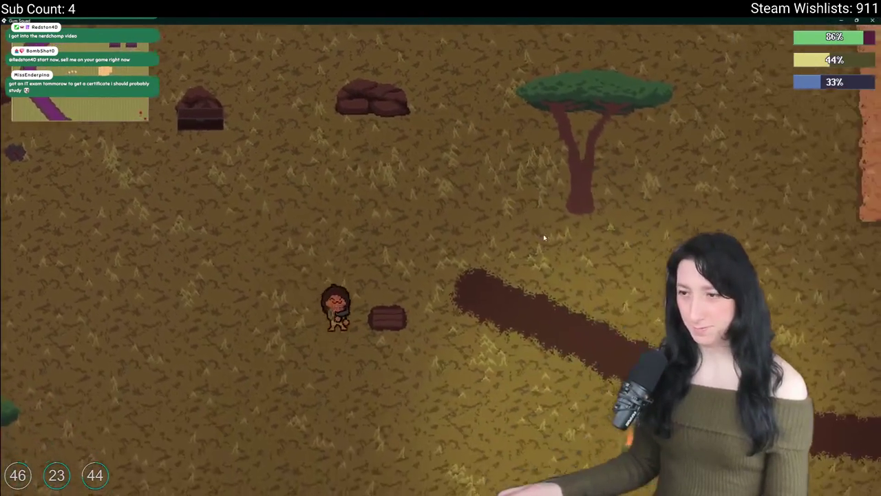
# Check the inventory and equipment while walking right and down the dirt path to the orange-floored area
pyautogui.press('Tab')
pyautogui.press('Tab')
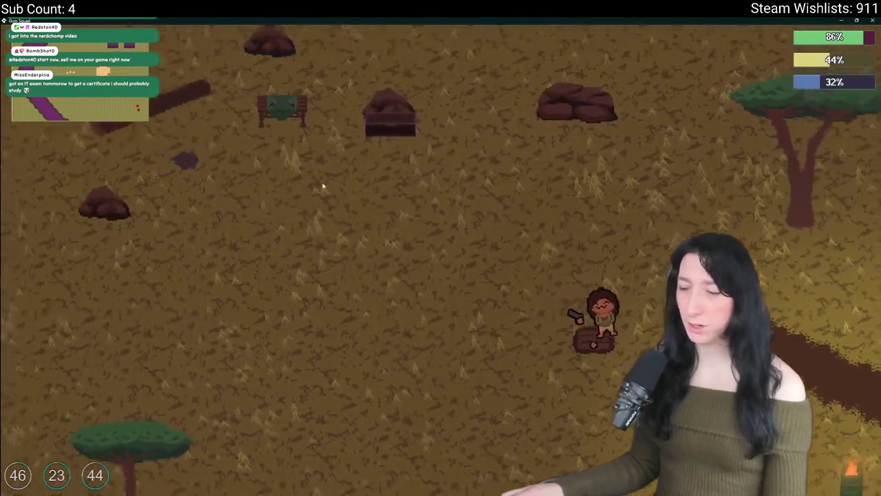
pyautogui.press('Tab')
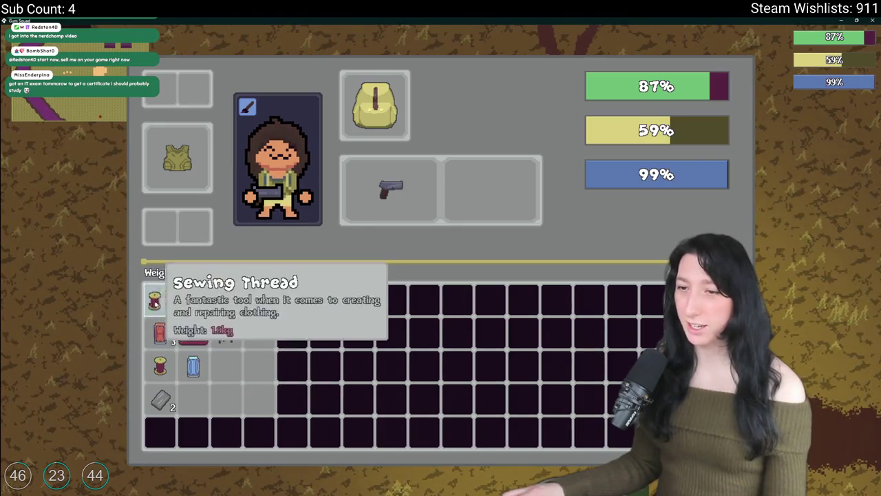
pyautogui.press('Tab')
pyautogui.press('d')
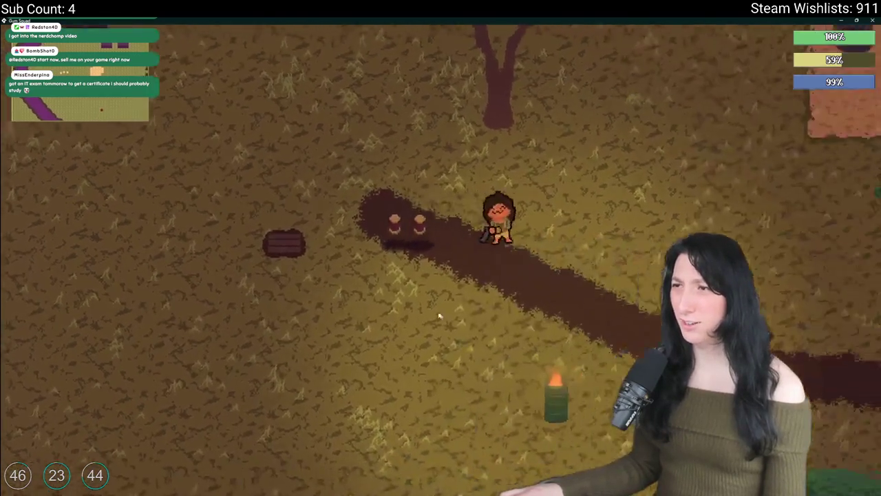
pyautogui.press('Tab')
pyautogui.press('Tab')
pyautogui.press('s')
pyautogui.press('d')
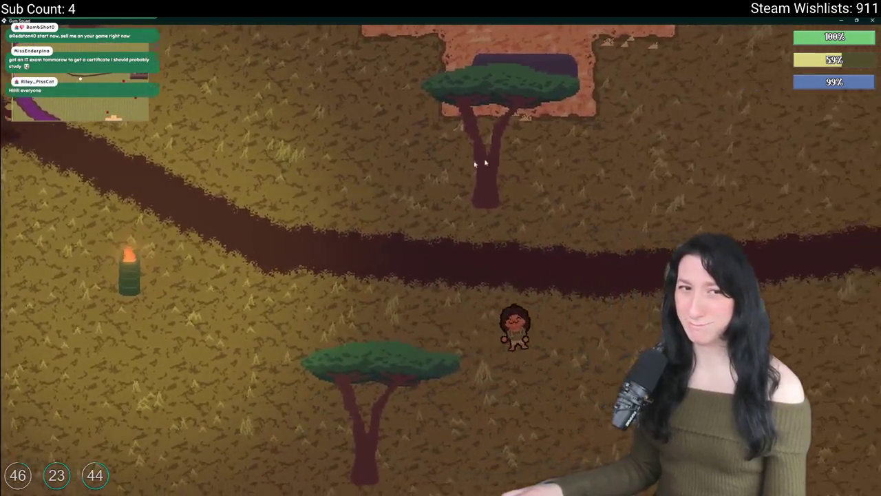
pyautogui.press('w')
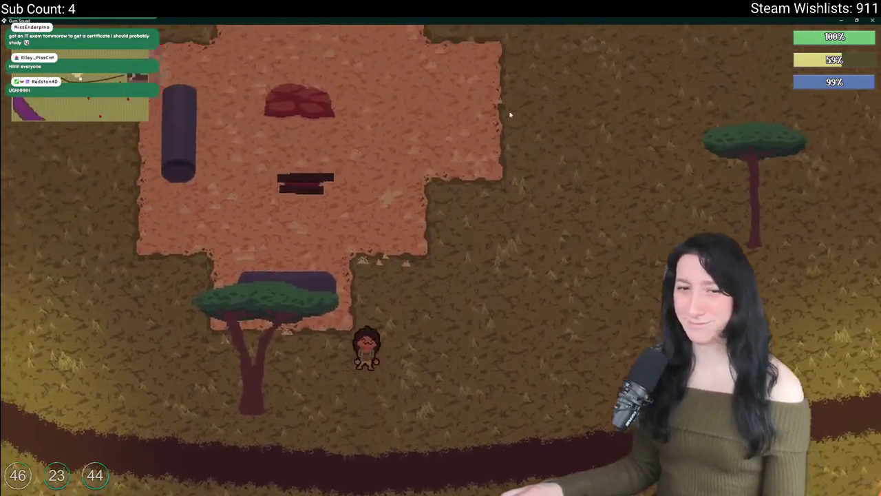
# Check the inventory again, walk left across the savanna, then save and quit to the title menu
pyautogui.press('Tab')
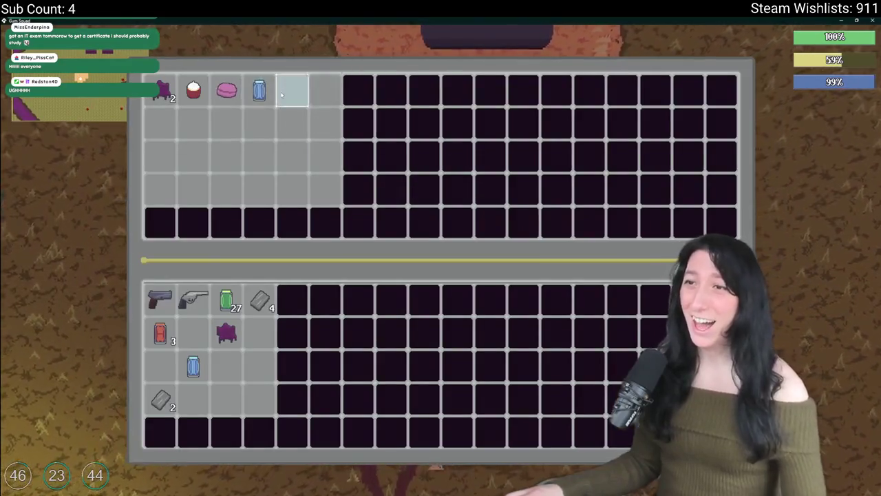
pyautogui.press('Tab')
pyautogui.press('a')
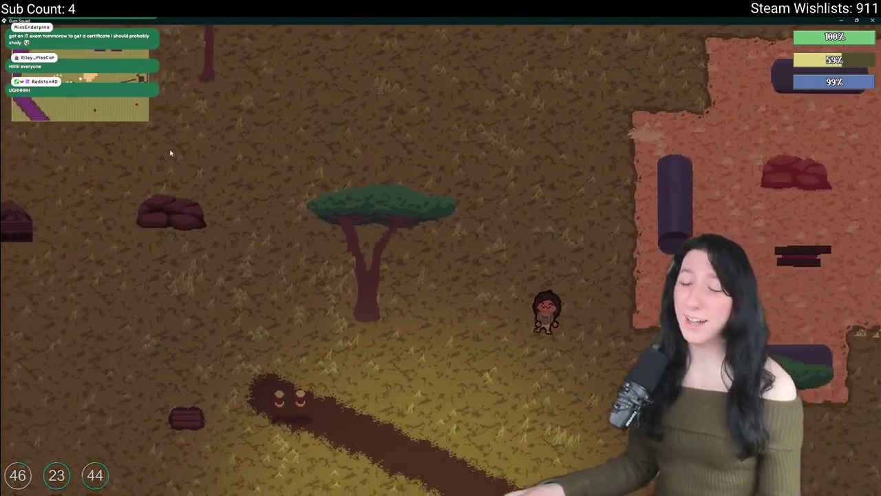
pyautogui.press('a')
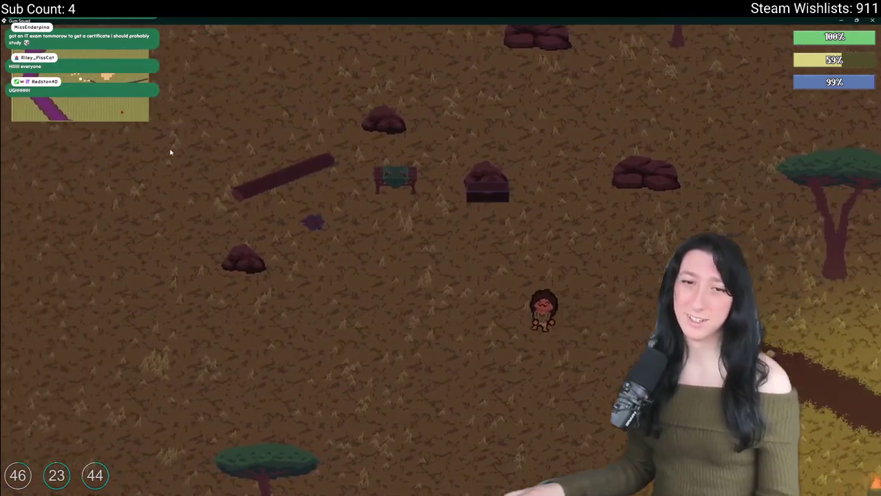
pyautogui.press('a')
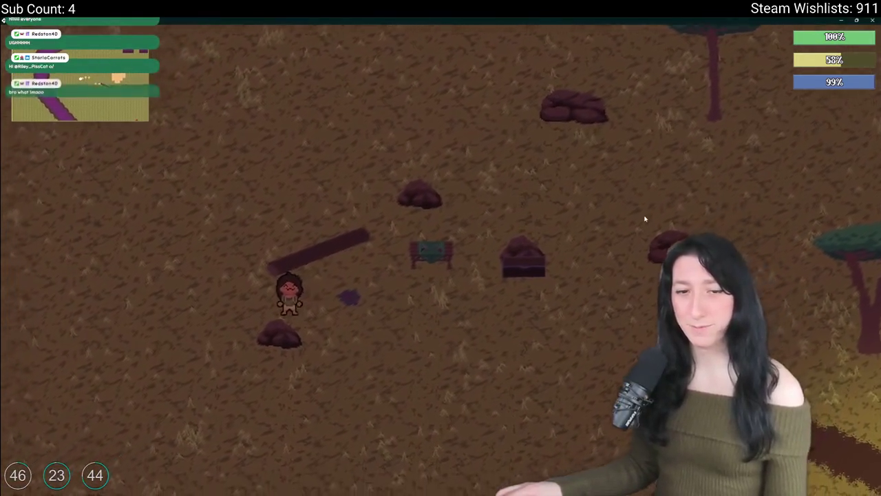
pyautogui.press('Escape')
pyautogui.click(475, 331)
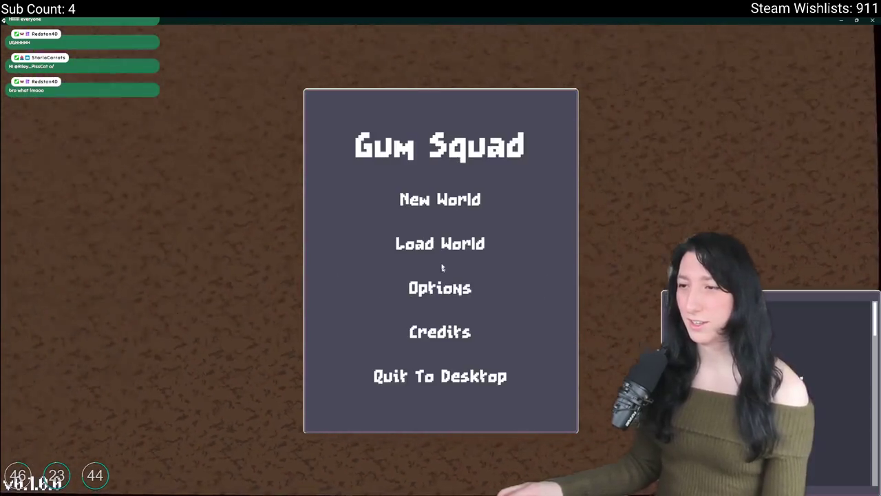
# Load the Softfriends world and spread metal scrap across the crafting grid
pyautogui.click(468, 244)
pyautogui.click(544, 181)
pyautogui.click(337, 299)
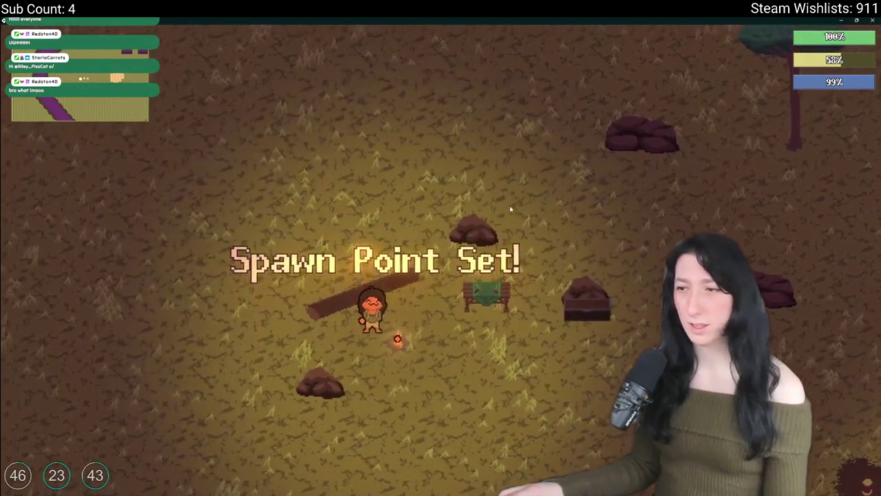
pyautogui.press('e')
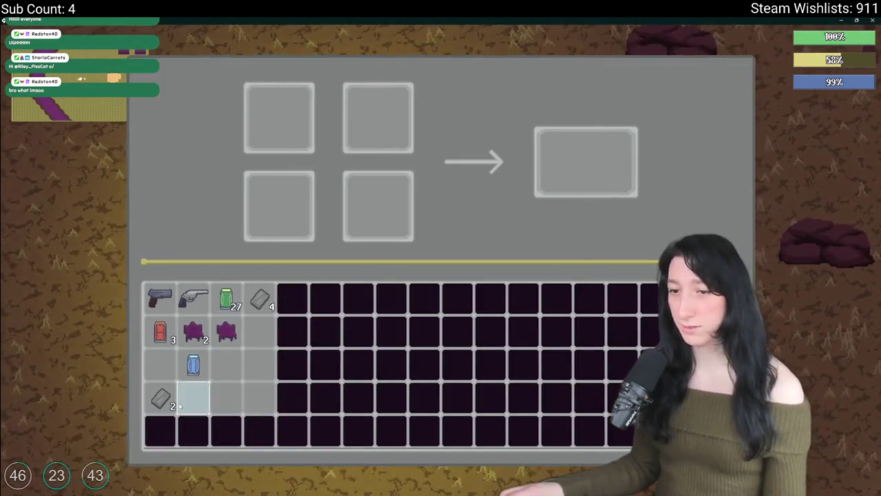
pyautogui.moveTo(260, 297)
pyautogui.mouseDown()
pyautogui.moveTo(378, 118)
pyautogui.moveTo(279, 206)
pyautogui.mouseUp()
pyautogui.moveTo(377, 117); pyautogui.dragTo(378, 206)
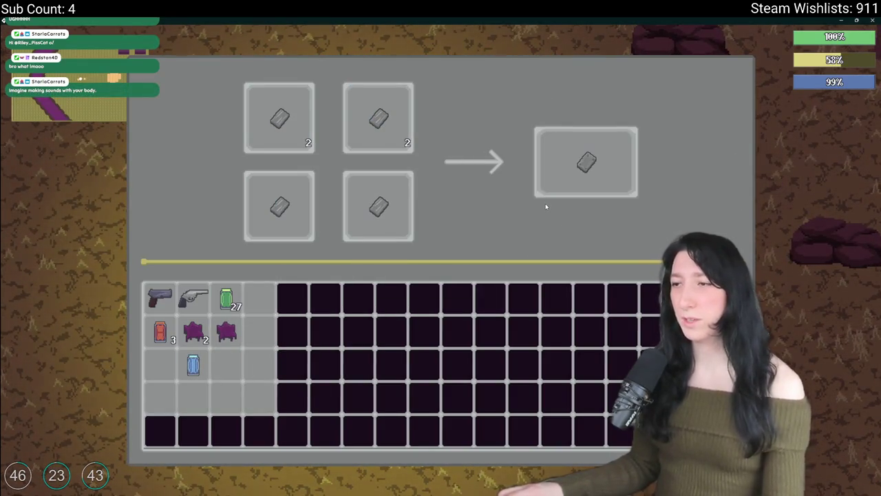
# Reload the Softfriends save and take the crafted Refined Metal into the inventory
pyautogui.press('Escape')
pyautogui.press('Escape')
pyautogui.press('e')
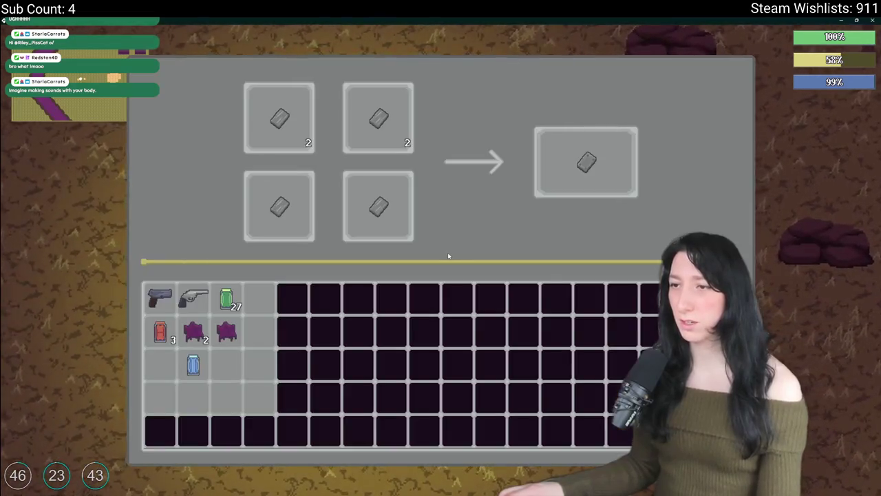
pyautogui.press('e')
pyautogui.press('Escape')
pyautogui.click(426, 331)
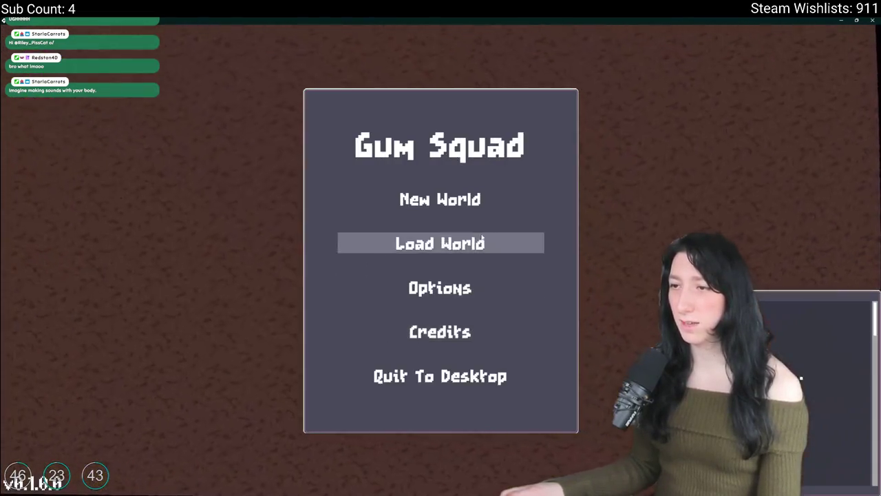
pyautogui.click(440, 241)
pyautogui.click(526, 200)
pyautogui.click(385, 300)
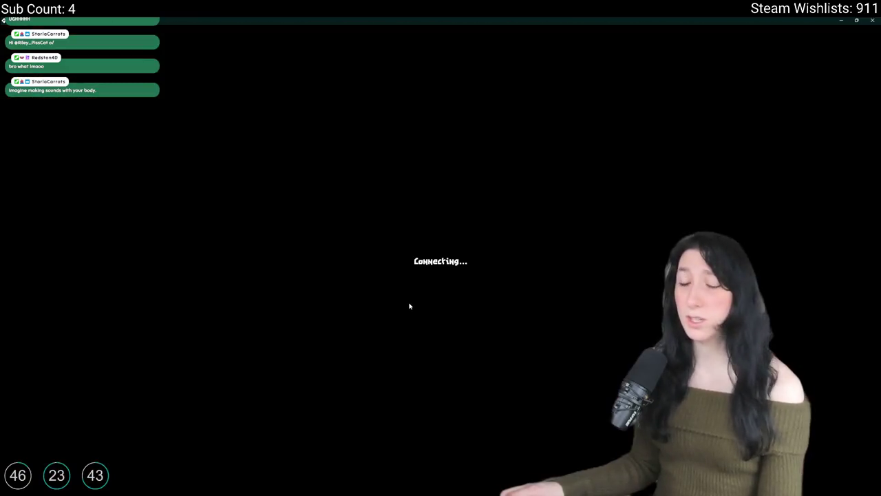
pyautogui.press('e')
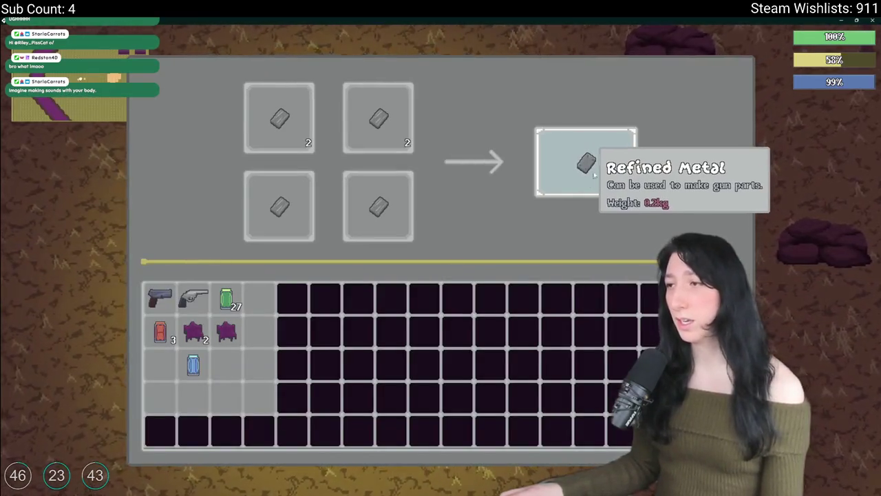
pyautogui.click(592, 160)
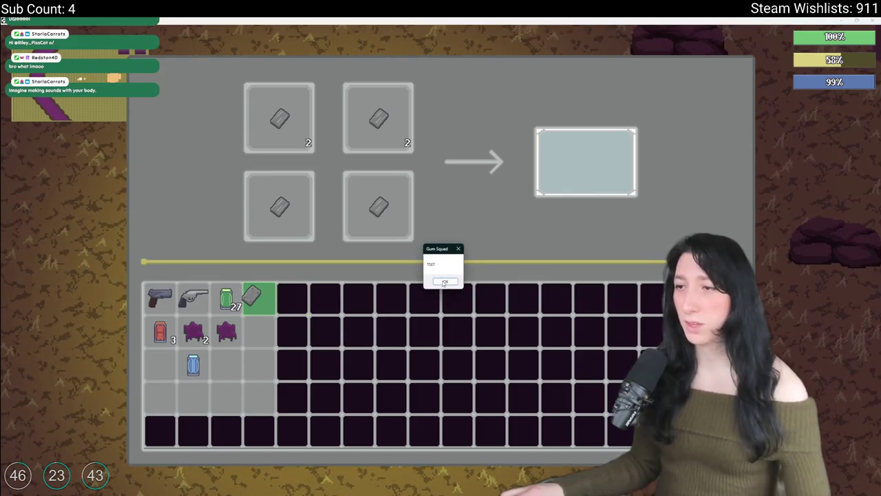
# Close the game window and delete the leftover show_message test lines from the crafting code
pyautogui.click(869, 20)
pyautogui.moveTo(240, 324); pyautogui.dragTo(239, 291)
pyautogui.press('BackSpace')
pyautogui.click(219, 273)
pyautogui.scroll(2, 185, 265)
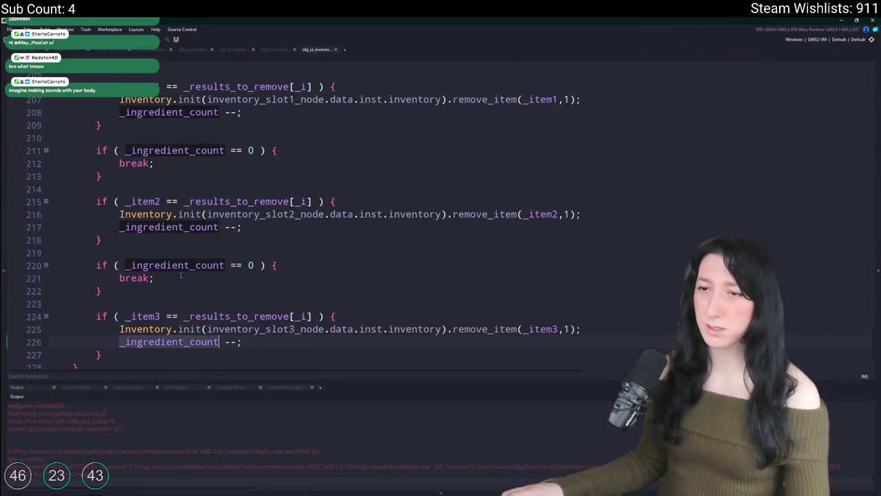
# Move to the consume loop's for-loop condition on line 186 in the crafting Step code
pyautogui.scroll(8, 181, 275)
pyautogui.click(372, 192)
pyautogui.scroll(2, 372, 158)
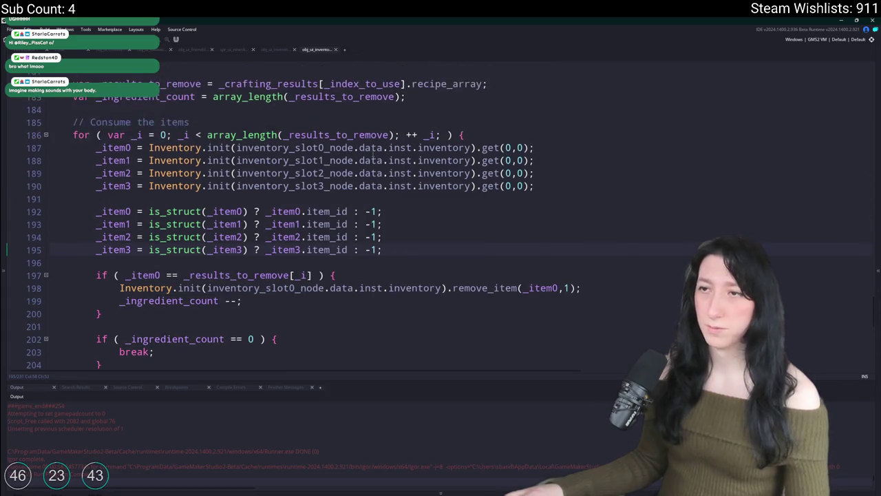
pyautogui.click(392, 135)
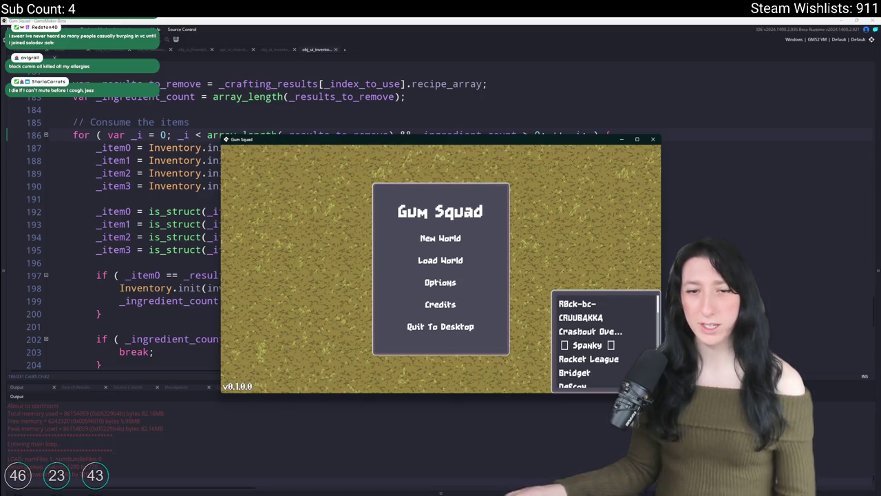
# Load the world, walk to the bench, craft Refined Metal, and switch back to the IDE
pyautogui.click(432, 262)
pyautogui.click(389, 289)
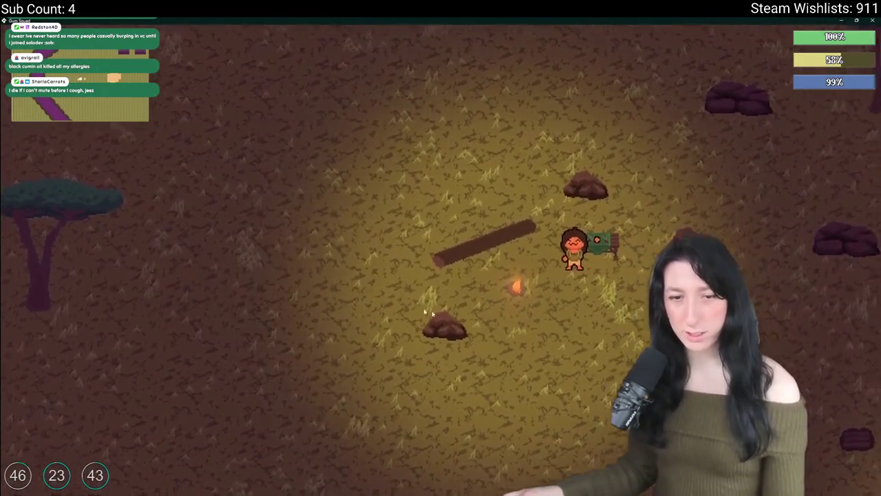
pyautogui.press('d')
pyautogui.press('s')
pyautogui.press('e')
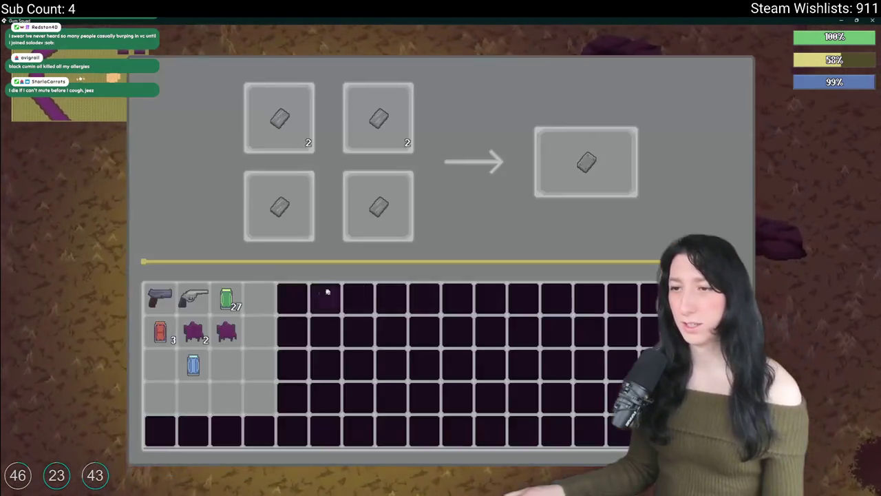
pyautogui.click(586, 162)
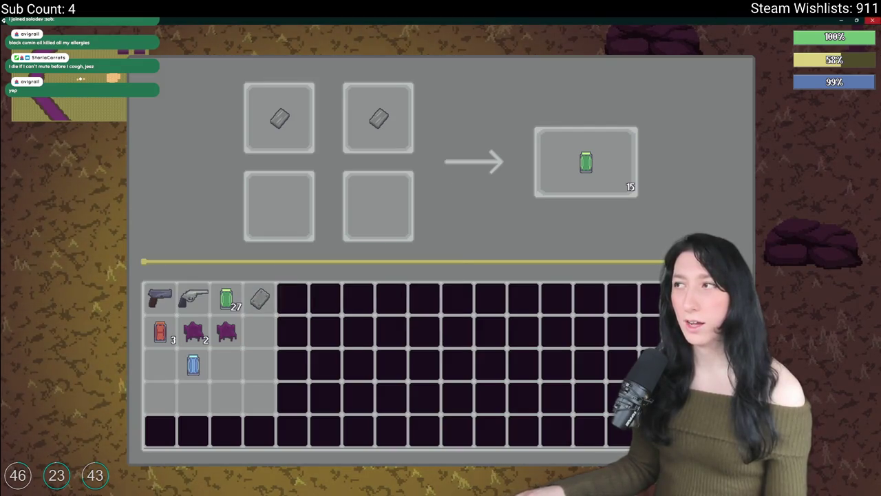
pyautogui.hotkey('alt', 'Tab')
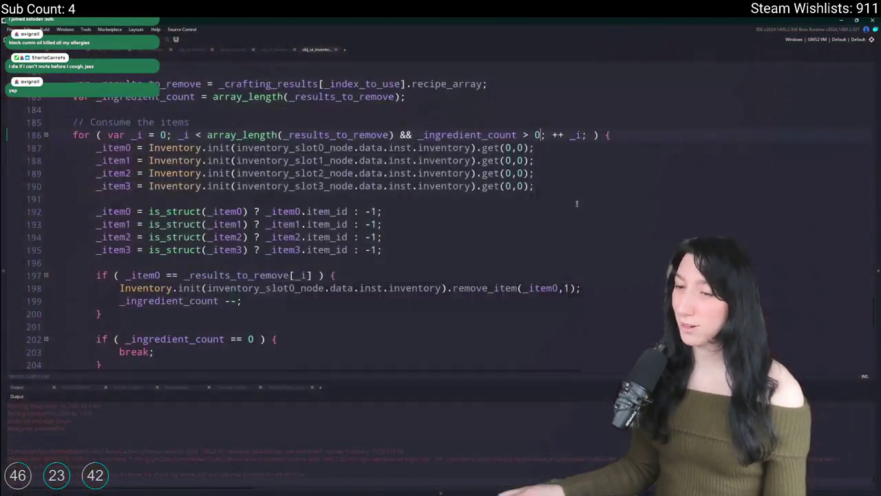
# Rebuild with F5, load the world maximized, and craft Refined Metal using all four metal slots
pyautogui.press('F5')
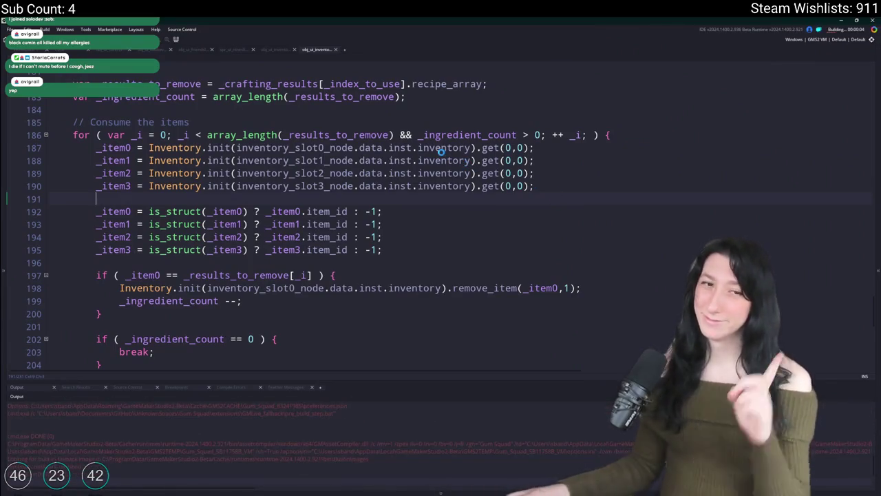
pyautogui.scroll(-2, 372, 252)
pyautogui.scroll(1, 413, 93)
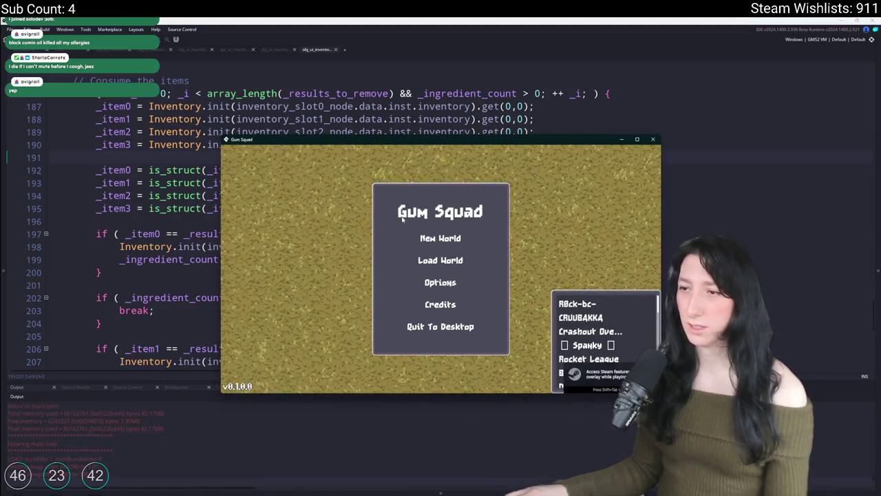
pyautogui.click(417, 260)
pyautogui.doubleClick(445, 140)
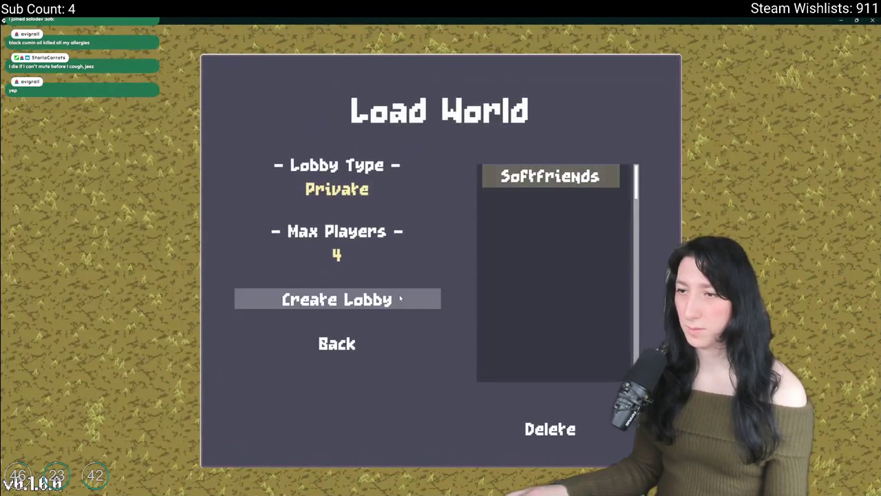
pyautogui.click(400, 298)
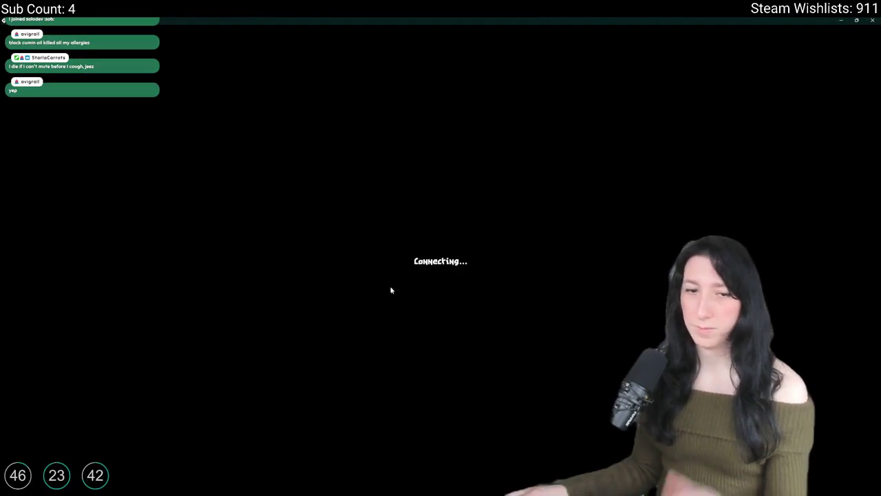
pyautogui.press('e')
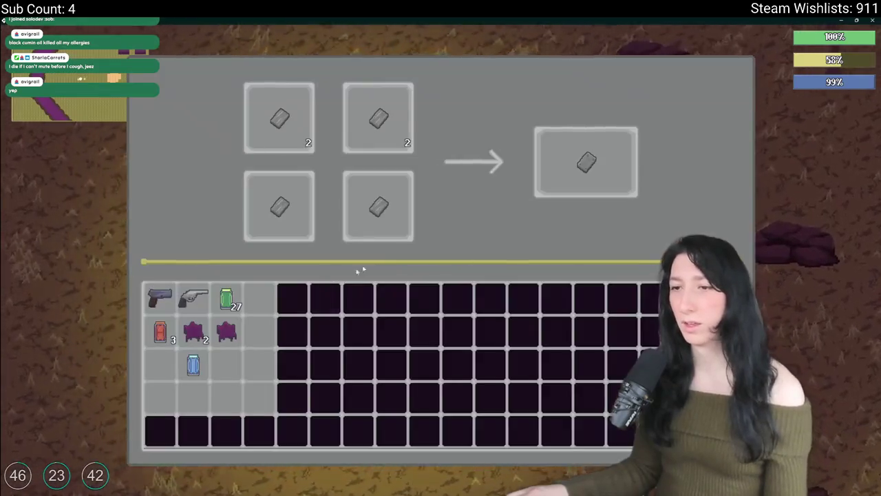
pyautogui.click(572, 166)
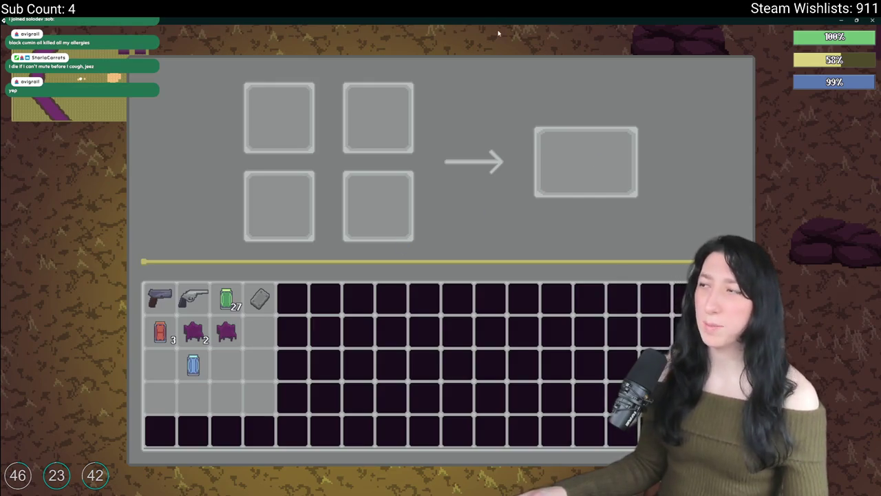
pyautogui.hotkey('alt', 'Tab')
pyautogui.scroll(-1, 372, 234)
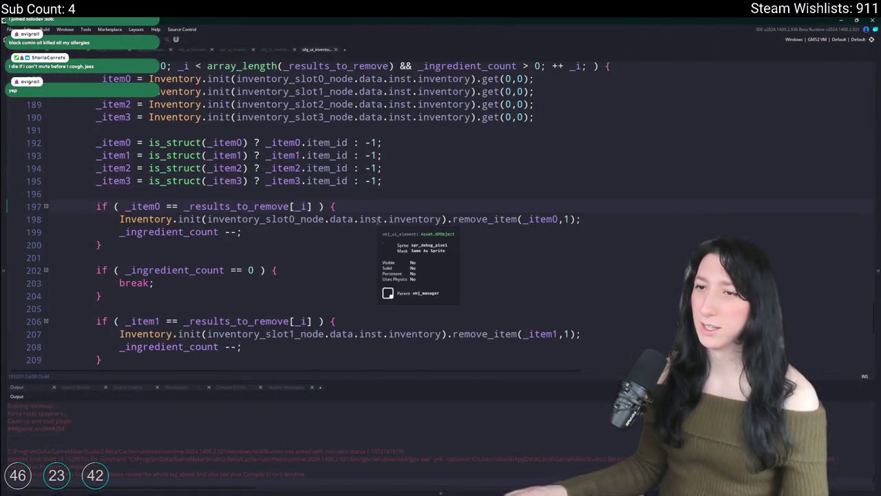
# Delete the first two 'if (_ingredient_count == 0) { break; }' blocks and the leftover empty line
pyautogui.scroll(-3, 361, 219)
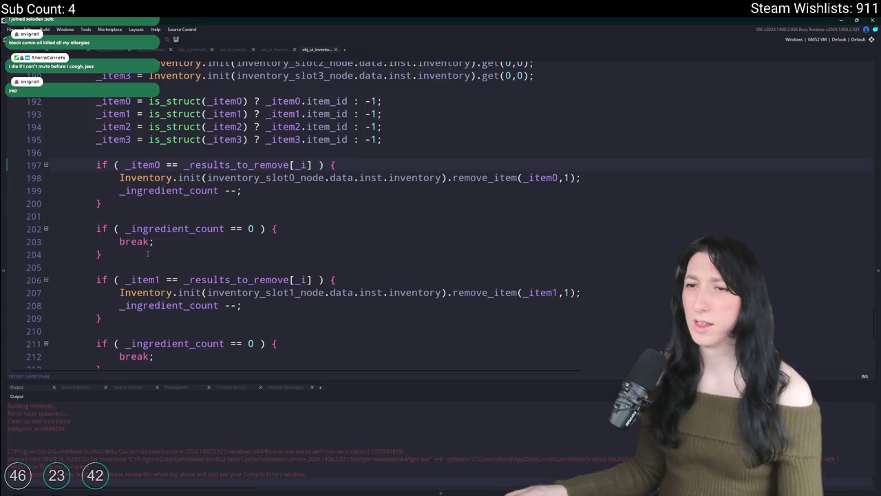
pyautogui.moveTo(147, 253); pyautogui.dragTo(69, 204)
pyautogui.press('BackSpace')
pyautogui.moveTo(124, 318); pyautogui.dragTo(56, 280)
pyautogui.press('BackSpace')
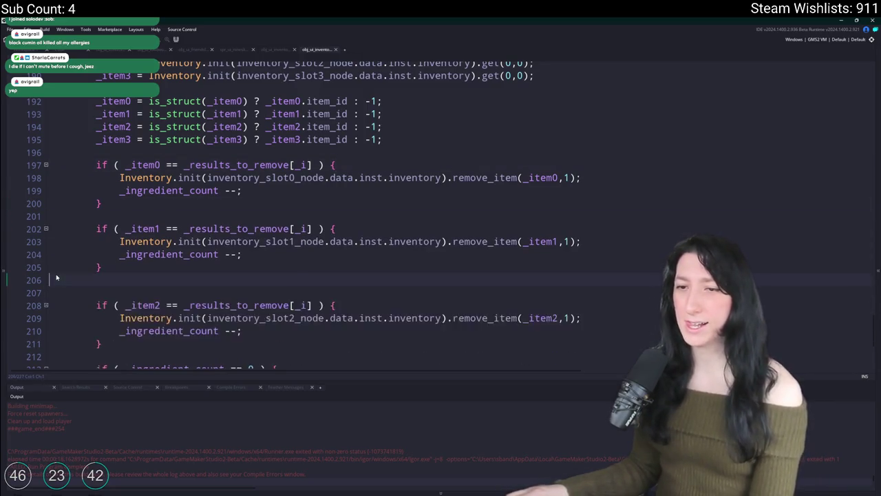
pyautogui.press('BackSpace')
pyautogui.scroll(-5, 110, 292)
# Delete the last ingredient-count break block and review the consume loop code
pyautogui.moveTo(138, 303); pyautogui.dragTo(53, 274)
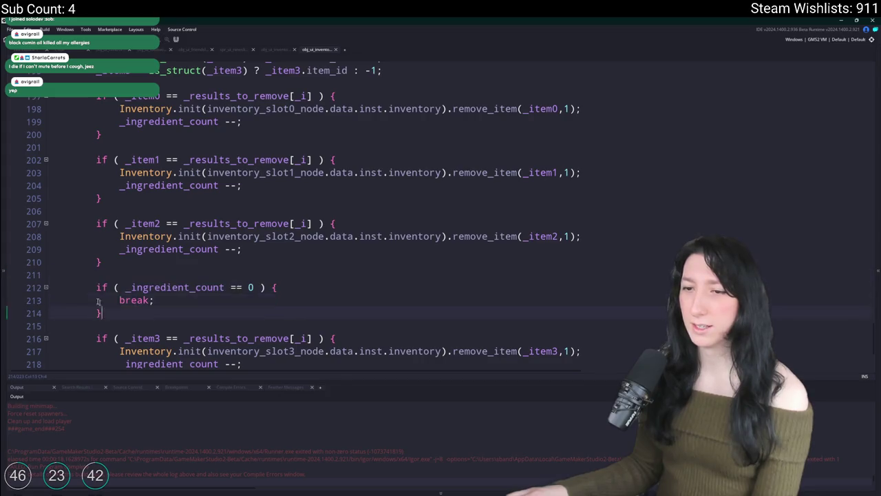
pyautogui.moveTo(103, 313); pyautogui.dragTo(101, 262)
pyautogui.press('BackSpace')
pyautogui.scroll(-3, 117, 301)
pyautogui.scroll(7, 117, 301)
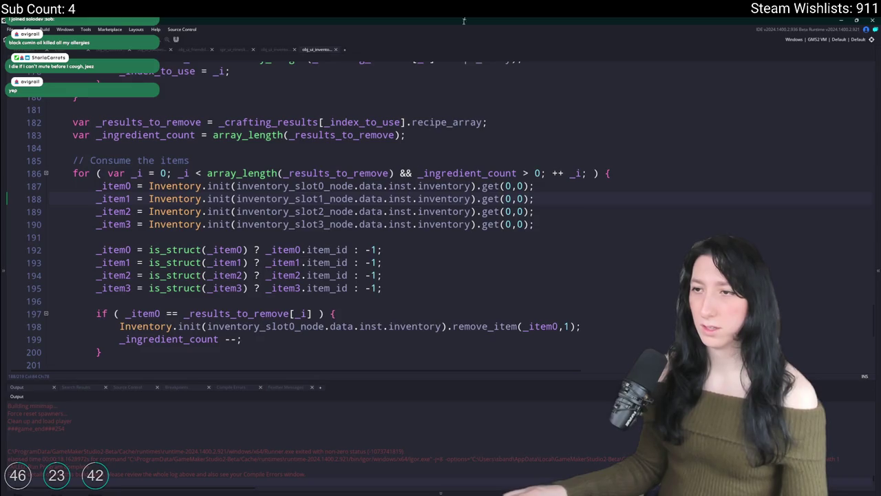
pyautogui.scroll(9, 289, 240)
pyautogui.scroll(-10, 289, 240)
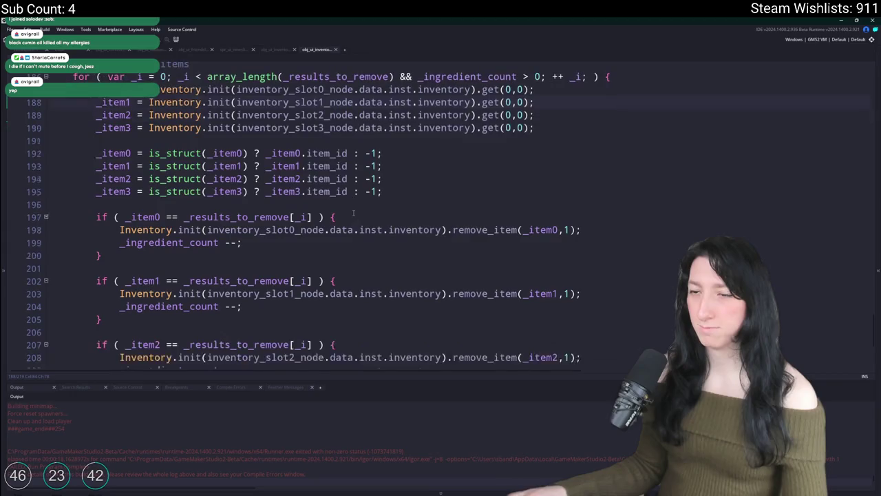
pyautogui.scroll(1, 371, 202)
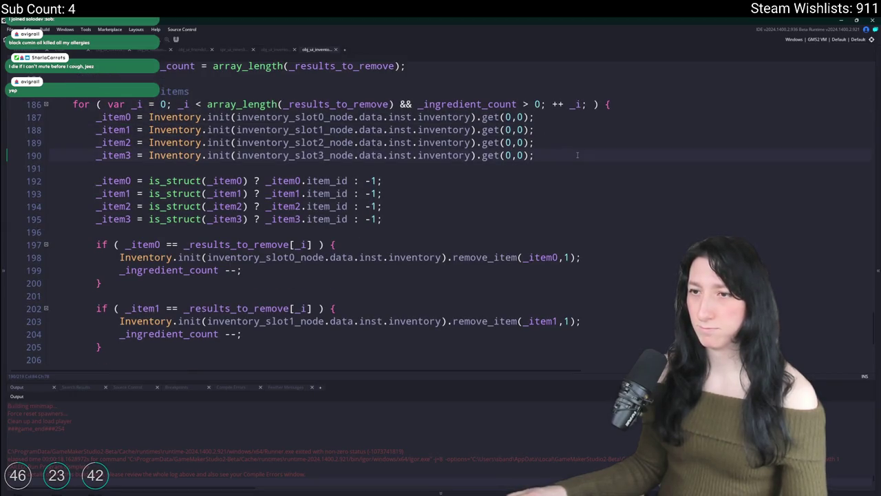
pyautogui.scroll(7, 235, 149)
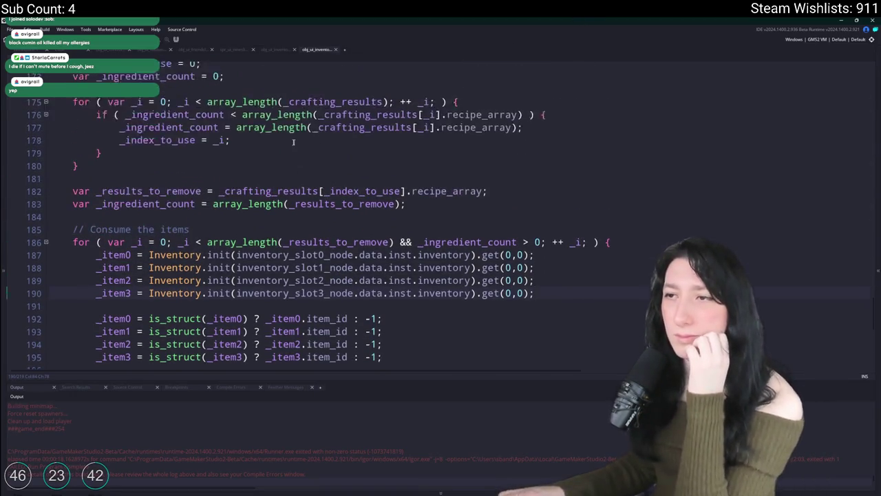
pyautogui.scroll(8, 235, 148)
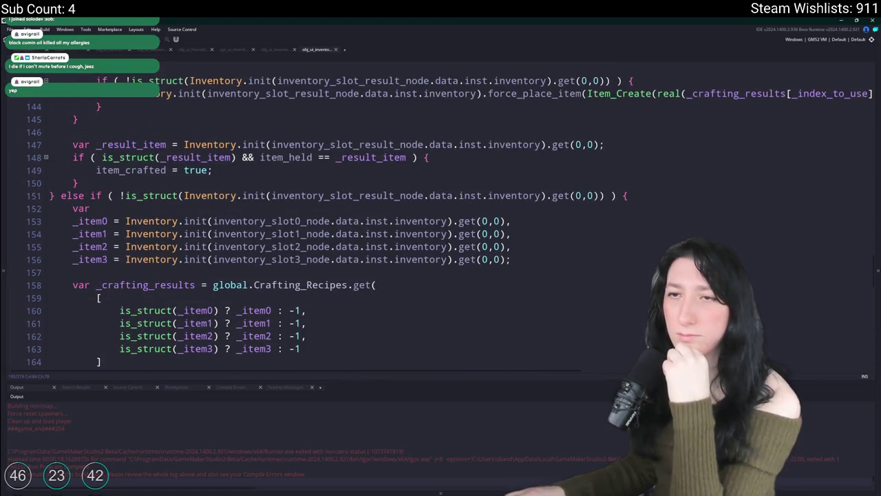
pyautogui.scroll(-2, 268, 218)
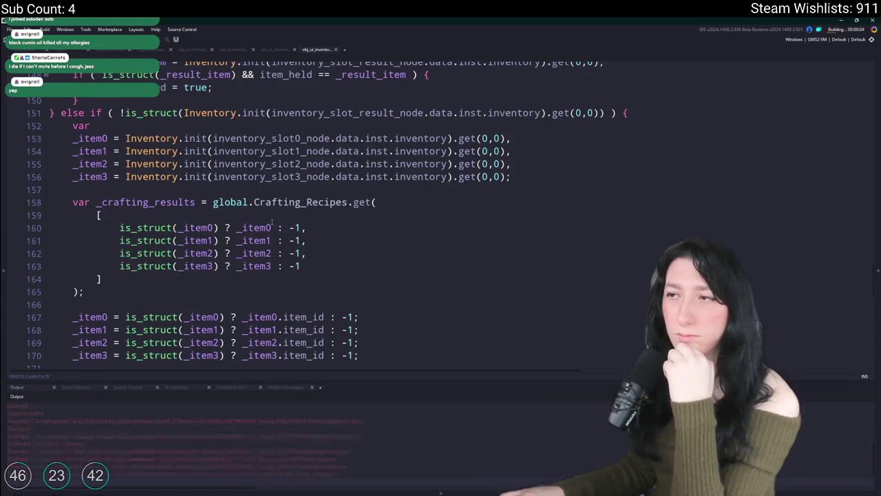
pyautogui.scroll(-5, 267, 219)
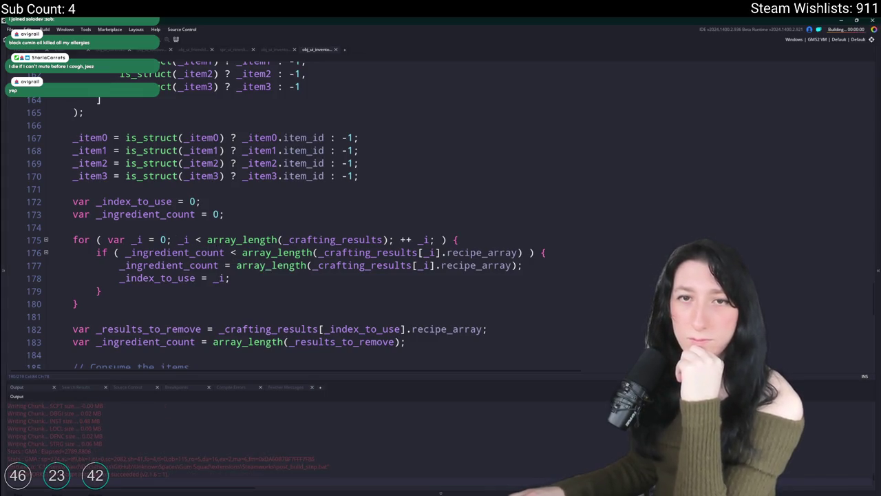
# Load the world, craft Refined Metal into an empty inventory slot, then exit the game
pyautogui.scroll(-2, 310, 207)
pyautogui.click(480, 257)
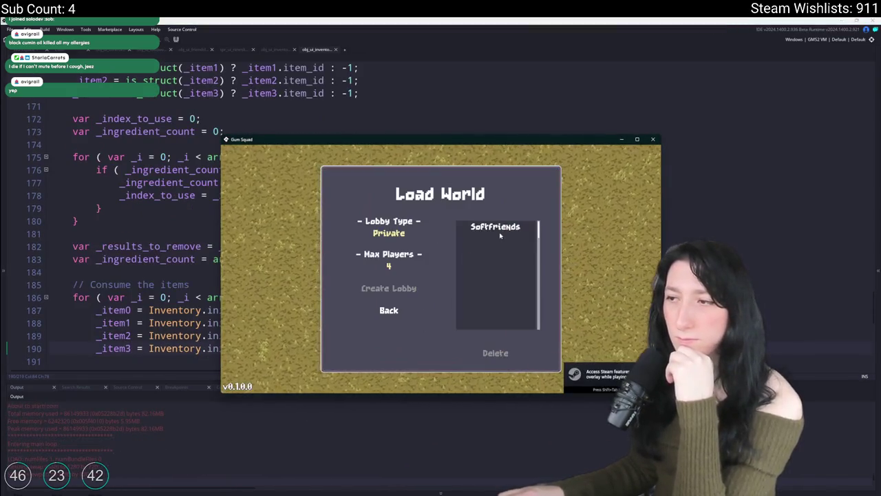
pyautogui.click(380, 288)
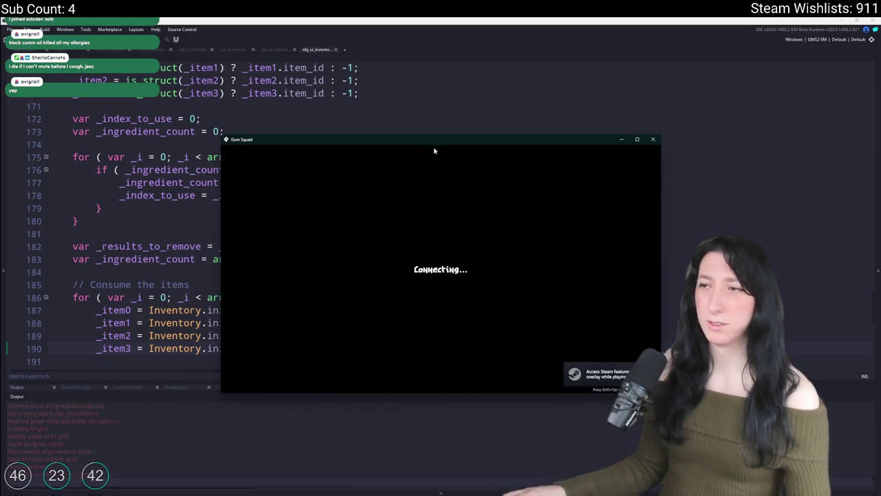
pyautogui.press('e')
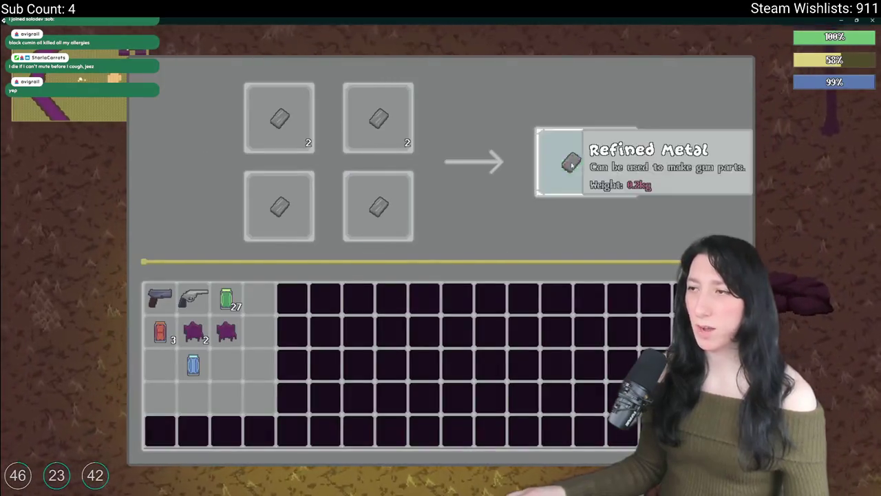
pyautogui.click(585, 162)
pyautogui.click(259, 297)
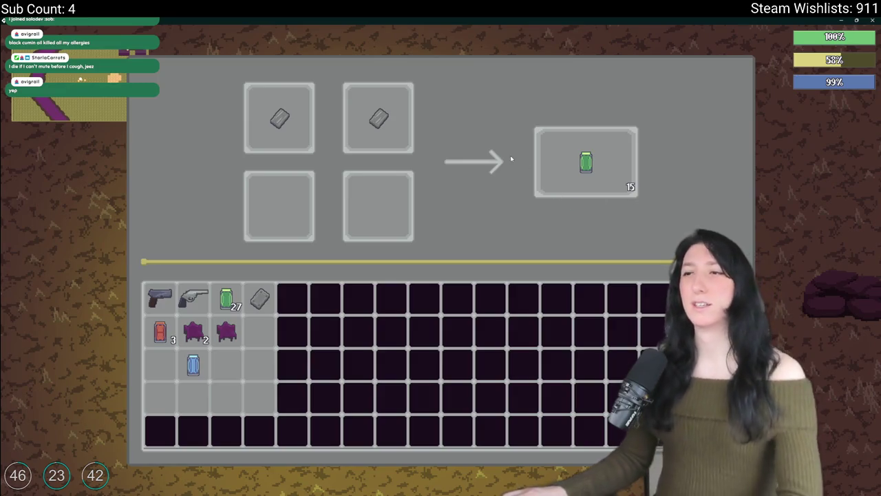
pyautogui.press('Escape')
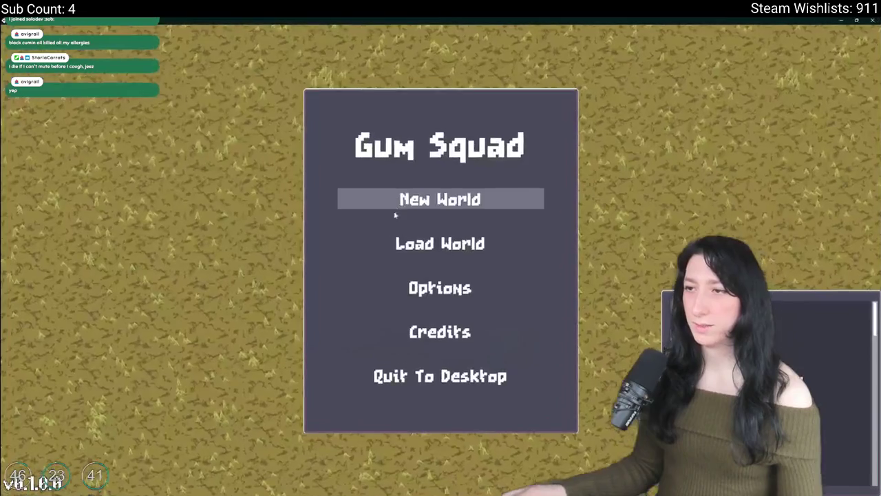
# Reload the world, craft Refined Metal again from the output slot, and exit back to the code
pyautogui.click(413, 198)
pyautogui.click(547, 180)
pyautogui.click(344, 302)
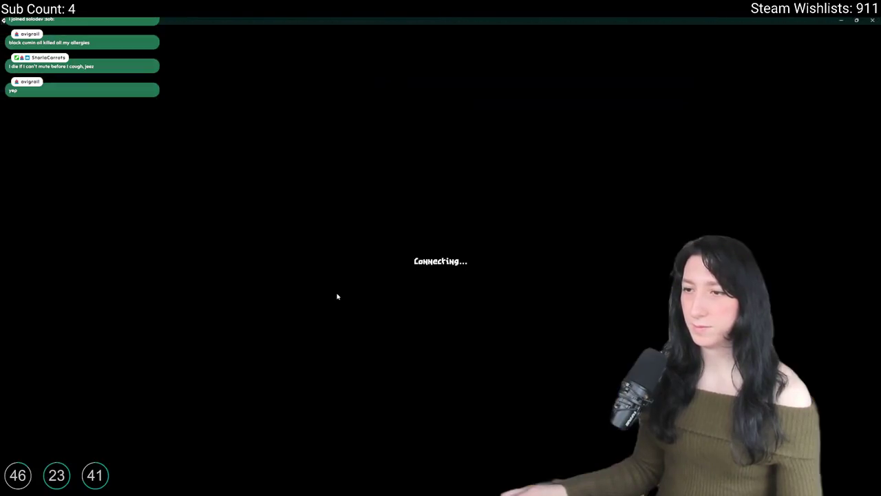
pyautogui.press('e')
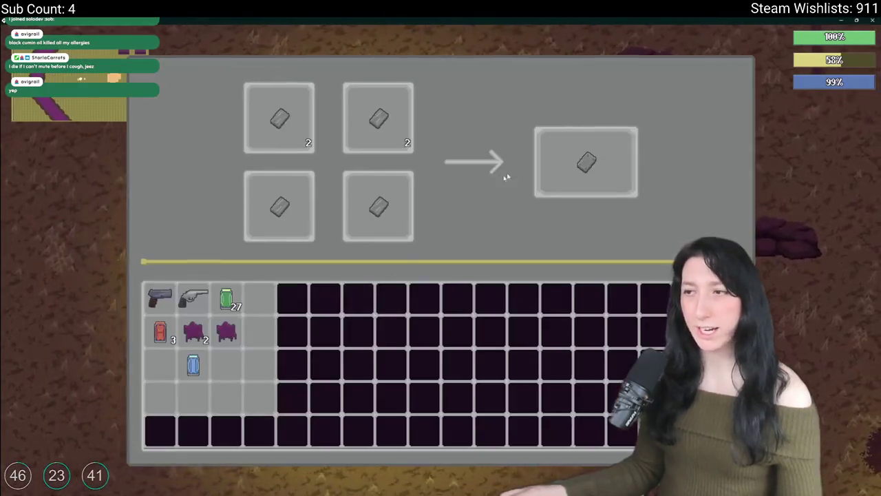
pyautogui.click(591, 161)
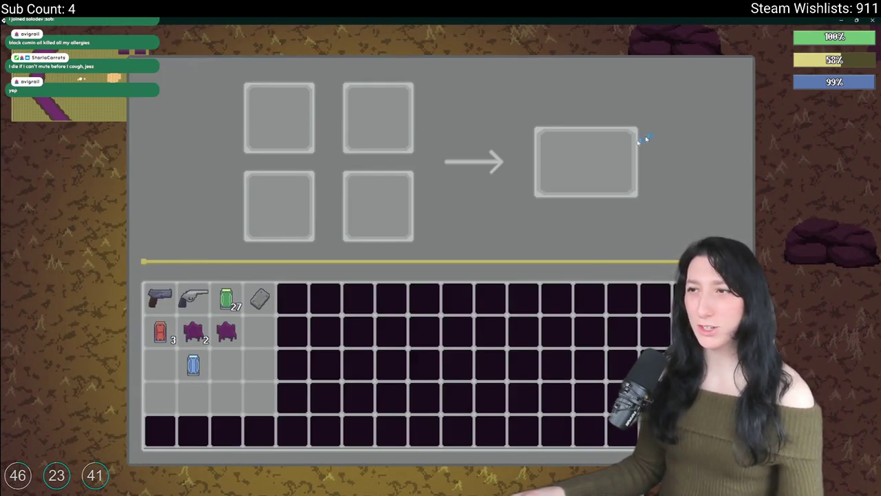
pyautogui.press('Escape')
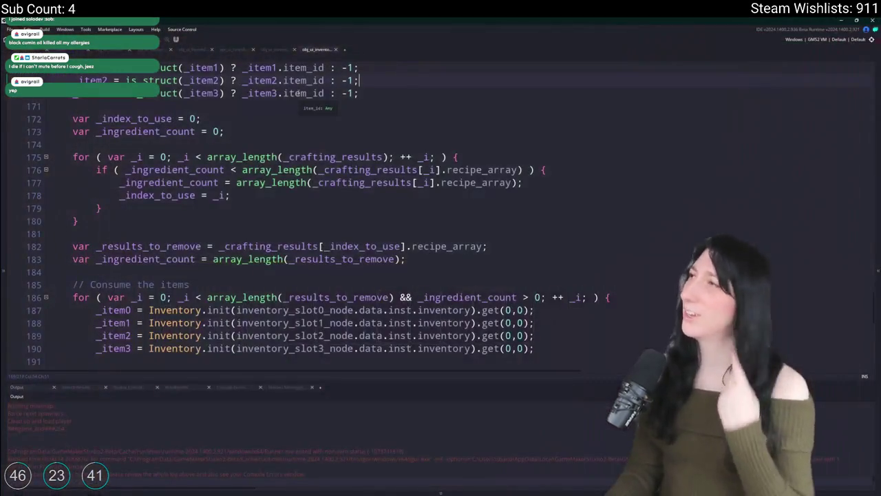
# Find the swap script in the asset search and open it
pyautogui.scroll(20, 289, 121)
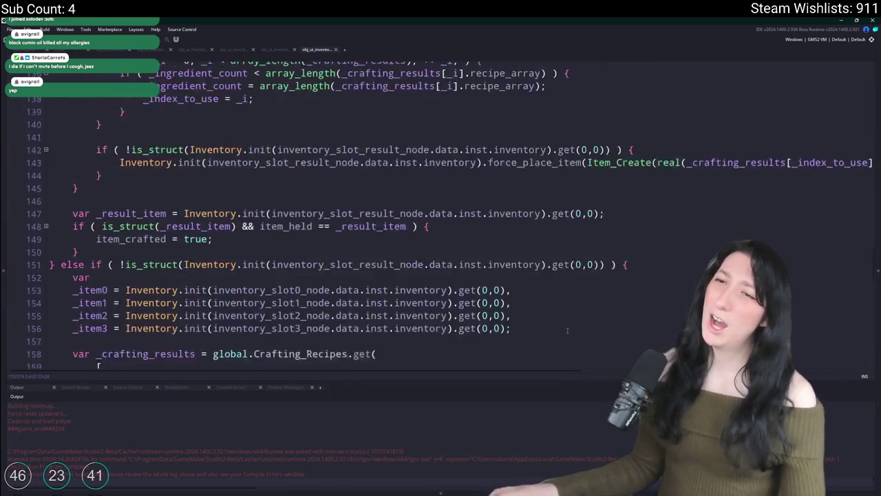
pyautogui.scroll(2, 362, 239)
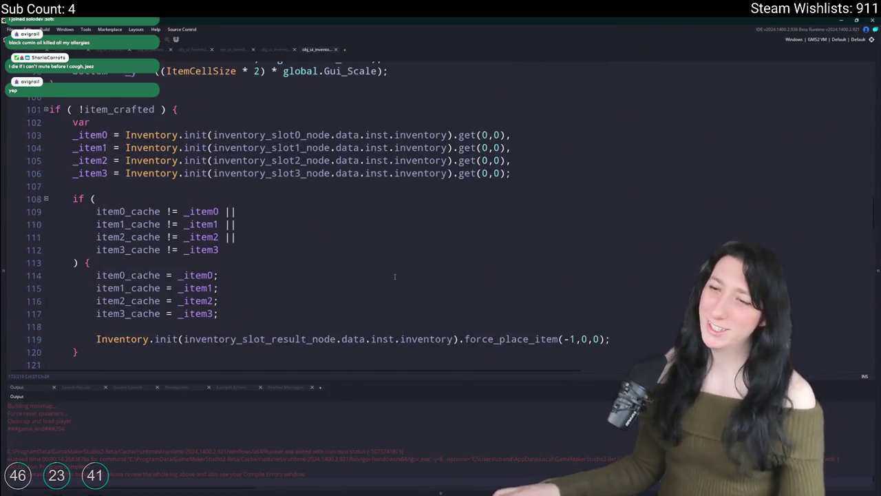
pyautogui.click(401, 239)
pyautogui.scroll(2, 402, 239)
pyautogui.scroll(-2, 438, 243)
pyautogui.scroll(10, 268, 246)
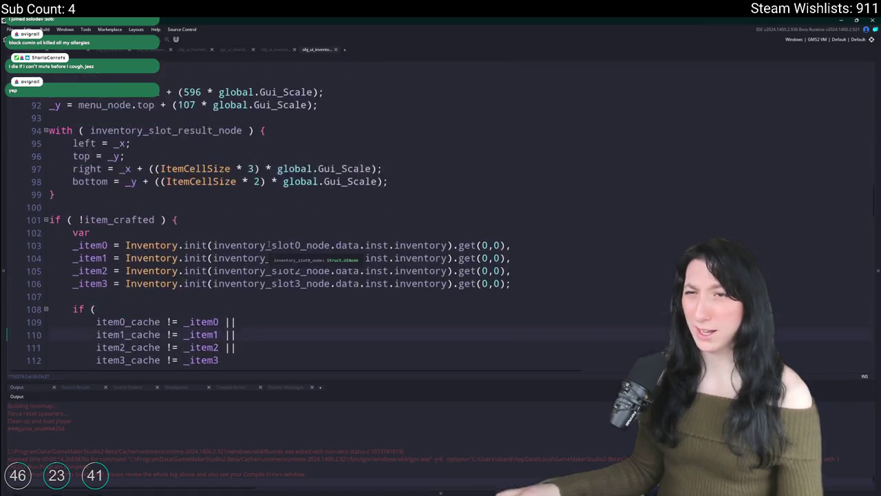
pyautogui.hotkey('ctrl', 't')
pyautogui.write('o')
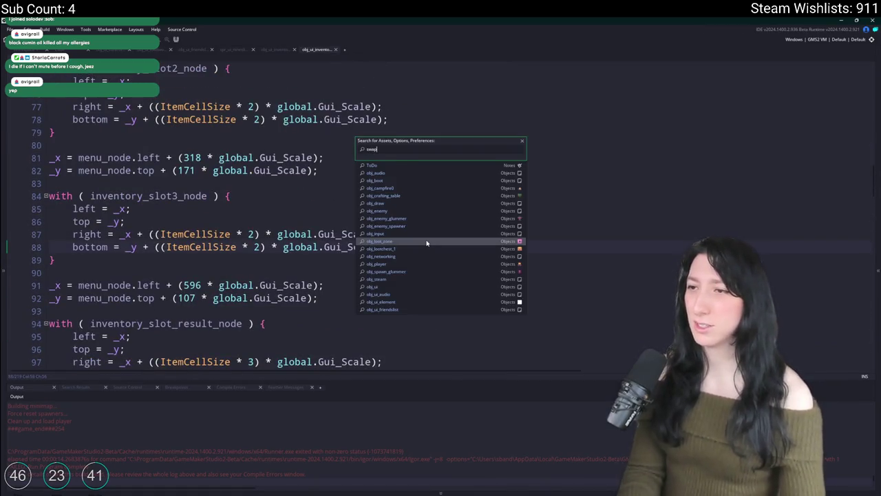
pyautogui.press('Down')
pyautogui.press('Down')
pyautogui.press('Down')
pyautogui.press('Up')
pyautogui.press('Up')
pyautogui.press('Return')
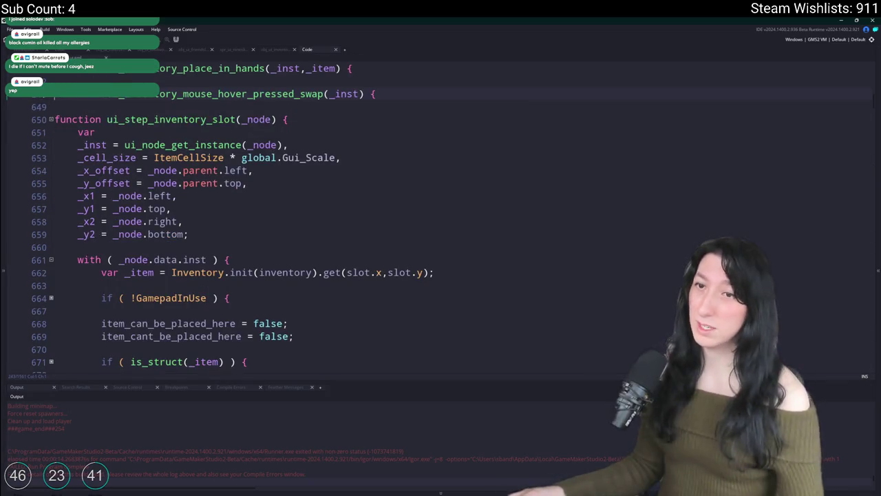
# Expand and collapse the swap script's switch blocks to reach the crafting slot code
pyautogui.scroll(5, 72, 106)
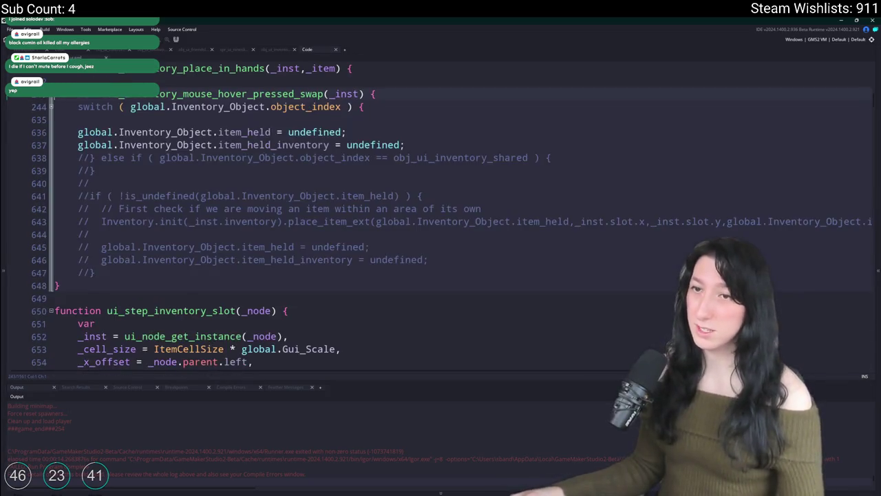
pyautogui.click(51, 106)
pyautogui.click(138, 129)
pyautogui.click(51, 141)
pyautogui.scroll(3, 147, 128)
pyautogui.write('244')
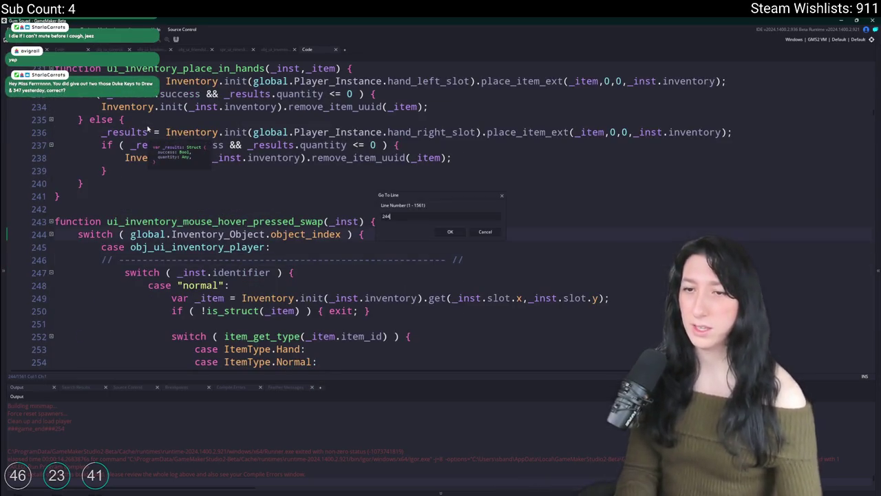
pyautogui.press('Return')
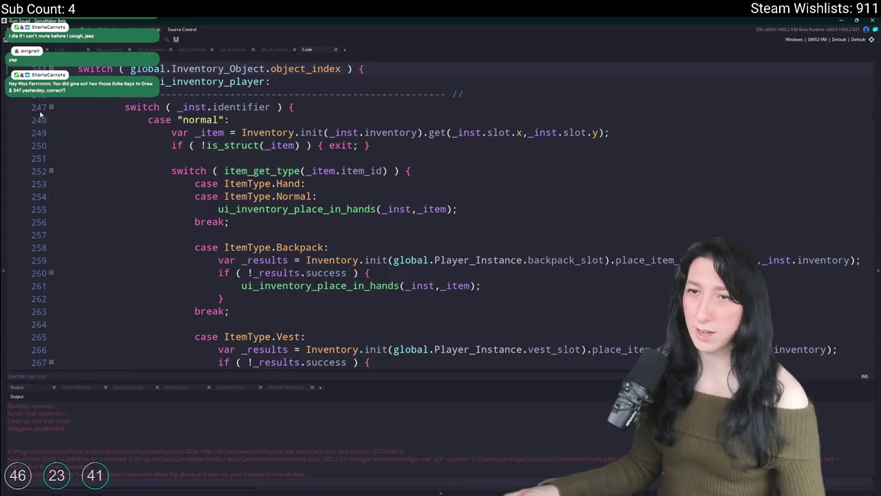
pyautogui.click(51, 107)
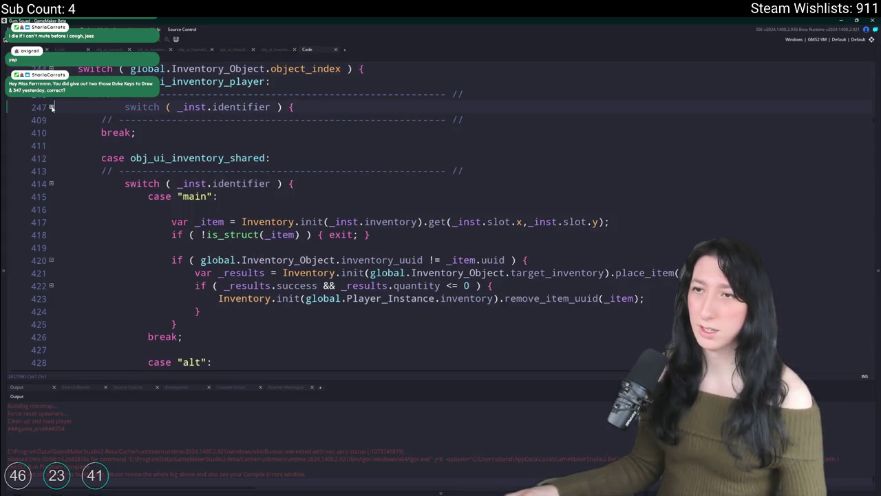
pyautogui.click(51, 183)
pyautogui.scroll(-2, 165, 179)
pyautogui.click(282, 175)
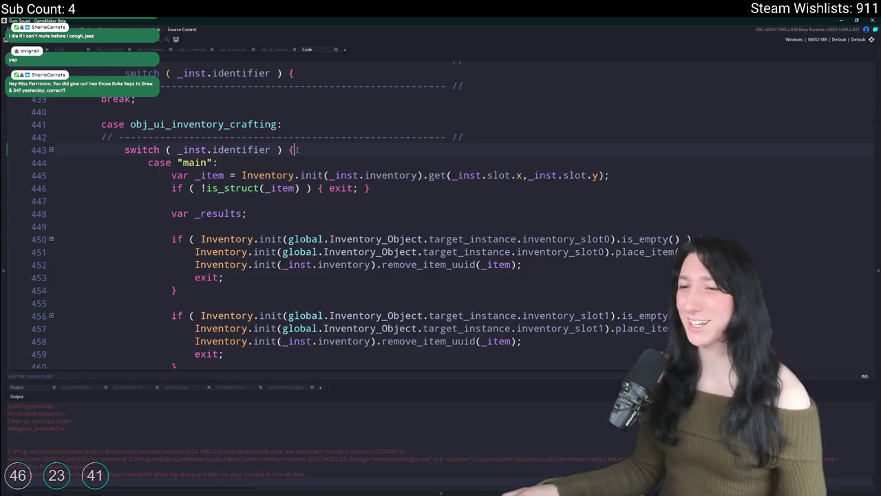
pyautogui.scroll(-20, 297, 150)
pyautogui.scroll(-4, 305, 167)
pyautogui.scroll(5, 305, 167)
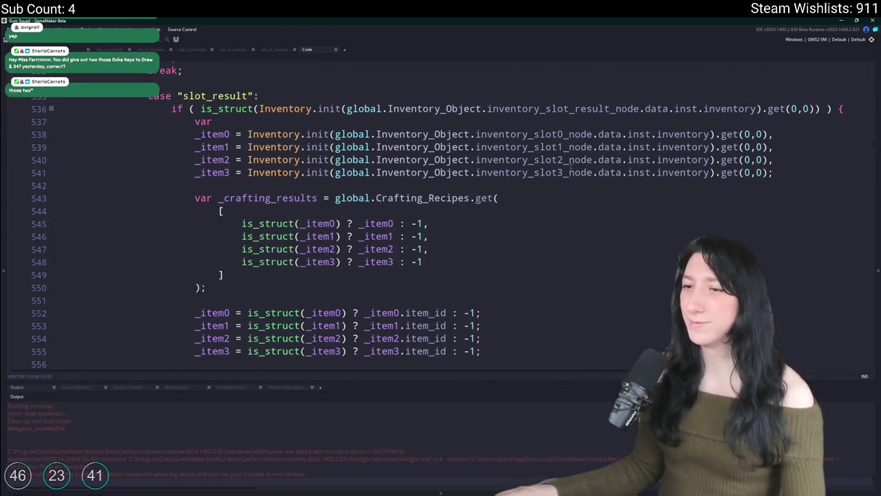
pyautogui.scroll(-7, 570, 166)
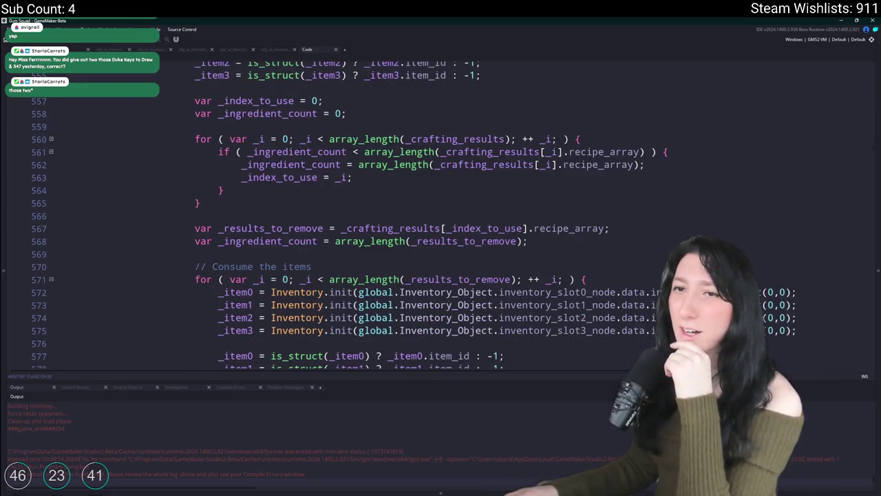
# Review the crafting UI script's ingredient removal checks and consume loop
pyautogui.hotkey('ctrl', 'Tab')
pyautogui.scroll(-20, 107, 124)
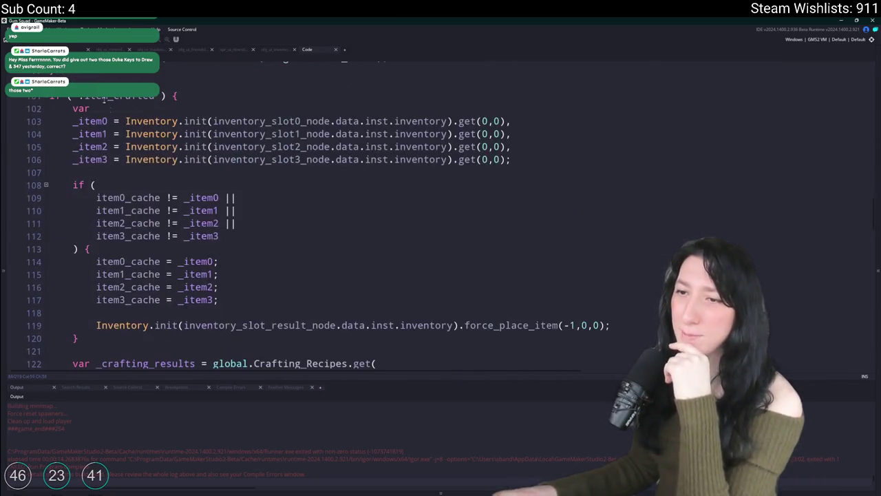
pyautogui.scroll(-12, 108, 126)
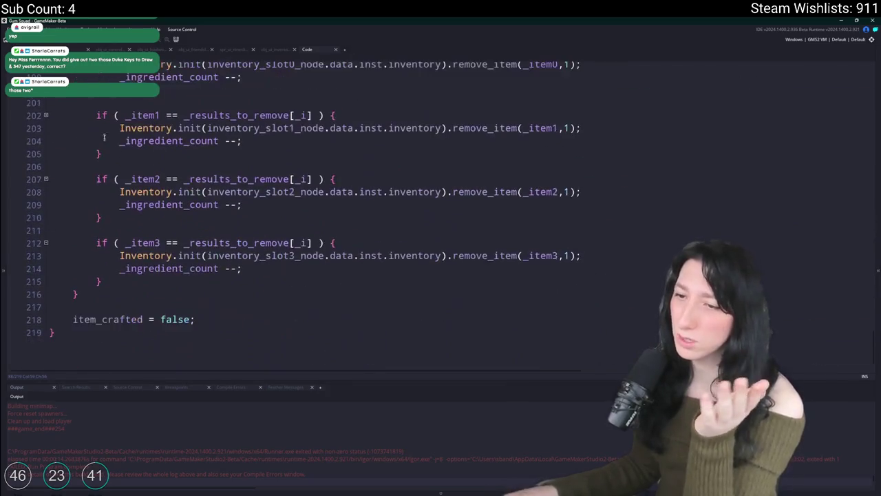
pyautogui.scroll(4, 222, 321)
pyautogui.click(229, 338)
pyautogui.moveTo(224, 284)
pyautogui.mouseDown()
pyautogui.moveTo(138, 110)
pyautogui.moveTo(104, 83)
pyautogui.moveTo(75, 90)
pyautogui.moveTo(64, 205)
pyautogui.mouseUp()
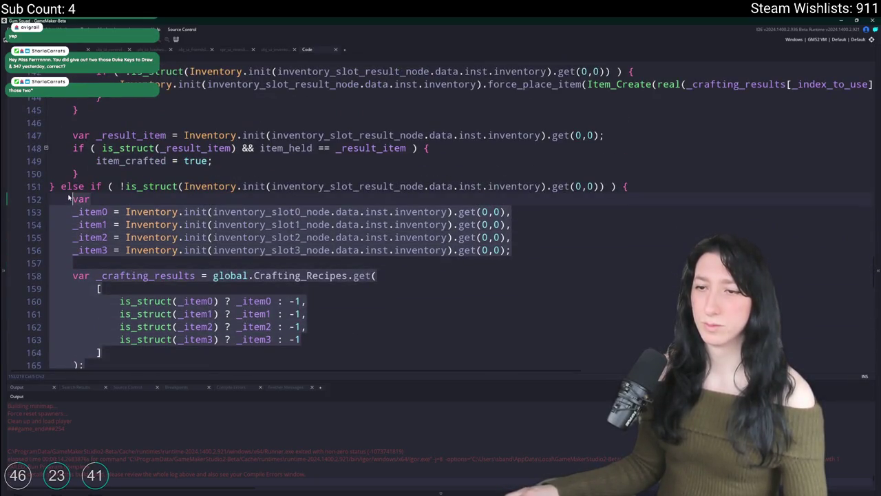
pyautogui.scroll(-20, 333, 294)
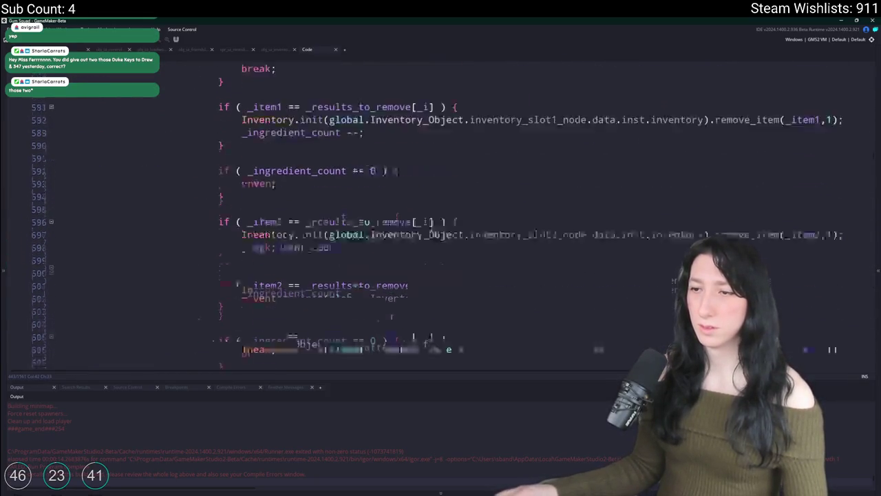
pyautogui.scroll(-3, 333, 294)
pyautogui.moveTo(181, 274)
pyautogui.mouseDown()
pyautogui.moveTo(246, 200)
pyautogui.moveTo(172, 172)
pyautogui.mouseUp()
pyautogui.click(358, 224)
pyautogui.scroll(5, 358, 224)
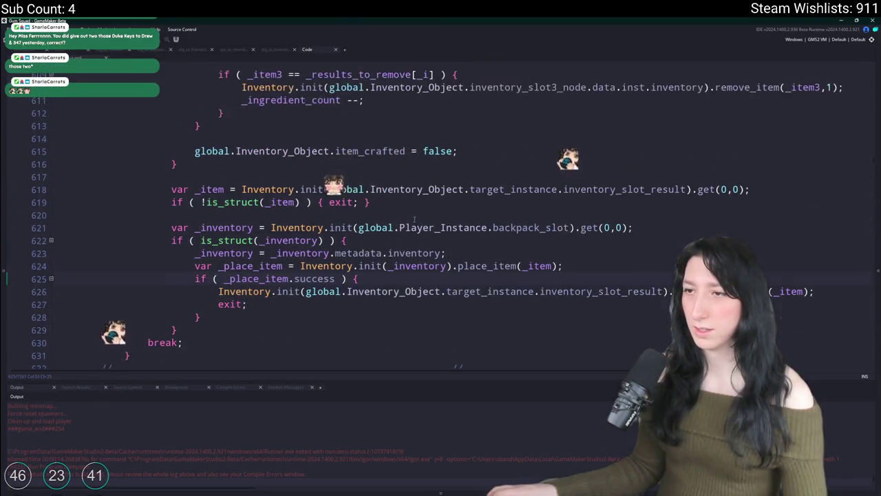
pyautogui.scroll(20, 307, 237)
pyautogui.keyDown('shift'); pyautogui.click(72, 197); pyautogui.keyUp('shift')
pyautogui.scroll(-7, 307, 238)
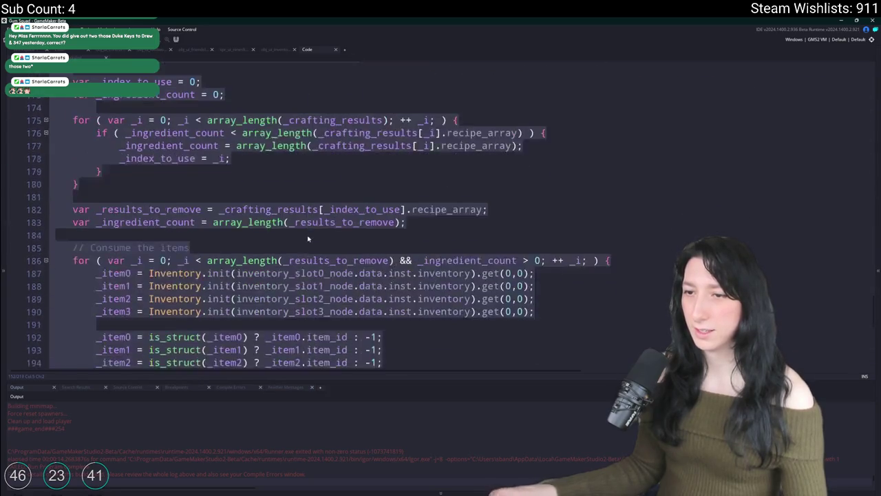
pyautogui.click(525, 160)
# In the larger inventory script, add '&& _ingredient_count > 0' to line 571's loop condition, then build and run
pyautogui.hotkey('alt', 'Tab')
pyautogui.hotkey('ctrl', 'Tab')
pyautogui.scroll(10, 259, 169)
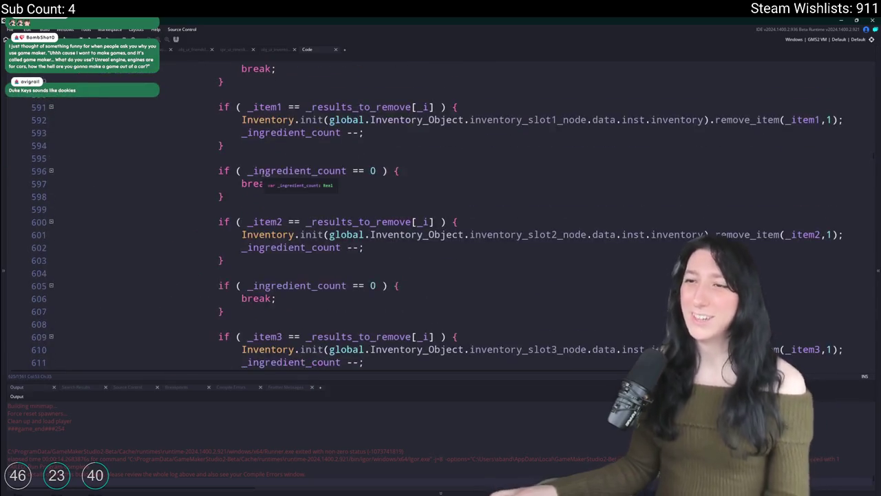
pyautogui.scroll(4, 259, 169)
pyautogui.scroll(7, 258, 169)
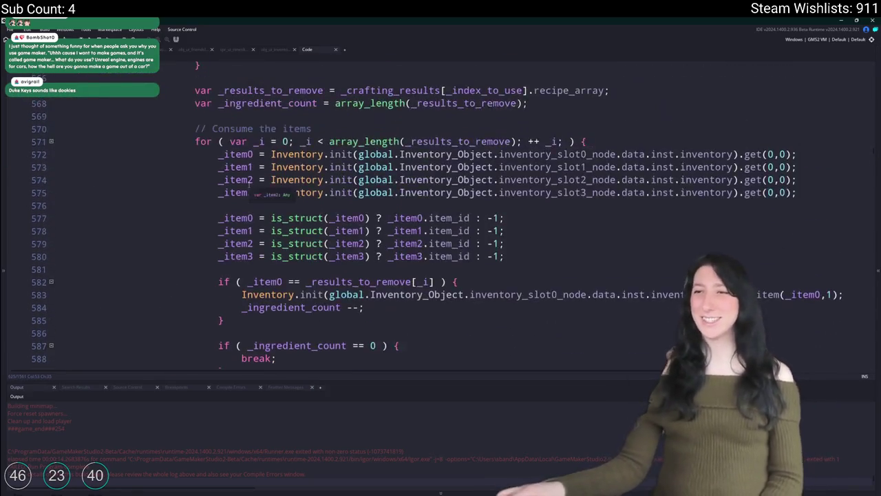
pyautogui.scroll(-3, 314, 270)
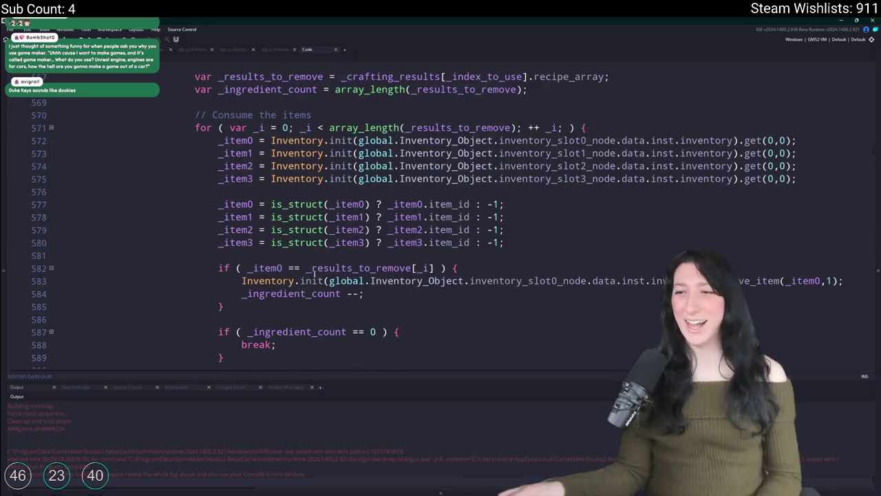
pyautogui.doubleClick(285, 294)
pyautogui.click(521, 127)
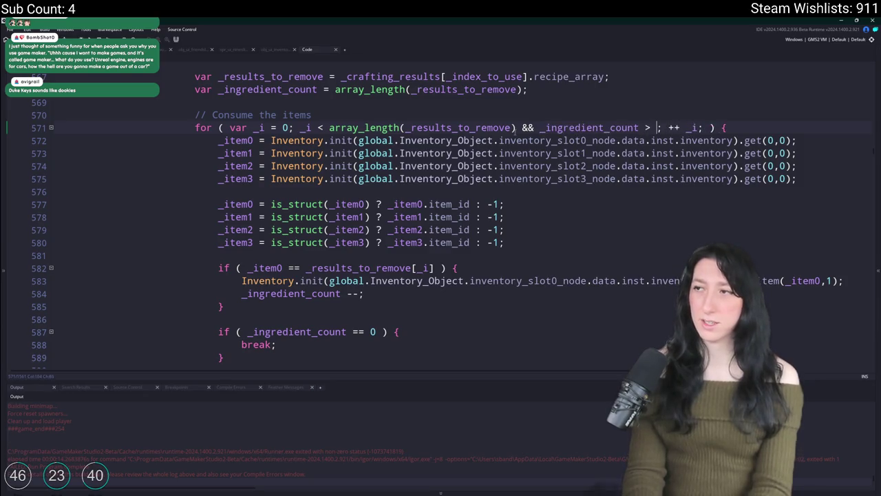
pyautogui.write('0')
pyautogui.press('F5')
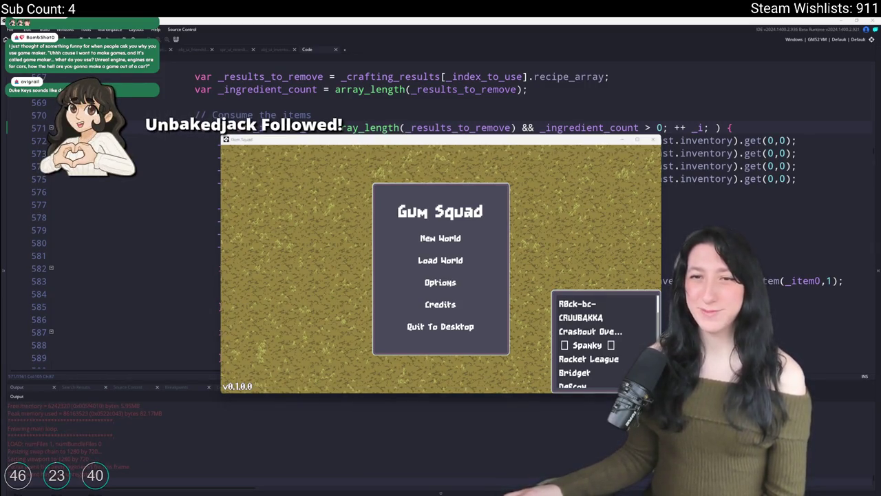
# Load the saved world and test crafting Refined Metal with Raw Gum and metal scrap
pyautogui.click(446, 267)
pyautogui.click(447, 260)
pyautogui.click(500, 228)
pyautogui.click(498, 354)
pyautogui.moveTo(439, 139); pyautogui.dragTo(441, 125)
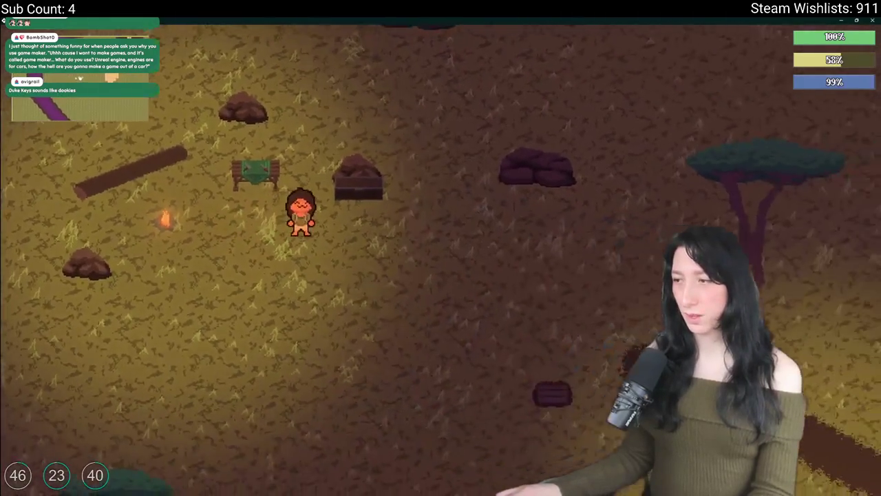
pyautogui.press('e')
pyautogui.click(554, 176)
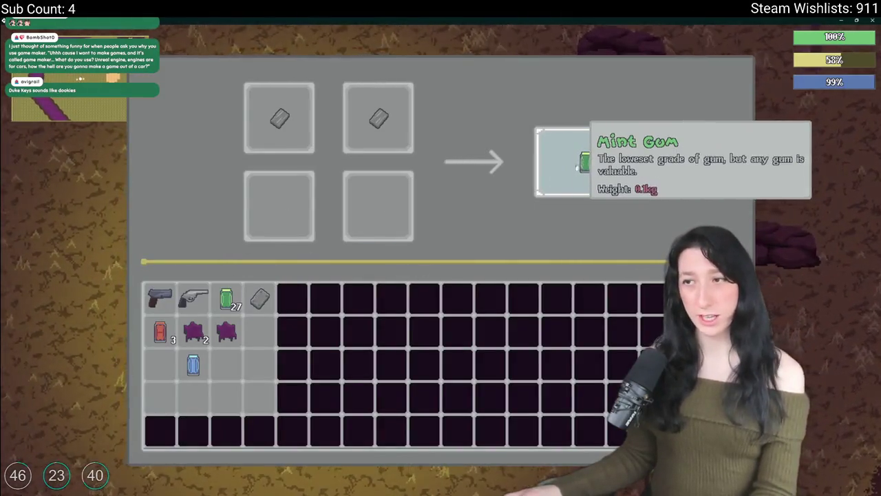
pyautogui.click(230, 329)
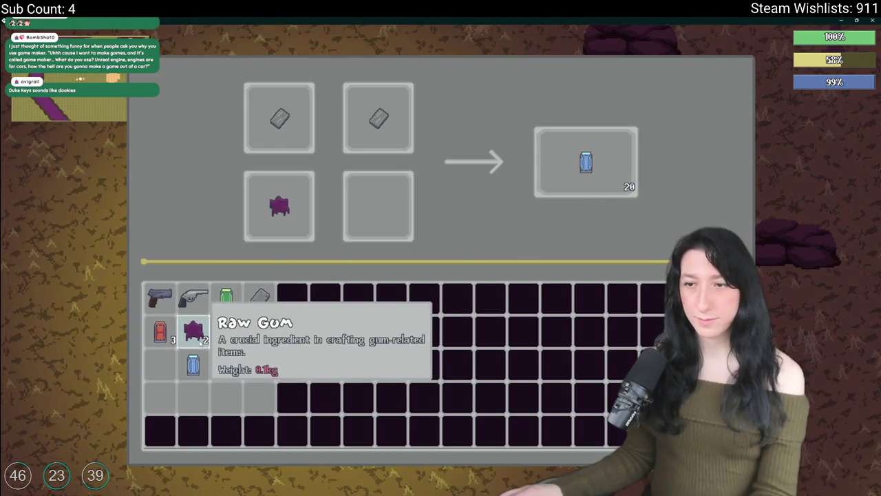
pyautogui.moveTo(207, 342)
pyautogui.mouseDown()
pyautogui.moveTo(378, 188)
pyautogui.moveTo(627, 187)
pyautogui.mouseUp()
pyautogui.moveTo(378, 119)
pyautogui.mouseDown()
pyautogui.moveTo(260, 368)
pyautogui.moveTo(369, 165)
pyautogui.moveTo(378, 118)
pyautogui.mouseUp()
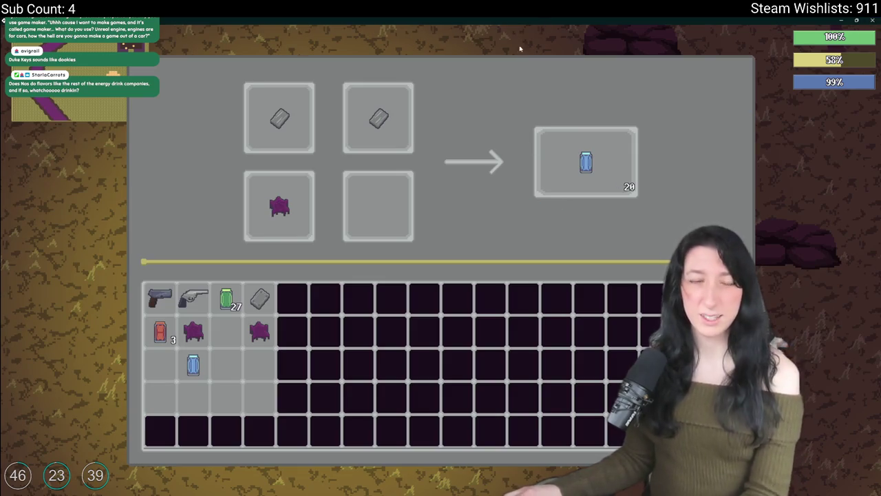
# Relaunch, reload the saved world, and rearrange metal scrap and Raw Gum in the crafting grid
pyautogui.hotkey('alt', 'Tab')
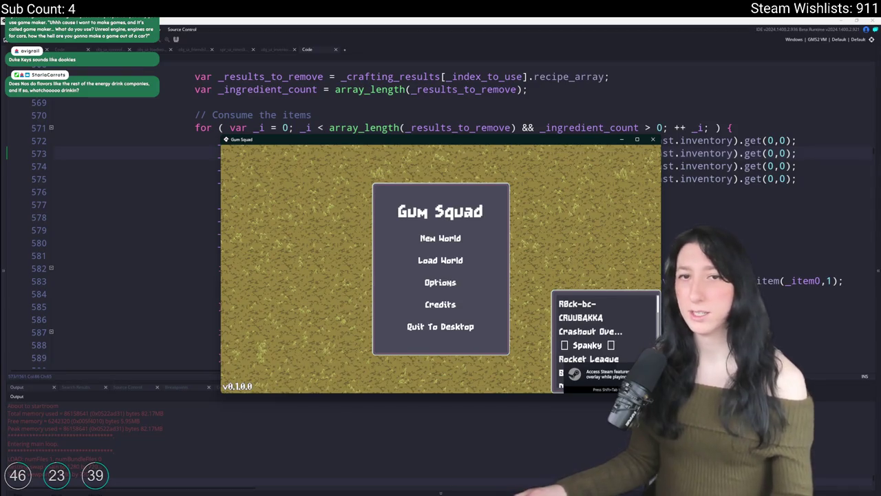
pyautogui.doubleClick(415, 140)
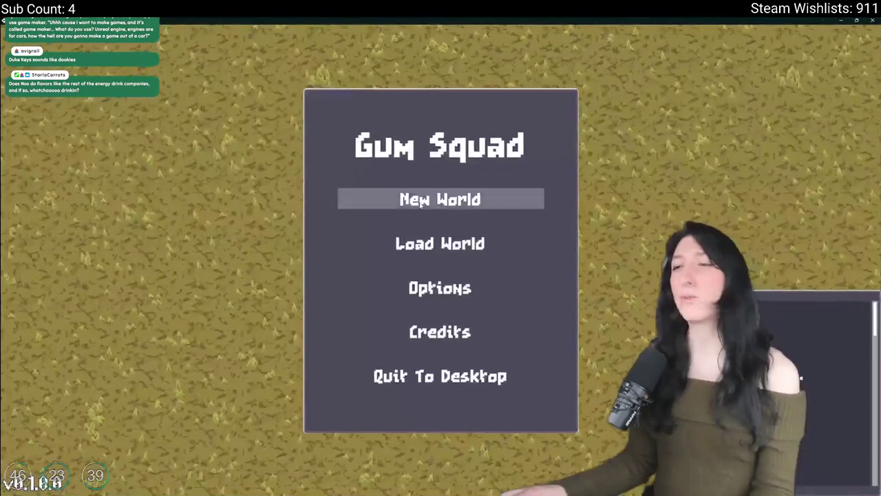
pyautogui.click(427, 243)
pyautogui.click(537, 177)
pyautogui.click(347, 303)
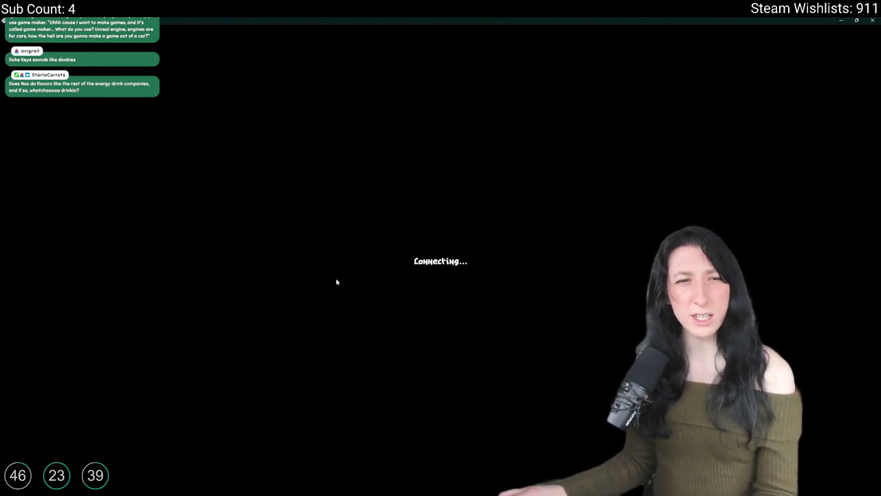
pyautogui.press('Tab')
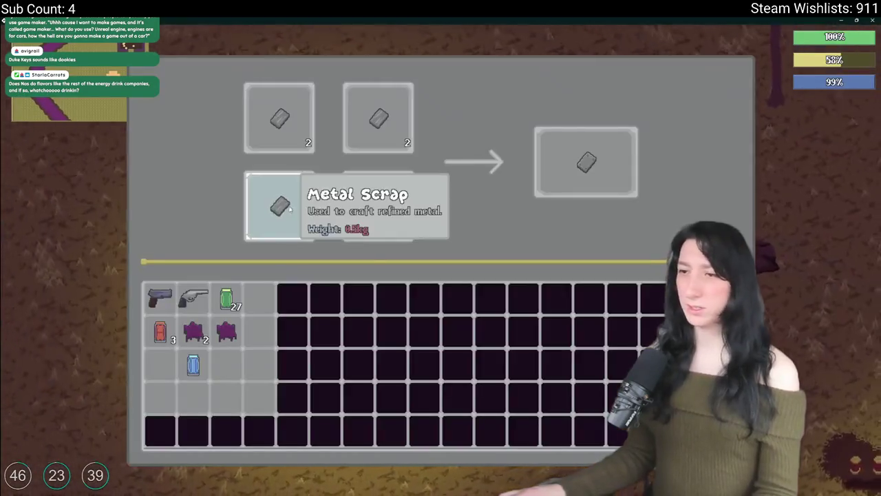
pyautogui.click(378, 201)
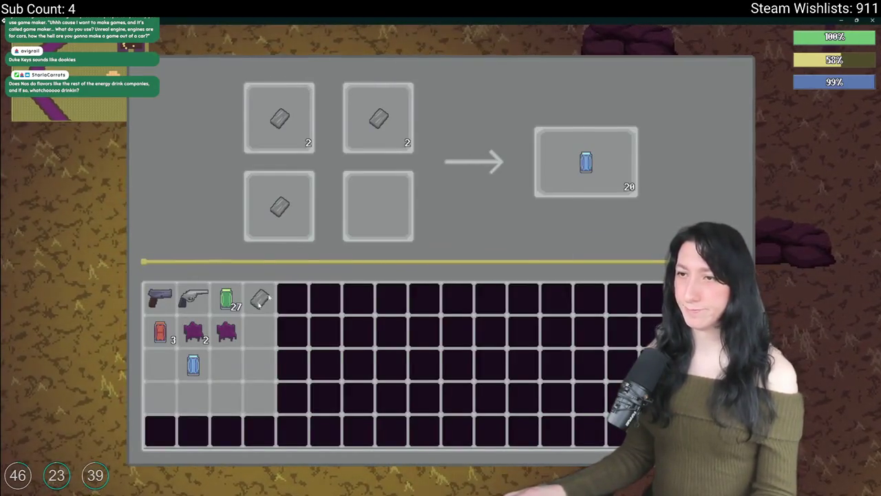
pyautogui.moveTo(224, 336)
pyautogui.mouseDown()
pyautogui.moveTo(375, 213)
pyautogui.moveTo(226, 332)
pyautogui.mouseUp()
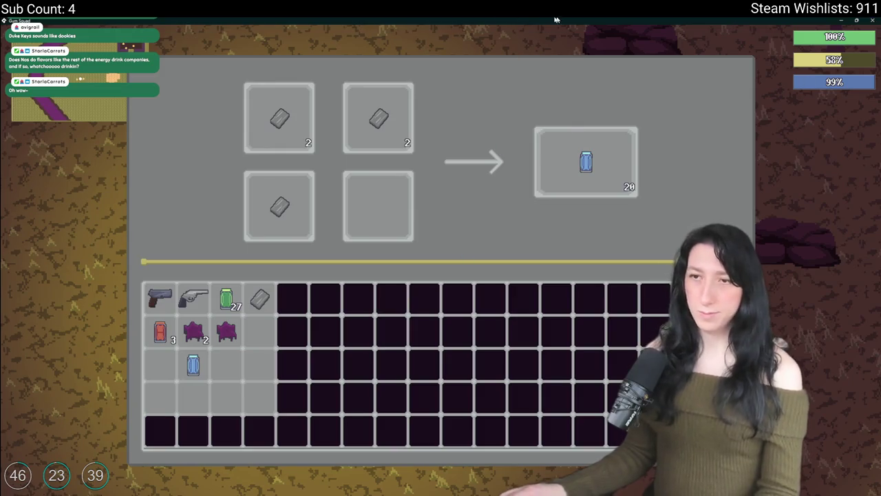
pyautogui.press('Escape')
# Add a line to the ToDo note: crafting should check for unique item ids
pyautogui.hotkey('ctrl', 't')
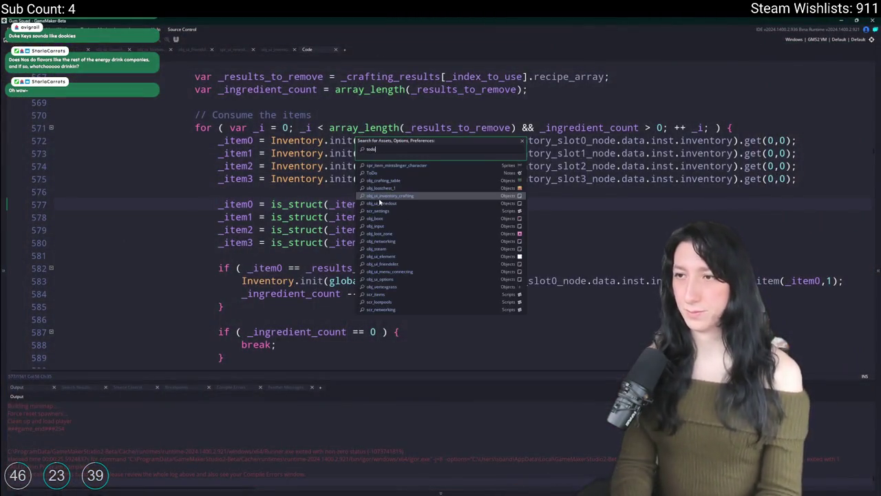
pyautogui.write('odo')
pyautogui.press('Return')
pyautogui.press('Return')
pyautogui.write('-Crafting should check for unique')
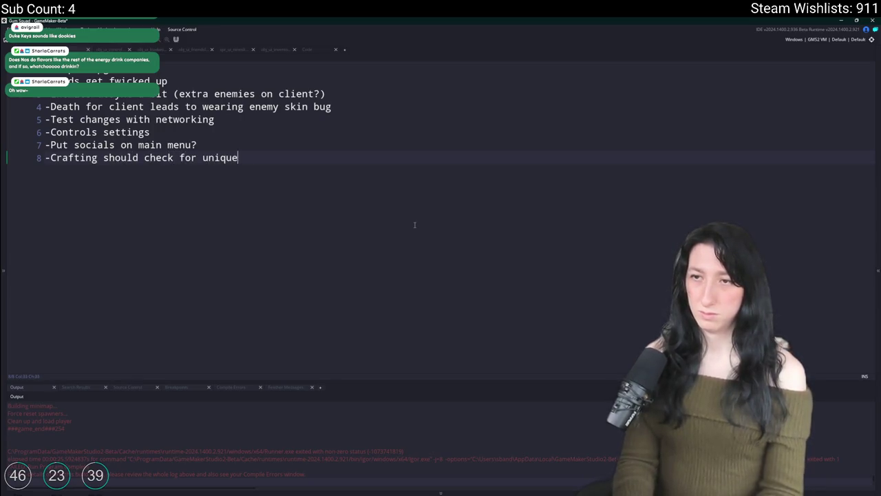
pyautogui.write(' item ids')
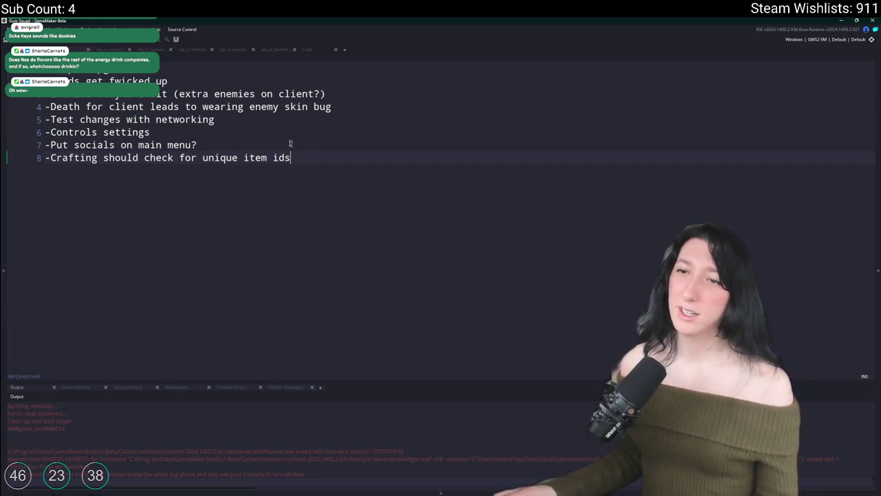
pyautogui.hotkey('ctrl', 'Tab')
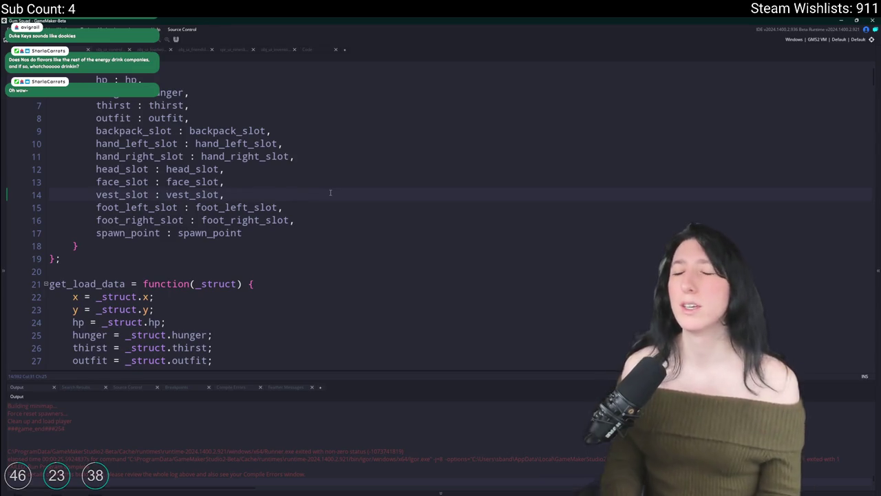
# Open scr_ferncrafting from the asset search and scroll to its static get function
pyautogui.hotkey('ctrl', 't')
pyautogui.press('BackSpace')
pyautogui.press('BackSpace')
pyautogui.write('step_cr')
pyautogui.press('BackSpace')
pyautogui.press('BackSpace')
pyautogui.press('BackSpace')
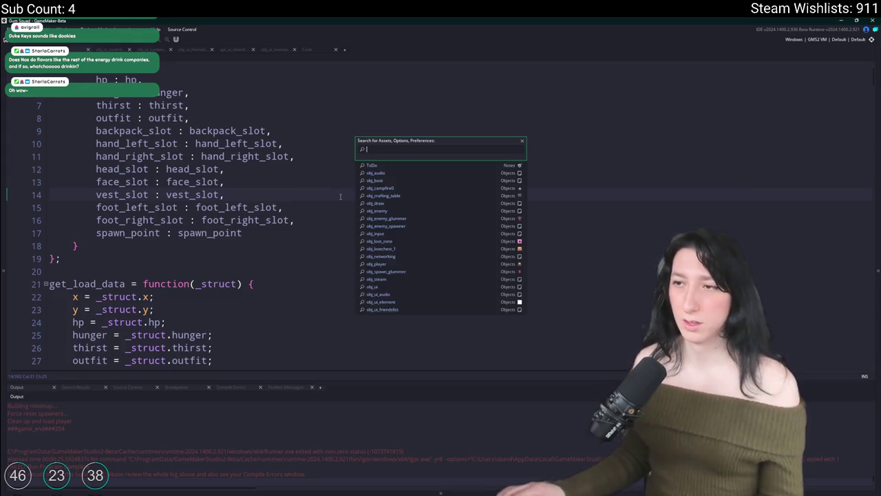
pyautogui.write('crafting_')
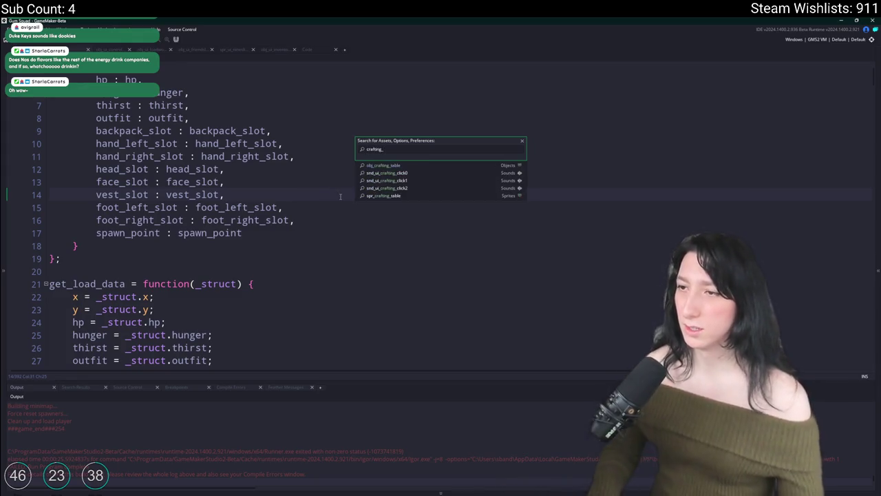
pyautogui.press('BackSpace')
pyautogui.press('BackSpace')
pyautogui.press('BackSpace')
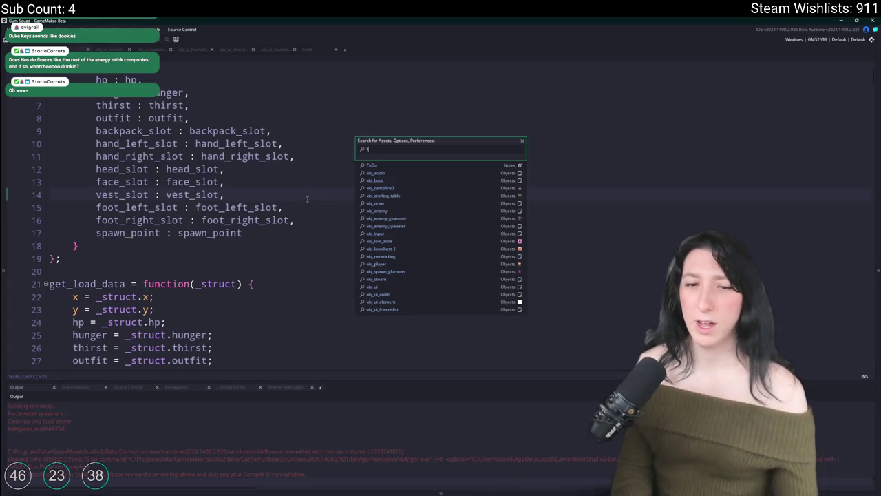
pyautogui.write('fi')
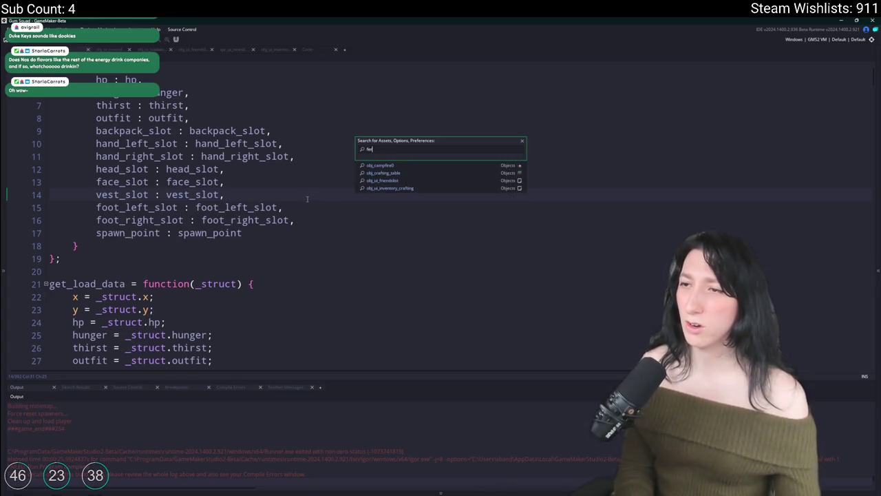
pyautogui.write('rm')
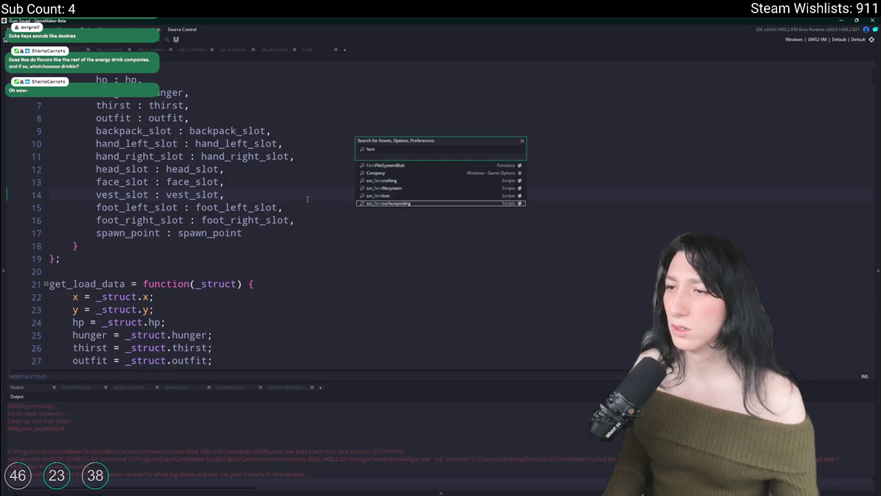
pyautogui.press('Up')
pyautogui.press('Up')
pyautogui.press('Up')
pyautogui.press('Return')
pyautogui.scroll(-10, 307, 199)
pyautogui.scroll(-10, 279, 241)
pyautogui.scroll(10, 279, 241)
pyautogui.click(219, 307)
pyautogui.scroll(5, 278, 241)
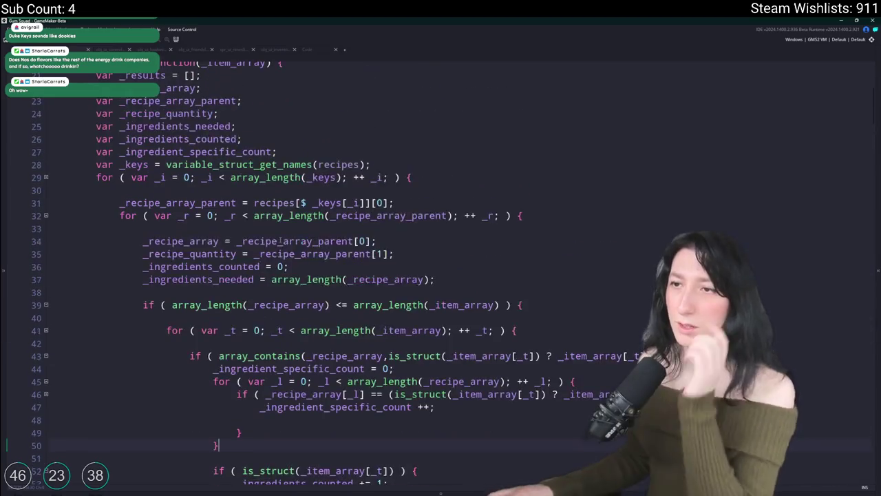
pyautogui.scroll(3, 279, 241)
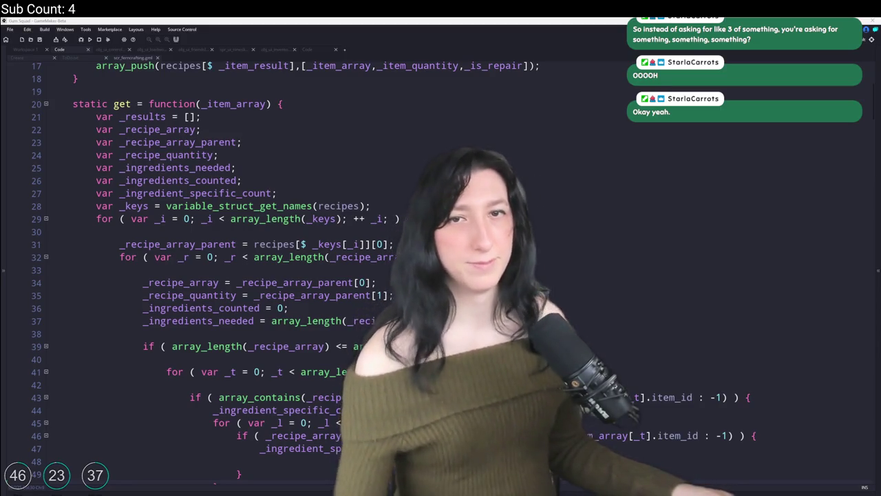
pyautogui.click(160, 242)
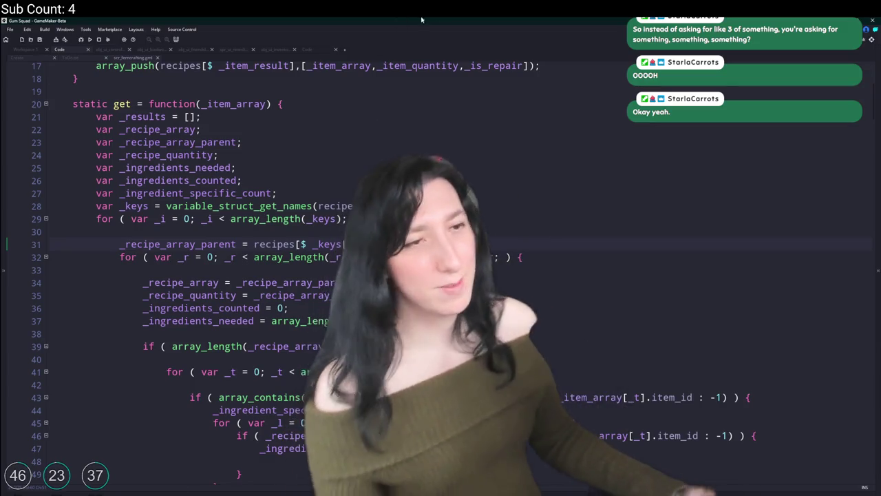
pyautogui.scroll(-2, 361, 150)
pyautogui.scroll(-4, 383, 150)
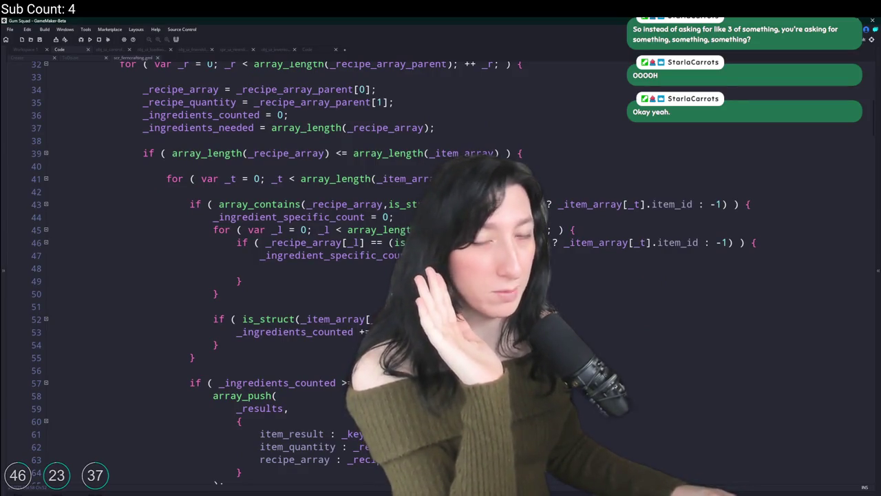
pyautogui.scroll(1, 343, 201)
pyautogui.scroll(9, 297, 193)
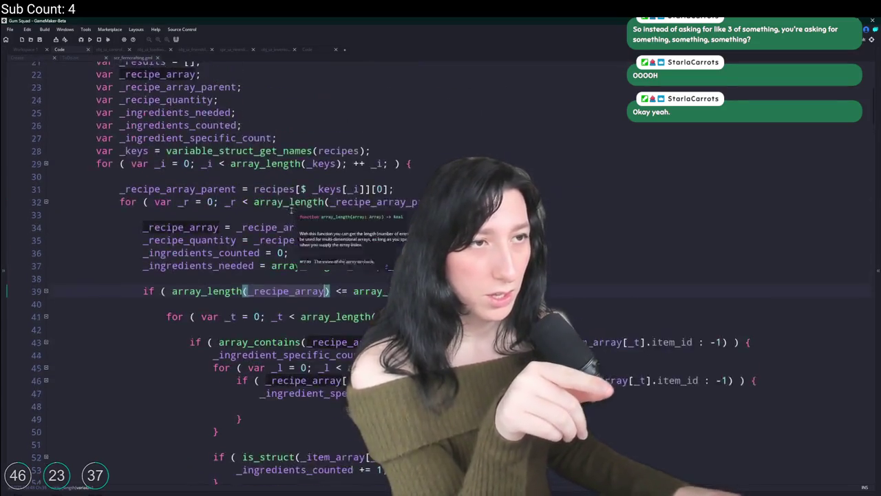
pyautogui.scroll(-20, 92, 107)
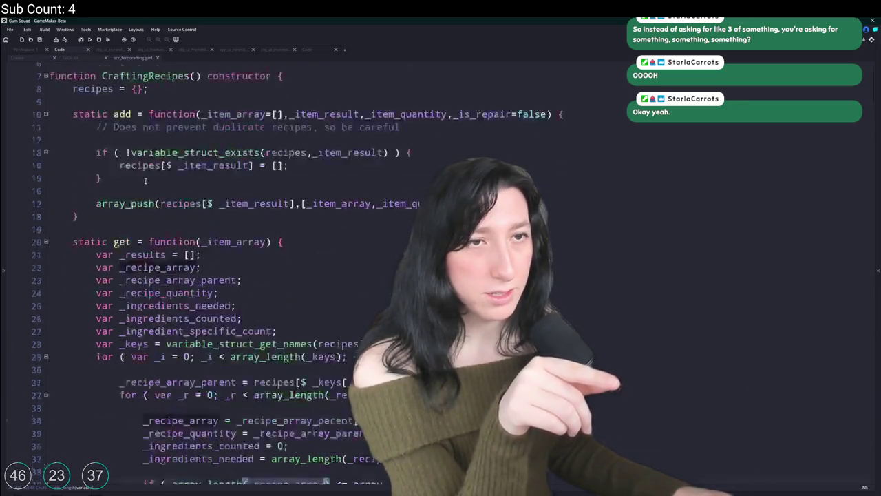
pyautogui.scroll(15, 219, 361)
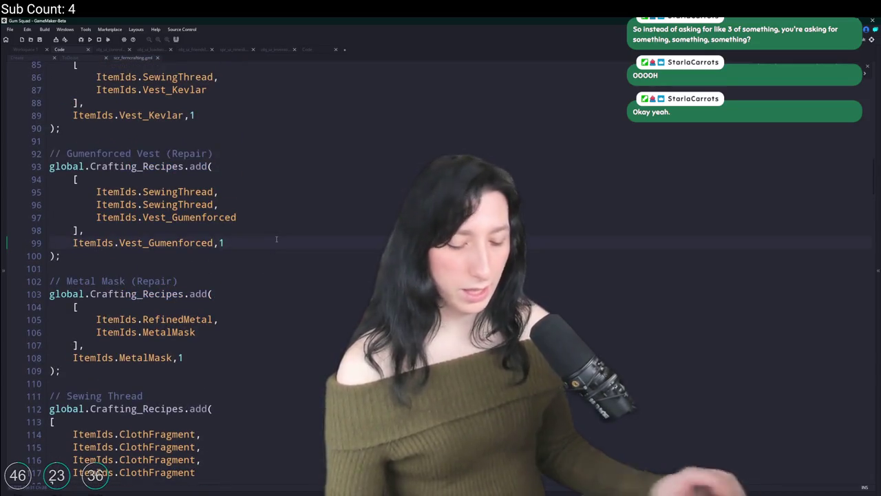
pyautogui.scroll(-20, 276, 240)
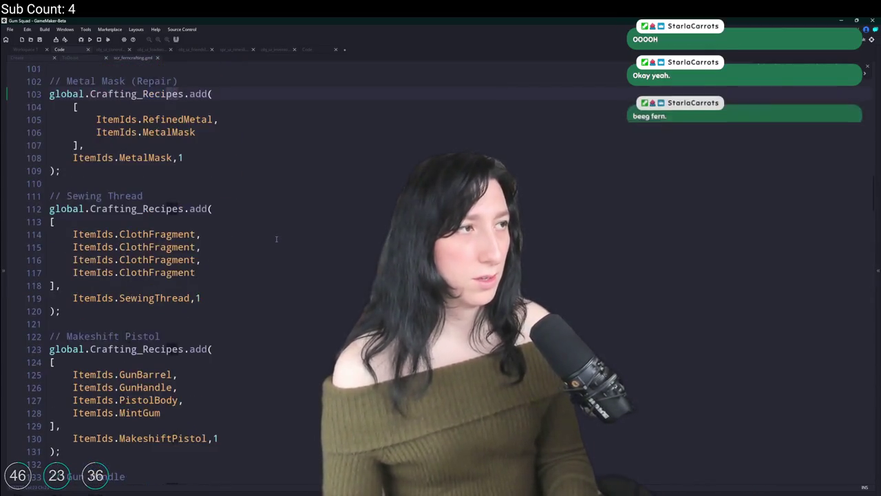
pyautogui.scroll(2, 770, 141)
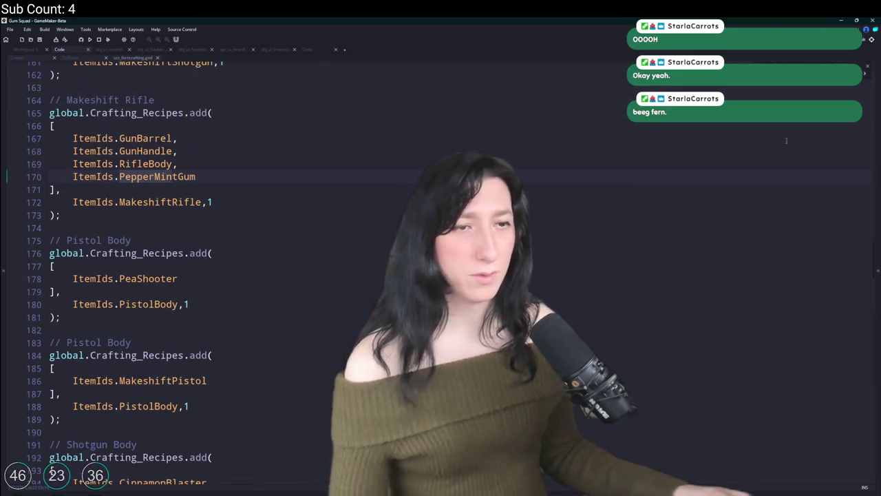
pyautogui.press('F3')
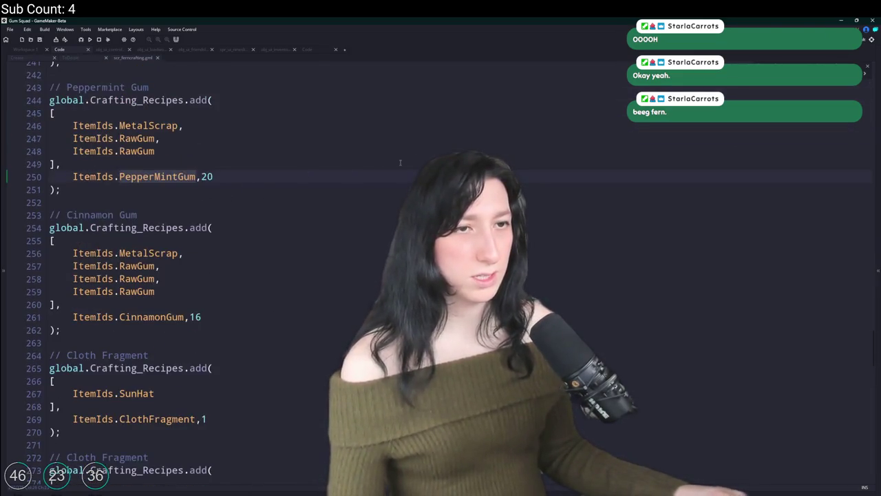
pyautogui.scroll(1, 623, 145)
pyautogui.click(68, 167)
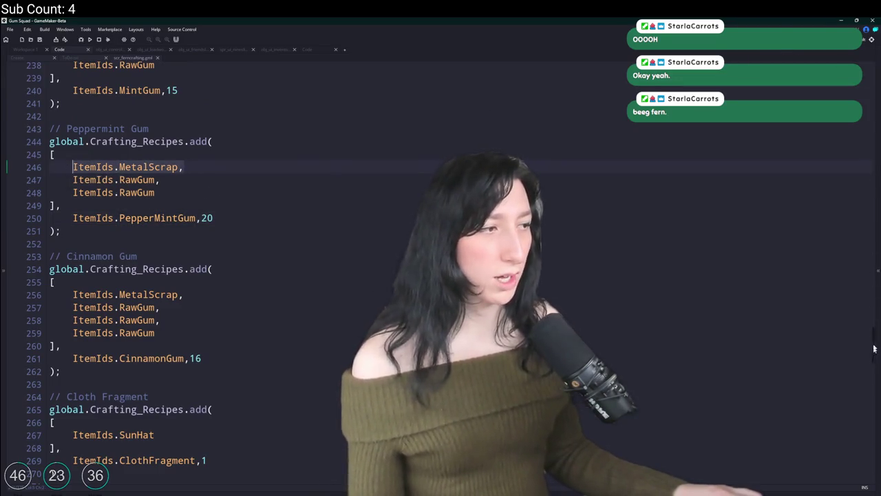
pyautogui.scroll(20, 874, 352)
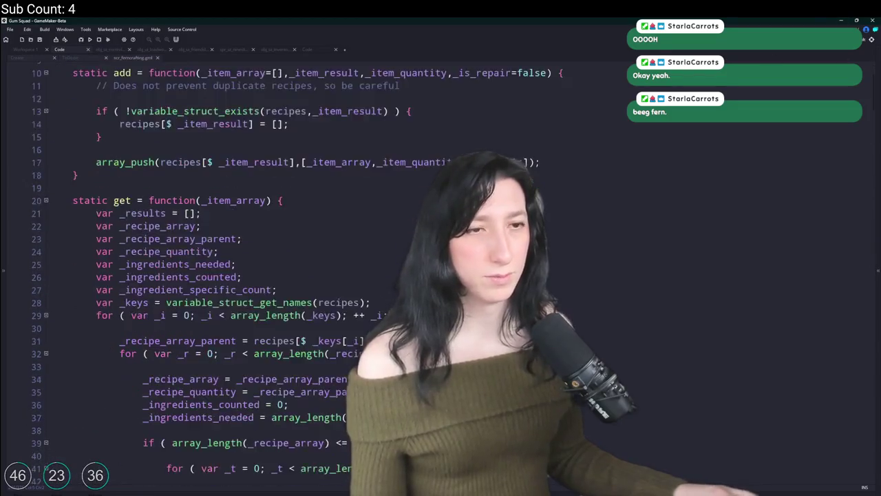
pyautogui.scroll(2, 174, 195)
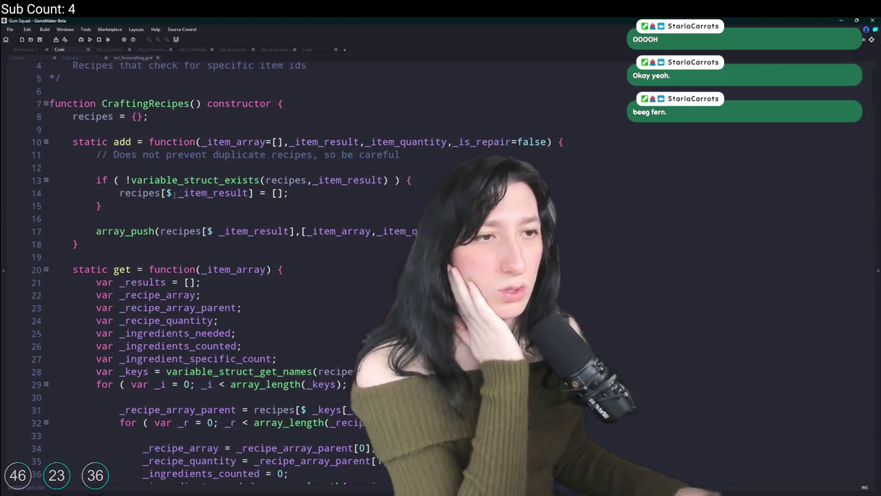
pyautogui.click(174, 195)
pyautogui.click(326, 231)
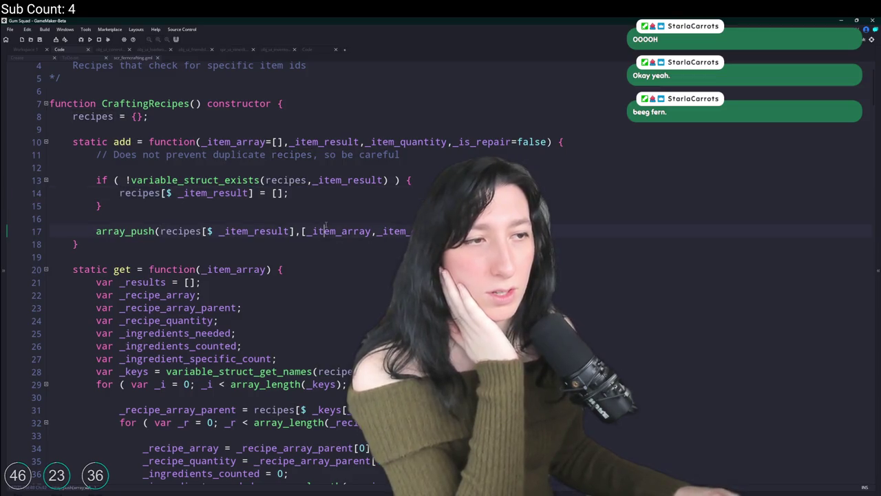
pyautogui.doubleClick(326, 231)
pyautogui.doubleClick(383, 230)
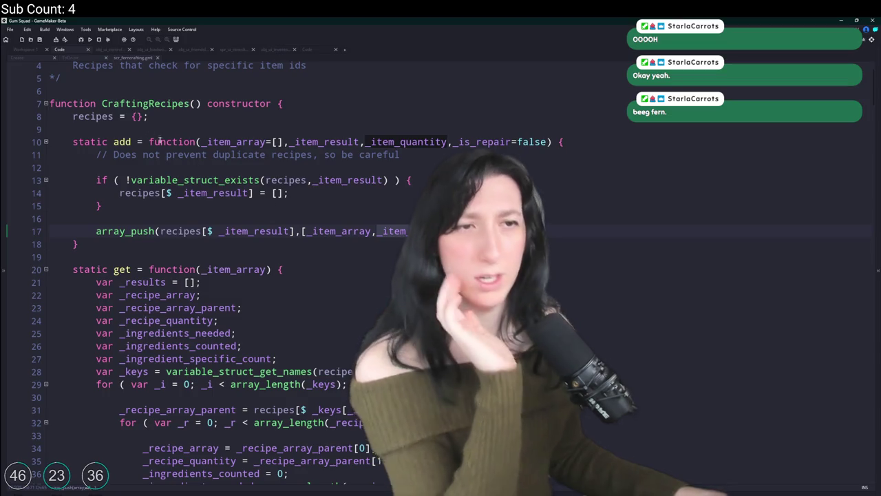
pyautogui.doubleClick(122, 141)
pyautogui.press('F3')
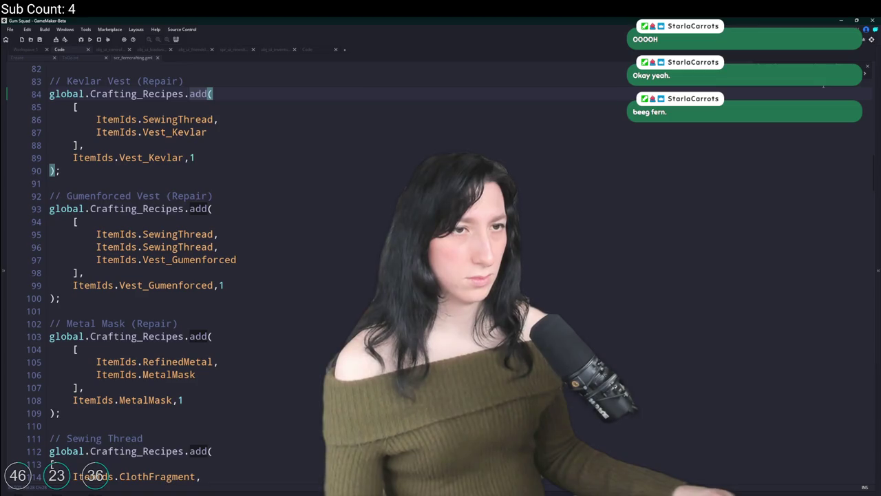
pyautogui.click(172, 119)
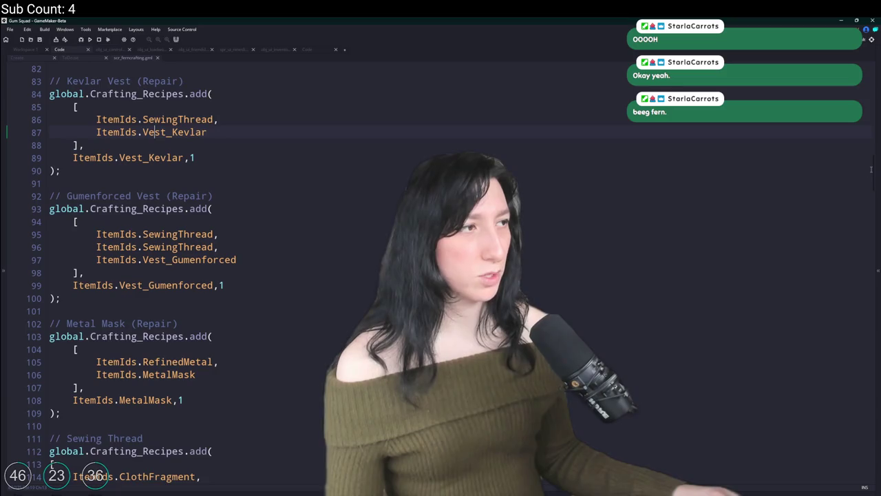
pyautogui.moveTo(871, 167); pyautogui.dragTo(802, 84)
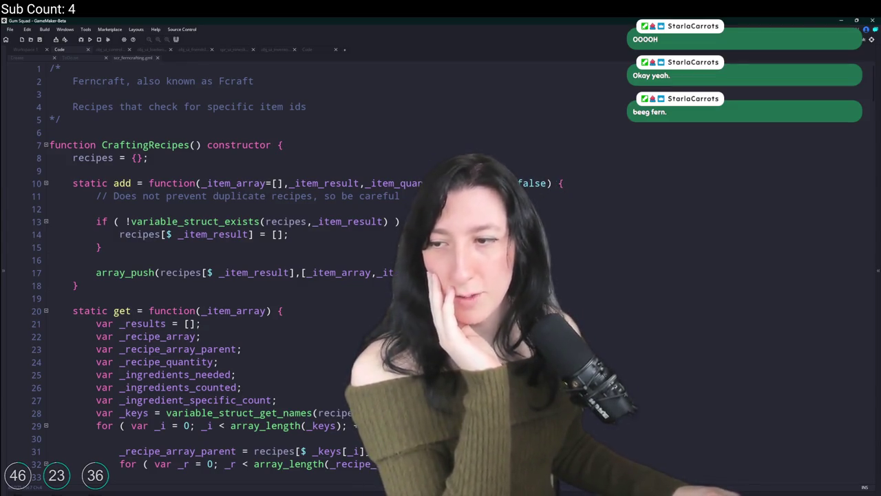
pyautogui.scroll(-8, 306, 237)
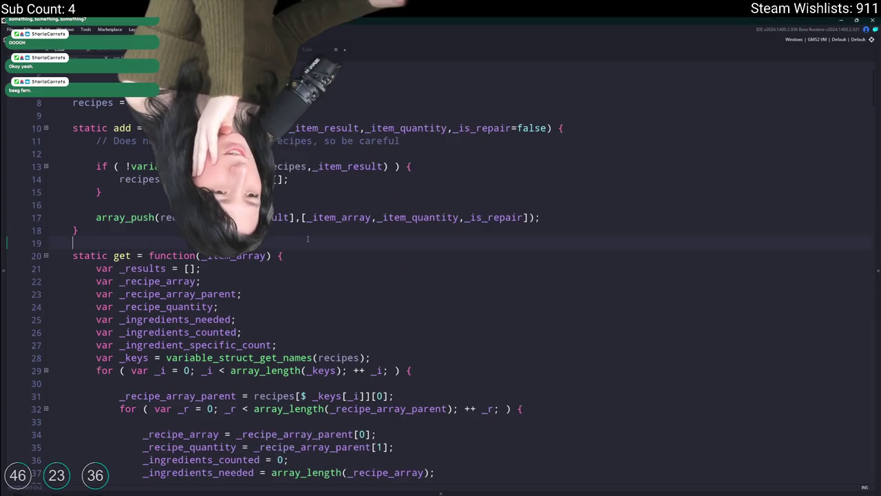
pyautogui.scroll(-1, 306, 238)
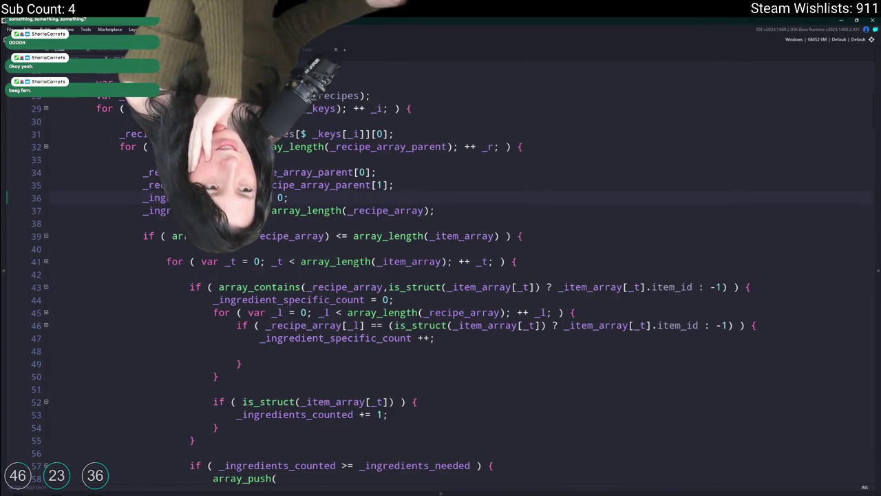
pyautogui.click(172, 209)
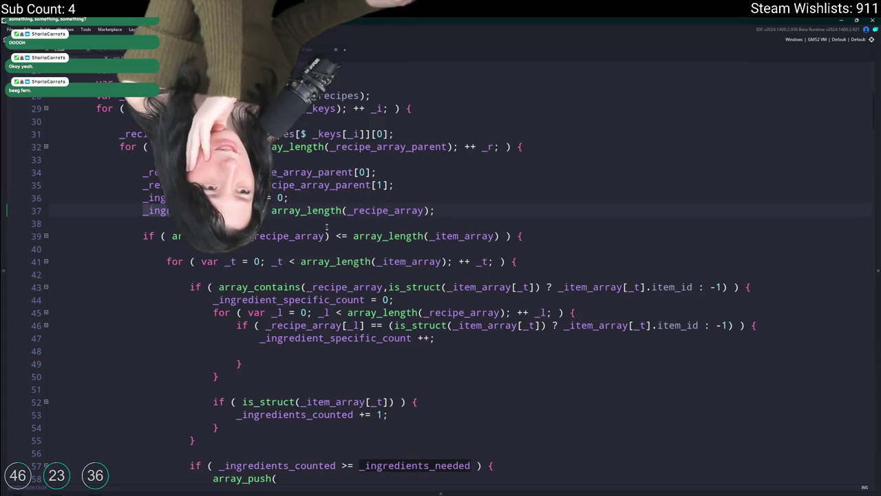
pyautogui.click(377, 211)
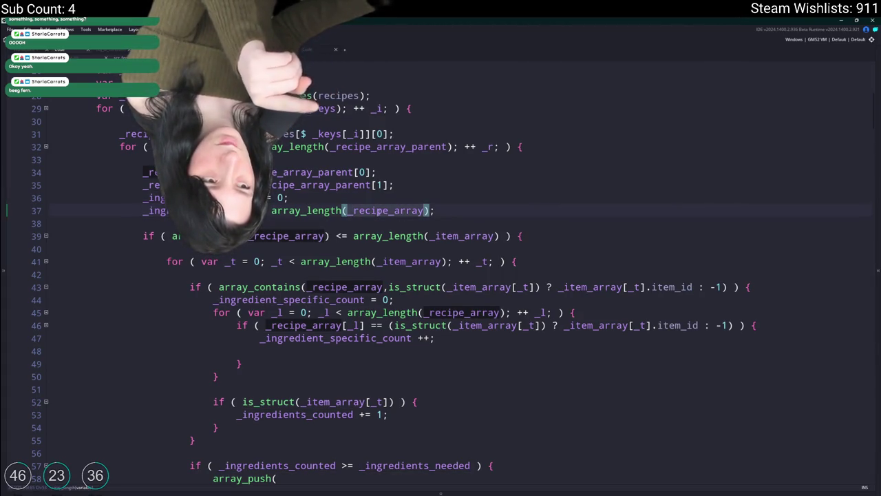
pyautogui.click(173, 210)
pyautogui.rightClick(173, 232)
pyautogui.press('Escape')
pyautogui.scroll(-1, 441, 276)
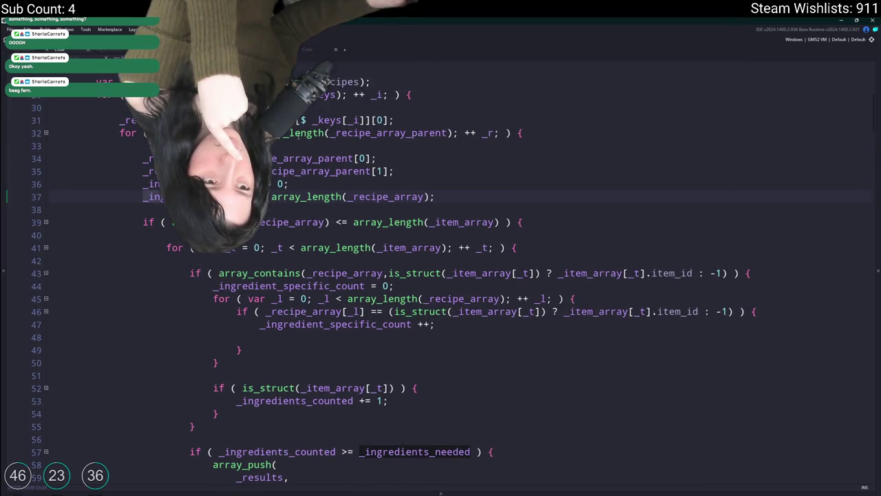
pyautogui.scroll(-2, 404, 185)
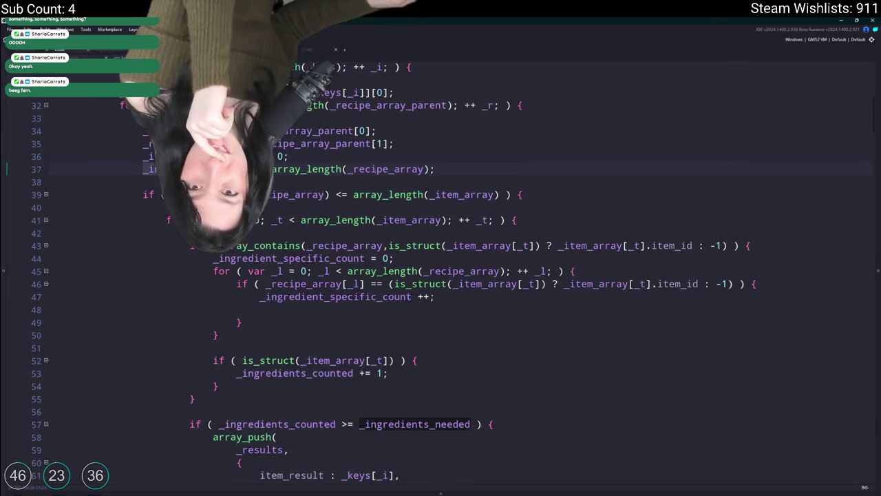
pyautogui.scroll(-2, 463, 167)
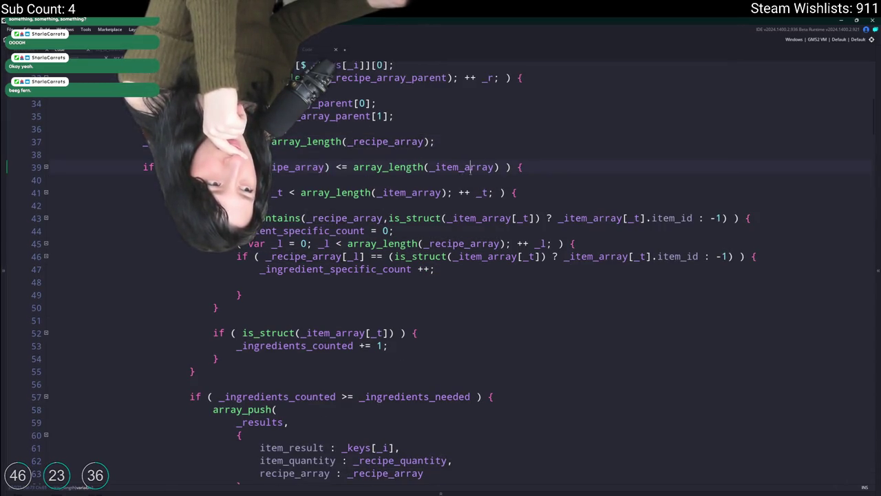
pyautogui.click(471, 169)
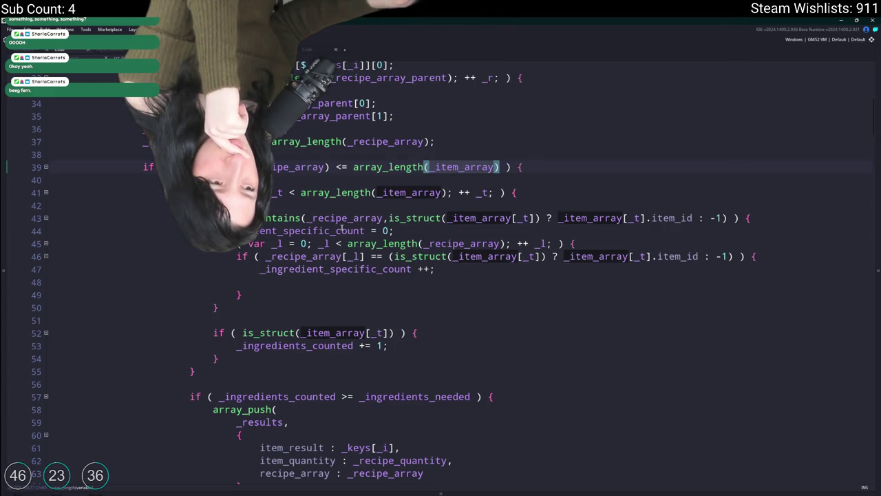
pyautogui.click(433, 230)
pyautogui.scroll(-4, 433, 230)
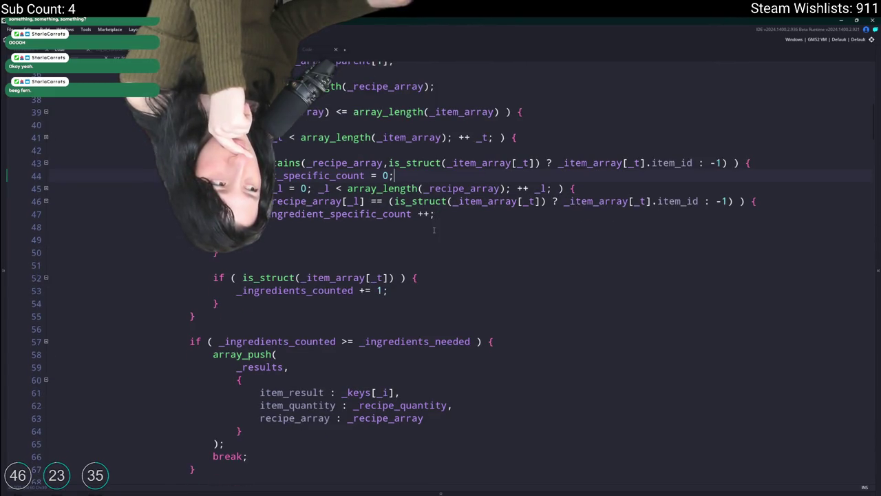
pyautogui.click(347, 163)
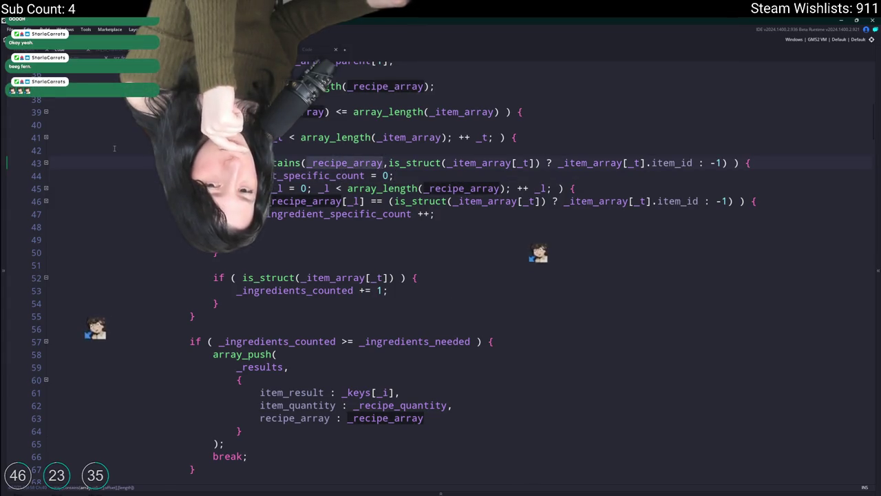
pyautogui.scroll(3, 406, 228)
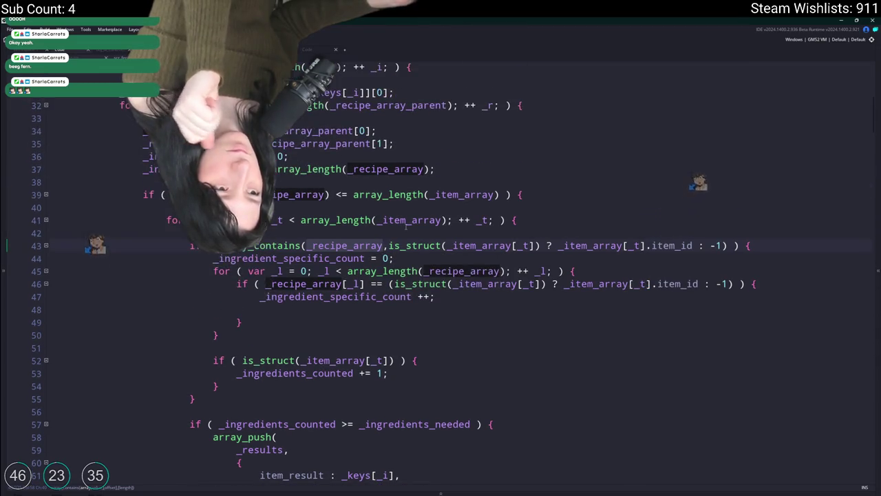
pyautogui.scroll(1, 440, 179)
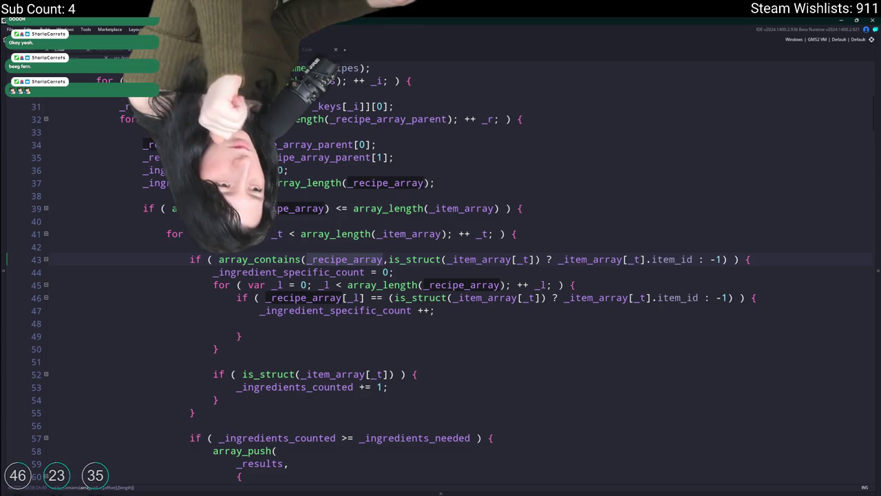
pyautogui.click(142, 132)
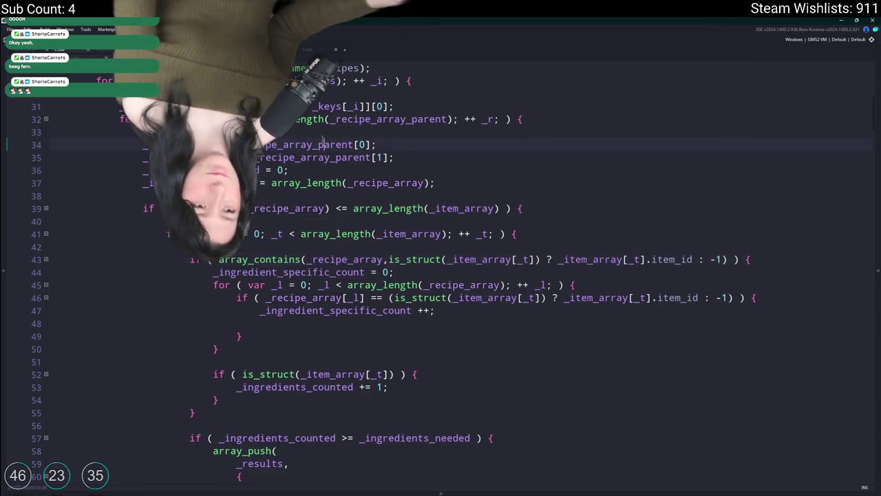
# Replace the direct recipe assignment with _recipe_array = array_copy(_recipe_array_parent[0]);
pyautogui.press('Return')
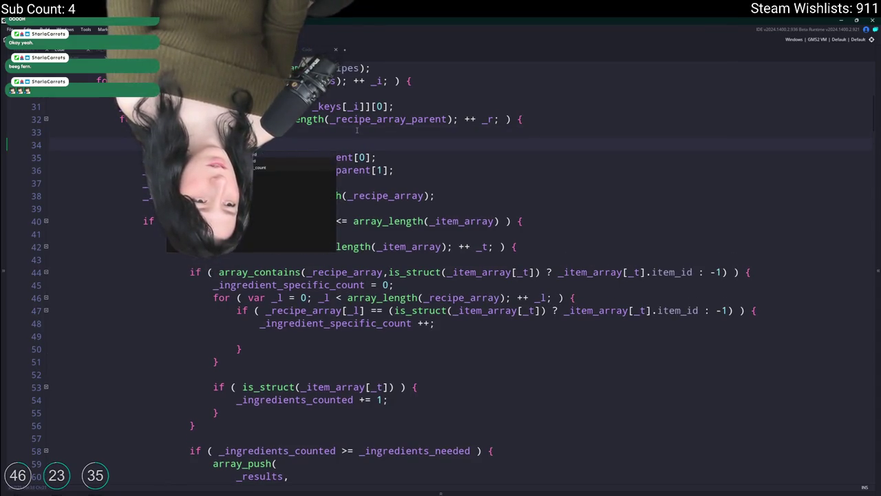
pyautogui.write('array_copy(')
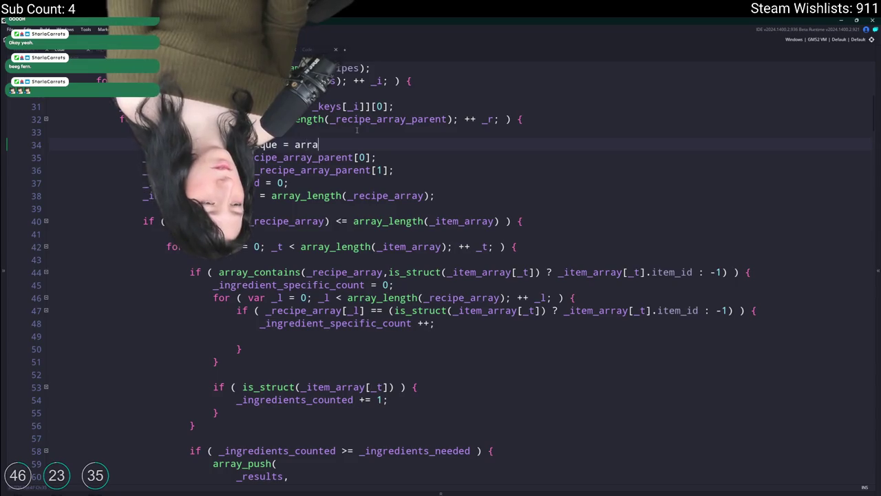
pyautogui.press('Down')
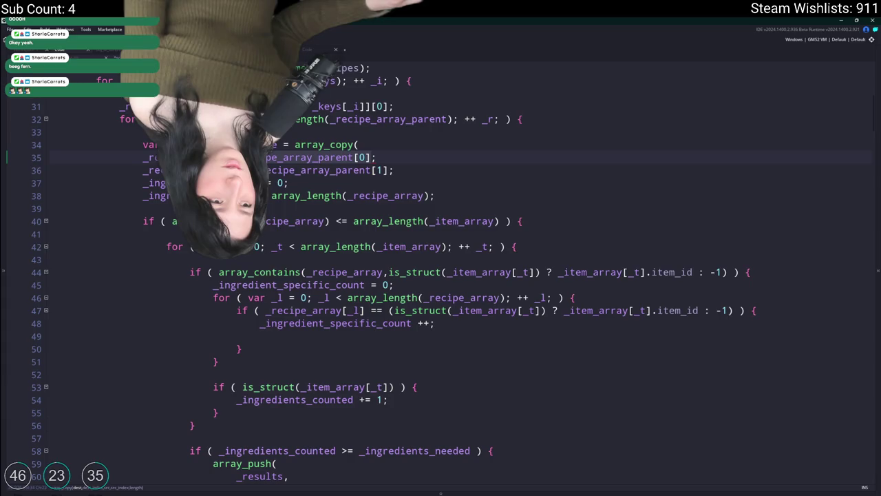
pyautogui.click(437, 145)
pyautogui.write('_recipe_array_parent[0]);l')
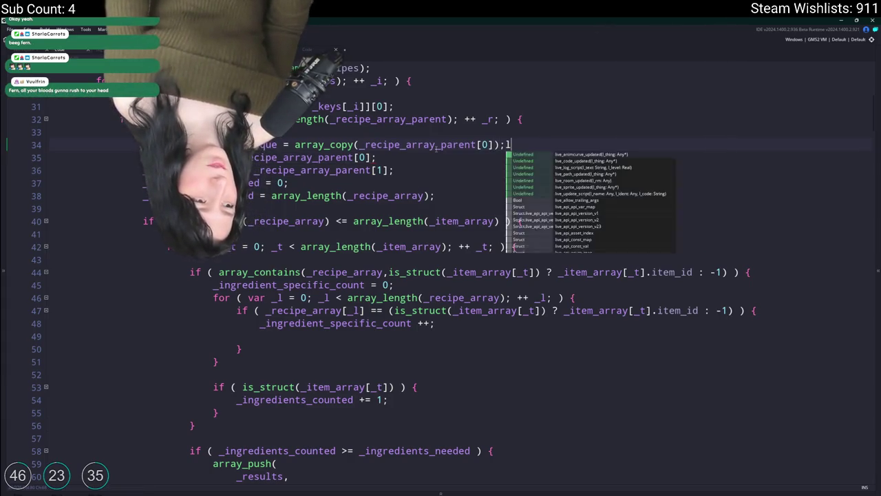
pyautogui.press('BackSpace')
pyautogui.press('Down')
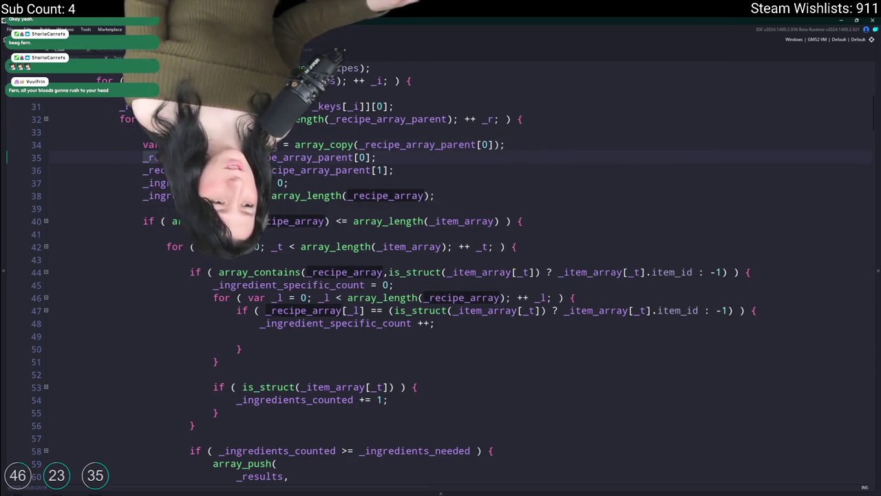
pyautogui.click(151, 145)
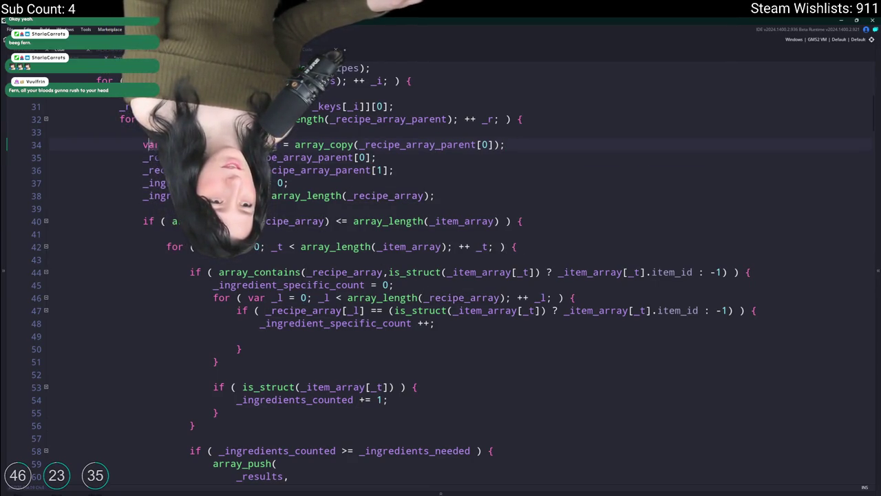
pyautogui.press('Delete')
pyautogui.press('Delete')
pyautogui.press('Delete')
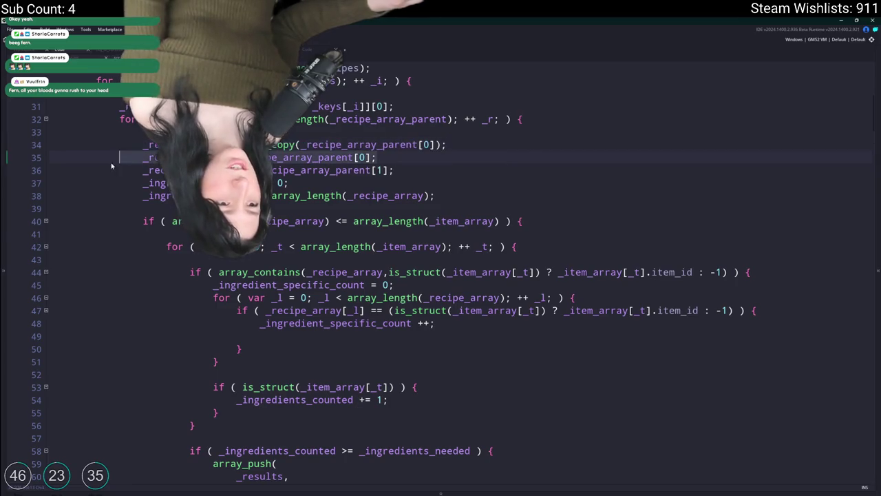
pyautogui.click(14, 157)
pyautogui.press('BackSpace')
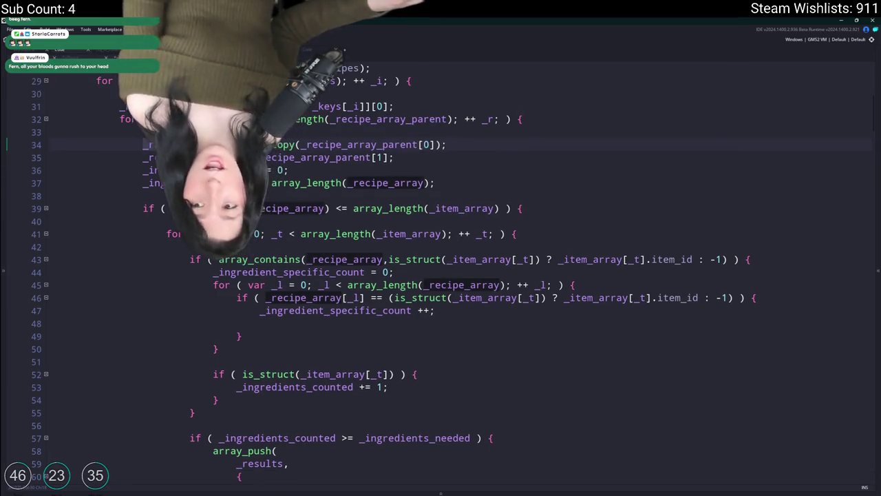
# After the ingredient count increment, start array_delete(_recipe_array, array_get_index(_recipe_array, ...))
pyautogui.click(460, 310)
pyautogui.press('Return')
pyautogui.write('array_delete(_recipe_array,')
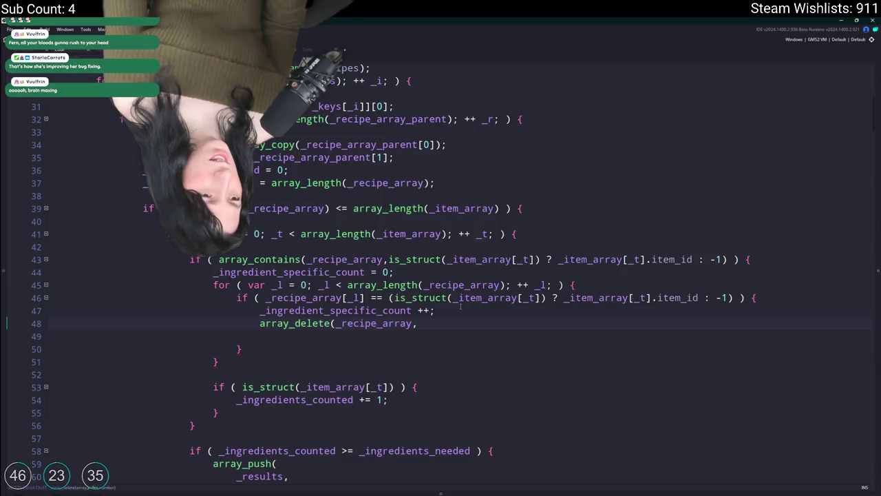
pyautogui.write('array_')
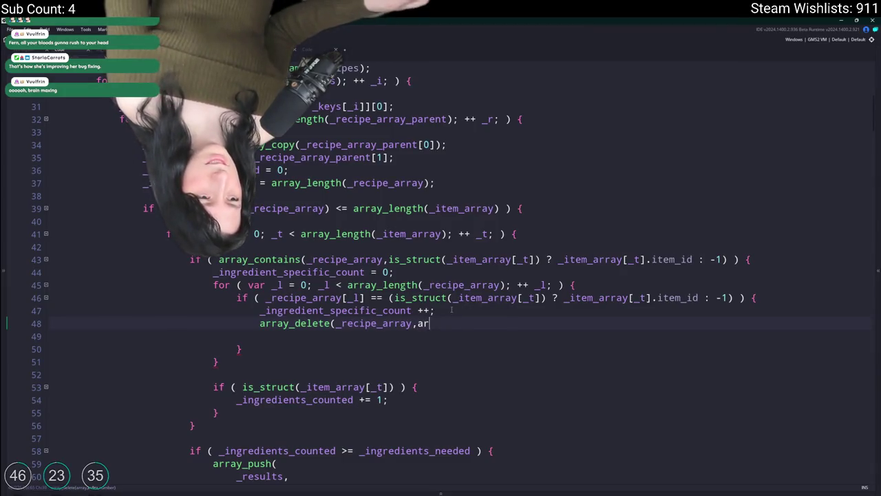
pyautogui.write('find')
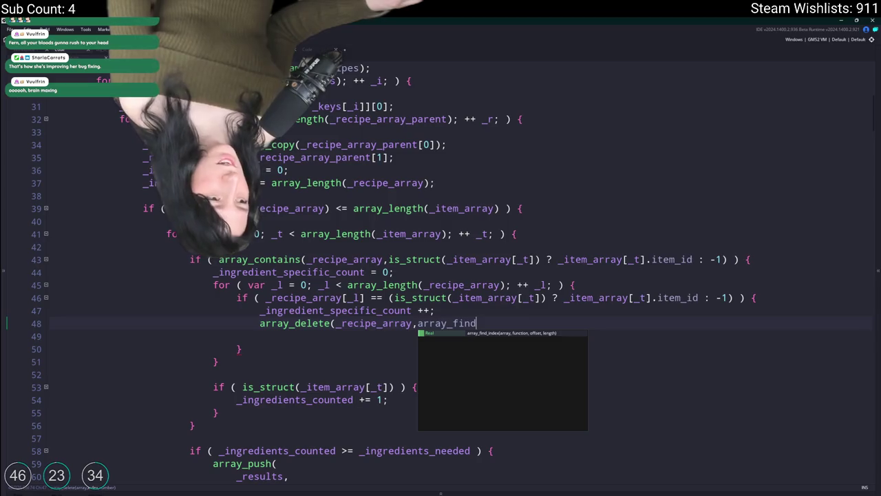
pyautogui.click(505, 334)
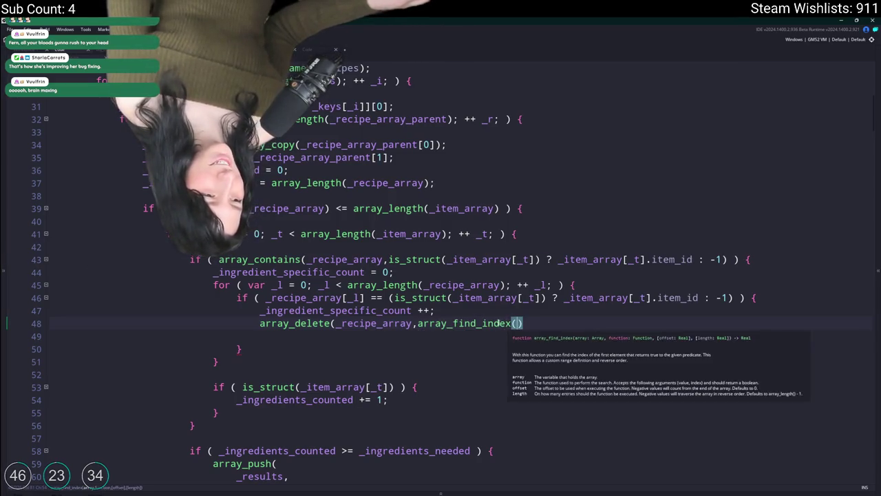
pyautogui.click(472, 322)
pyautogui.doubleClick(466, 322)
pyautogui.write('get')
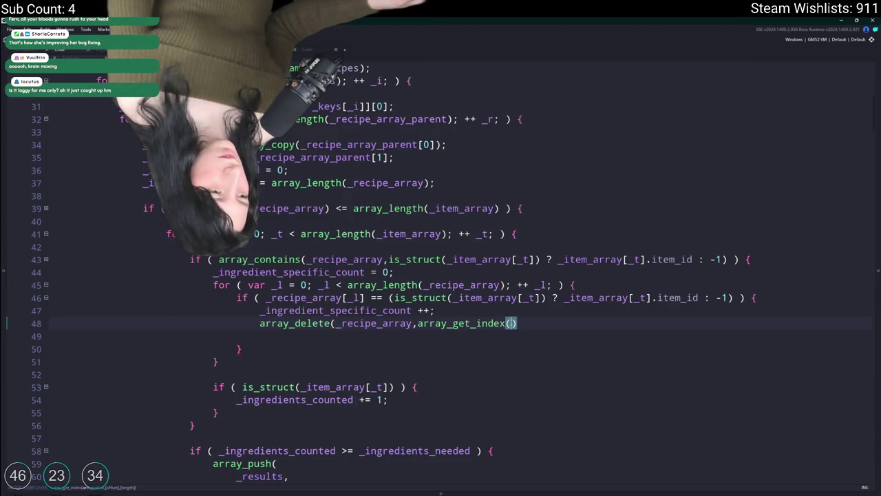
pyautogui.write('_index(_recipe_array,')
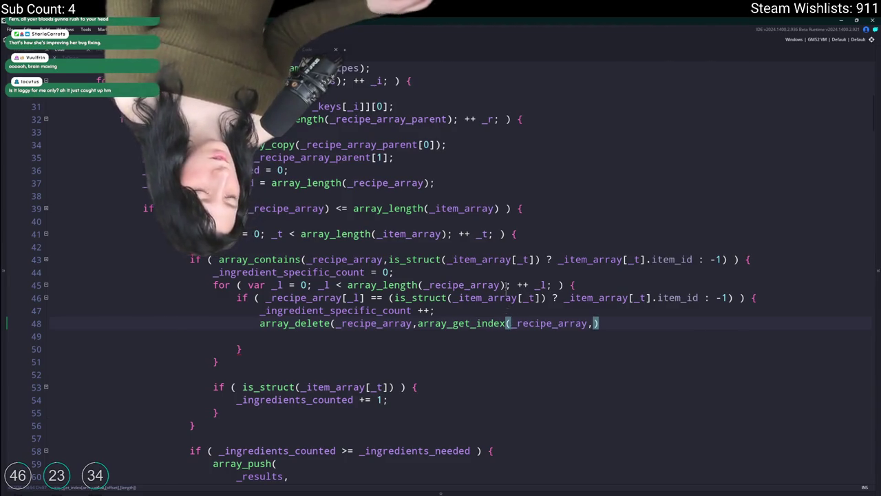
# Select line 43's conditional item id expression and start a new line above the array_contains check
pyautogui.click(535, 259)
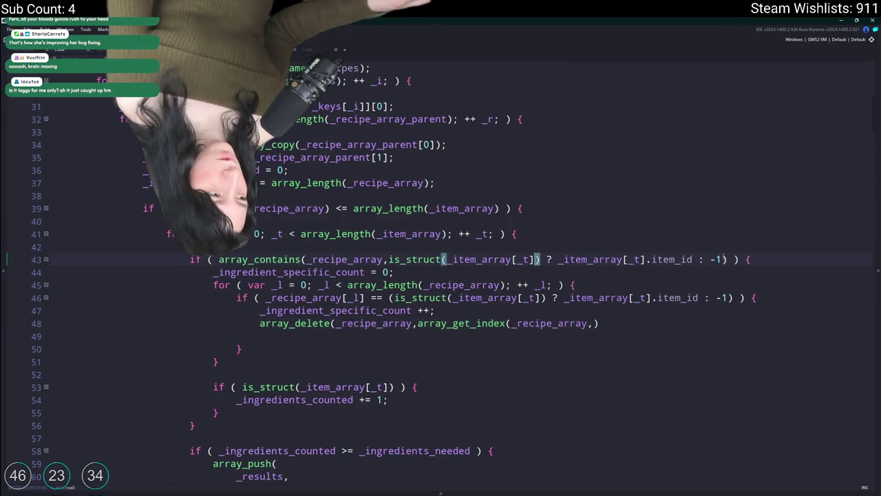
pyautogui.click(675, 260)
pyautogui.moveTo(634, 259); pyautogui.dragTo(391, 262)
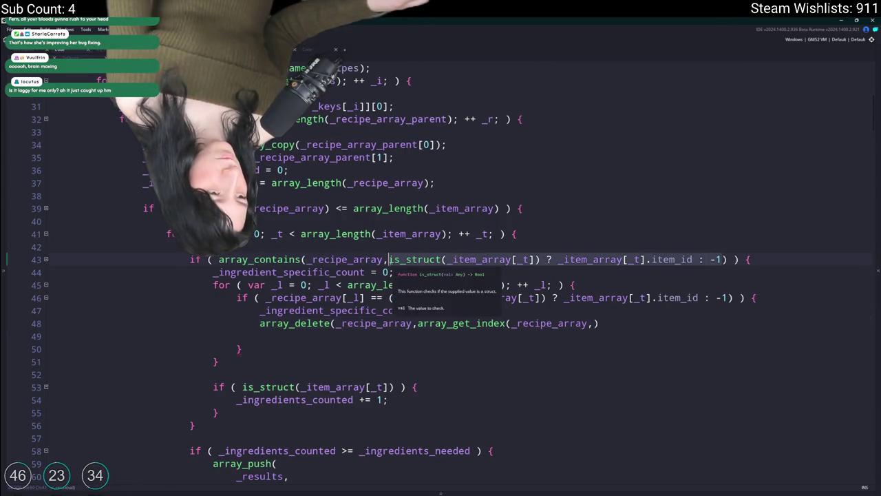
pyautogui.click(589, 323)
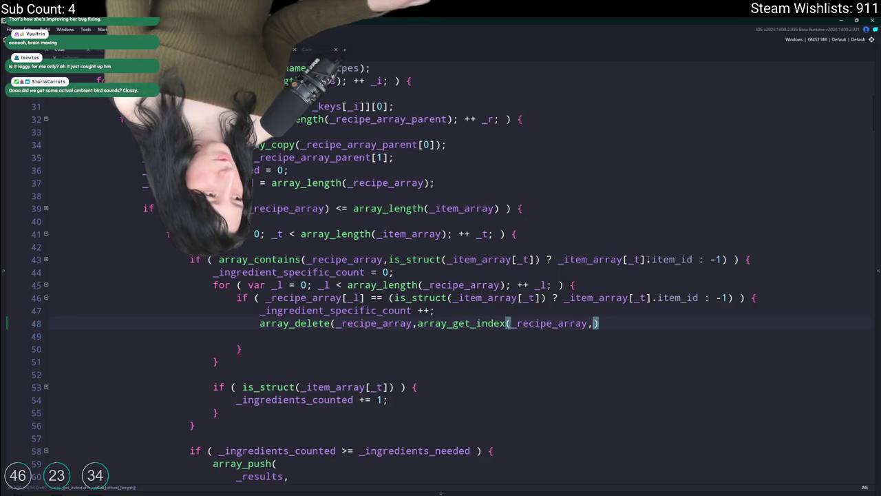
pyautogui.moveTo(690, 259); pyautogui.dragTo(558, 260)
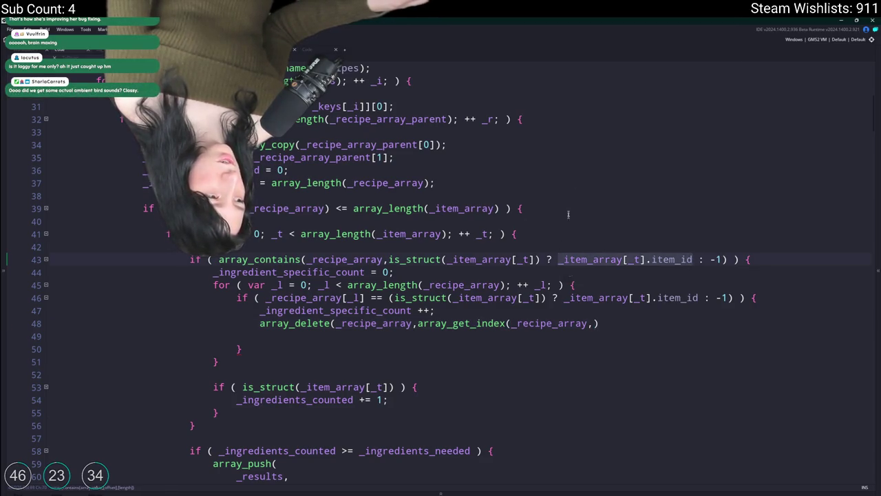
pyautogui.click(721, 260)
pyautogui.moveTo(723, 260); pyautogui.dragTo(388, 260)
pyautogui.hotkey('ctrl', 'c')
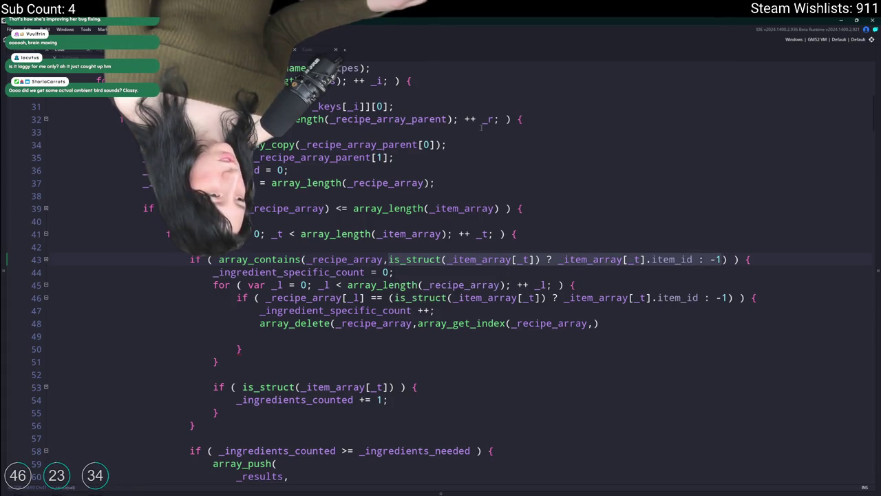
pyautogui.click(597, 233)
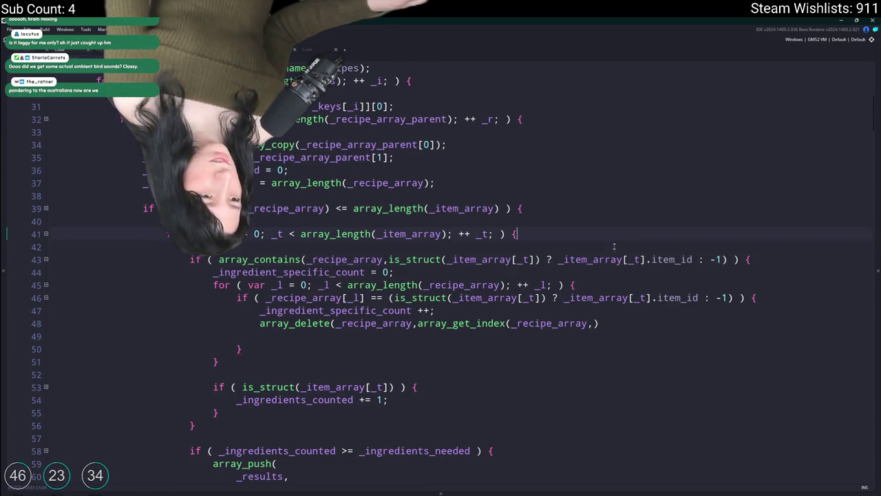
pyautogui.press('Return')
# Declare var _item_id holding the pasted conditional item id expression
pyautogui.write('var _item')
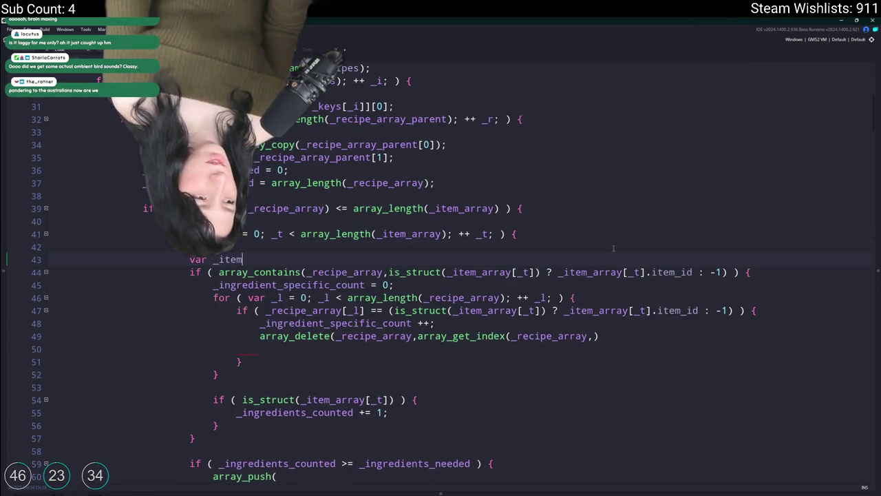
pyautogui.write('_')
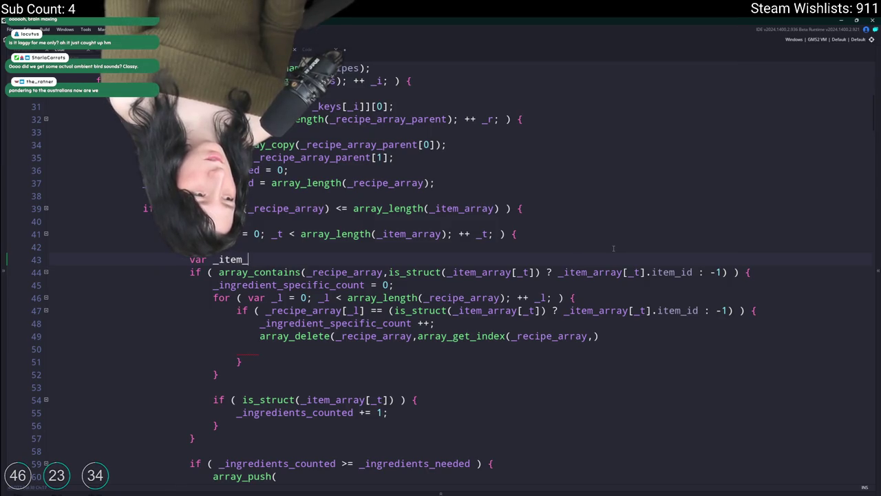
pyautogui.write('slit')
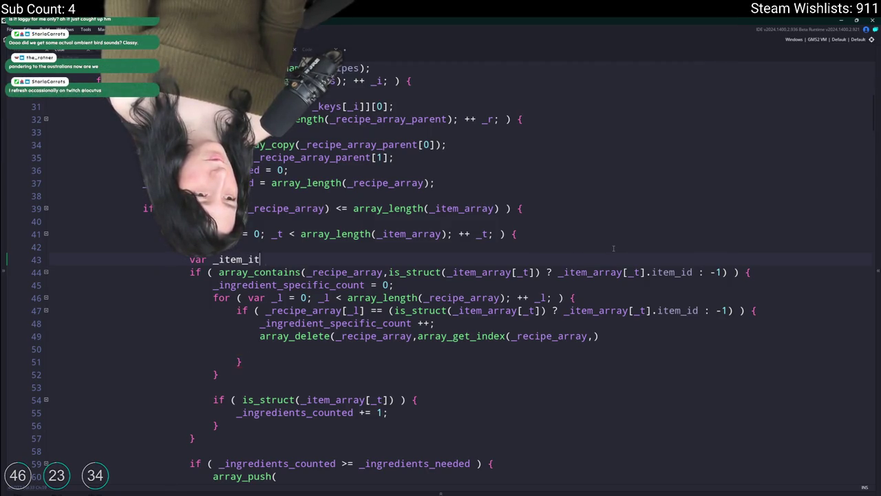
pyautogui.write(' =')
pyautogui.hotkey('ctrl', 'v')
pyautogui.write(';')
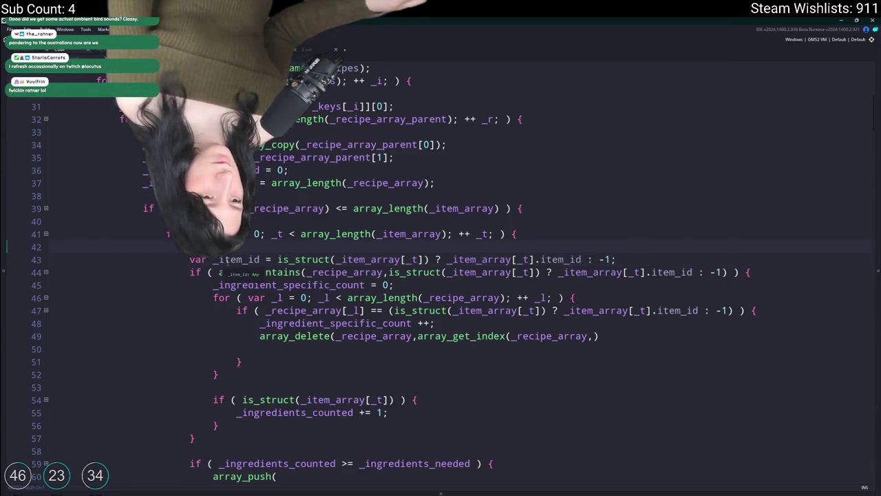
# Replace the repeated item id expressions on lines 44 and 47 with _item_id
pyautogui.click(721, 272)
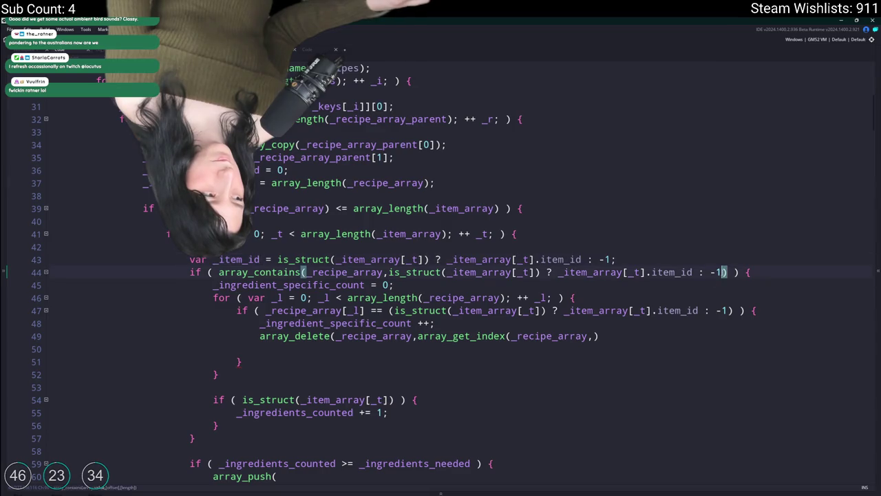
pyautogui.moveTo(721, 271); pyautogui.dragTo(388, 272)
pyautogui.write('_item_id')
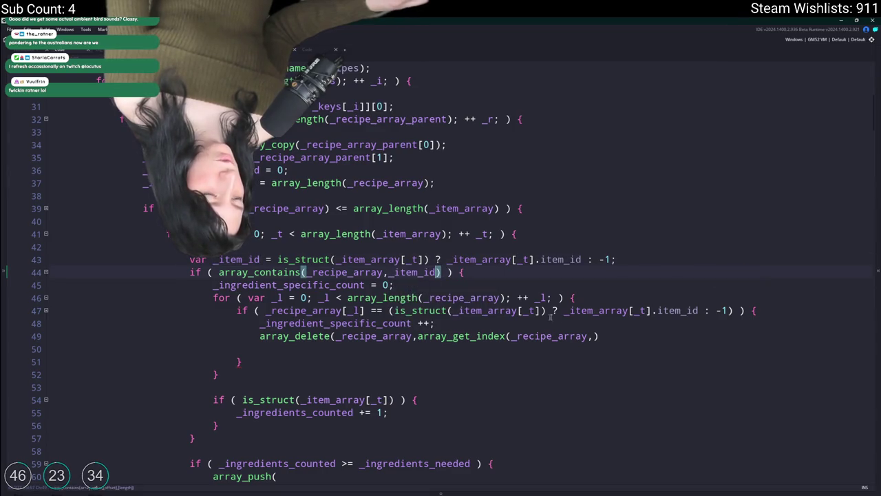
pyautogui.moveTo(731, 310); pyautogui.dragTo(390, 313)
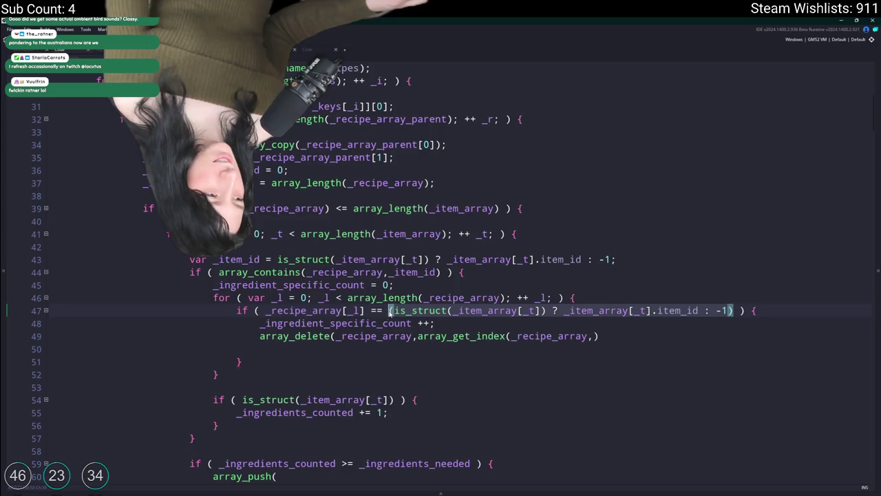
pyautogui.write('_item_id')
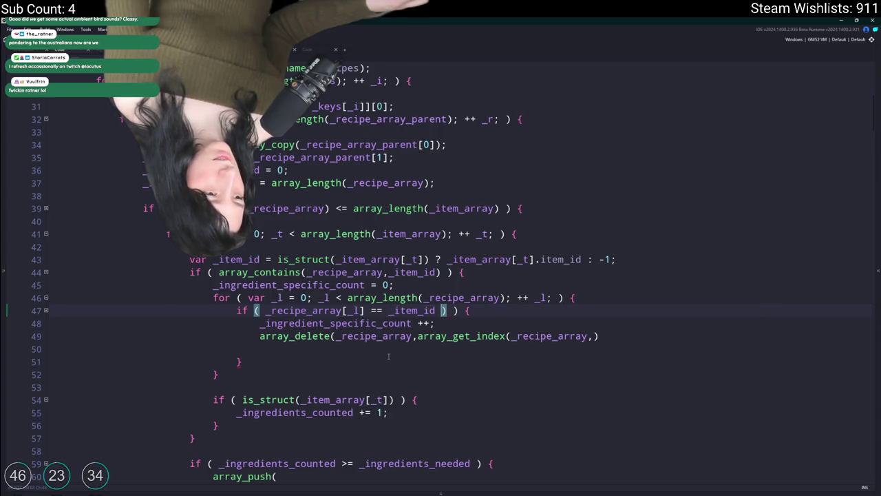
pyautogui.press('Delete')
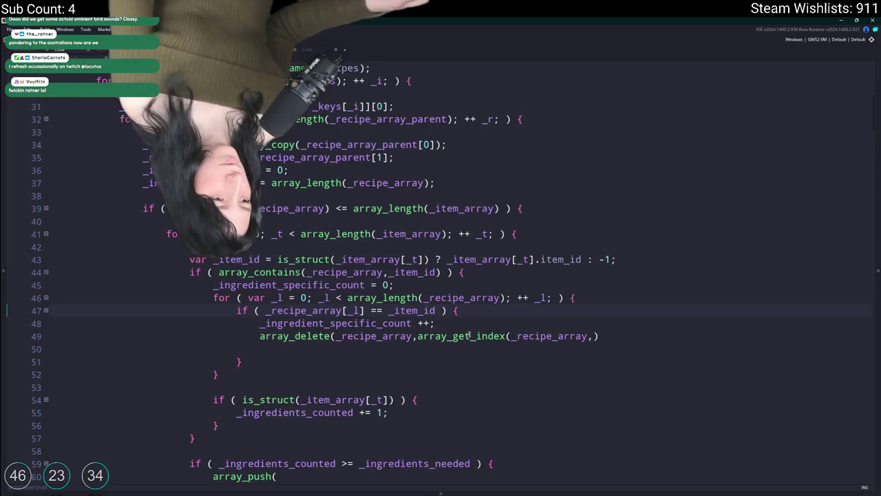
# Complete array_delete(_recipe_array,array_get_index(_recipe_array,_item_id),1); and build to check for errors
pyautogui.click(593, 336)
pyautogui.write('_t].item_id : -1')
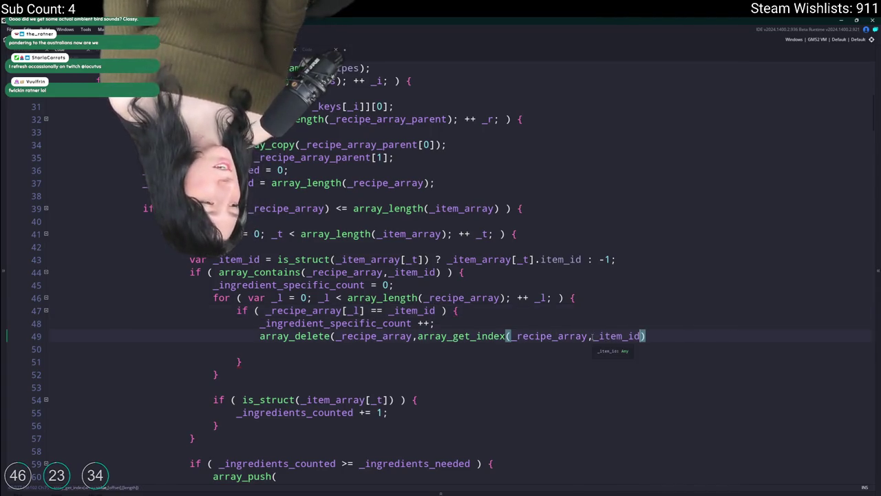
pyautogui.write(';')
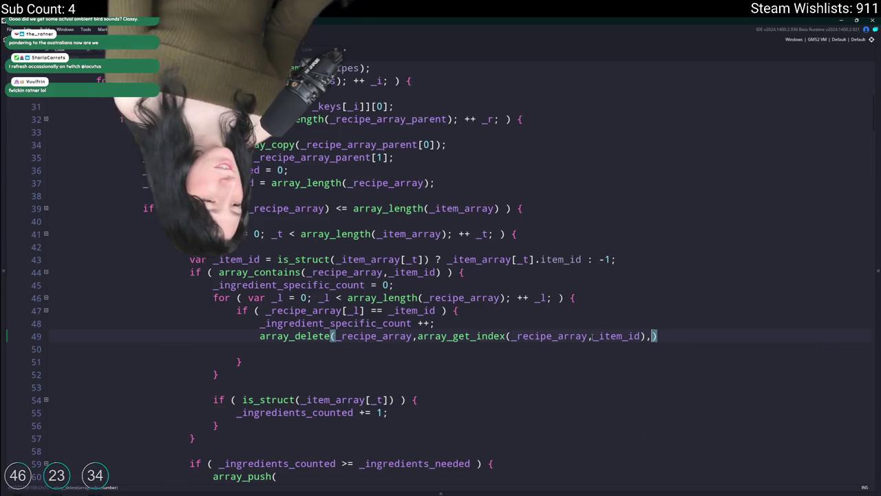
pyautogui.write('1')
pyautogui.scroll(-5, 589, 336)
pyautogui.scroll(2, 759, 218)
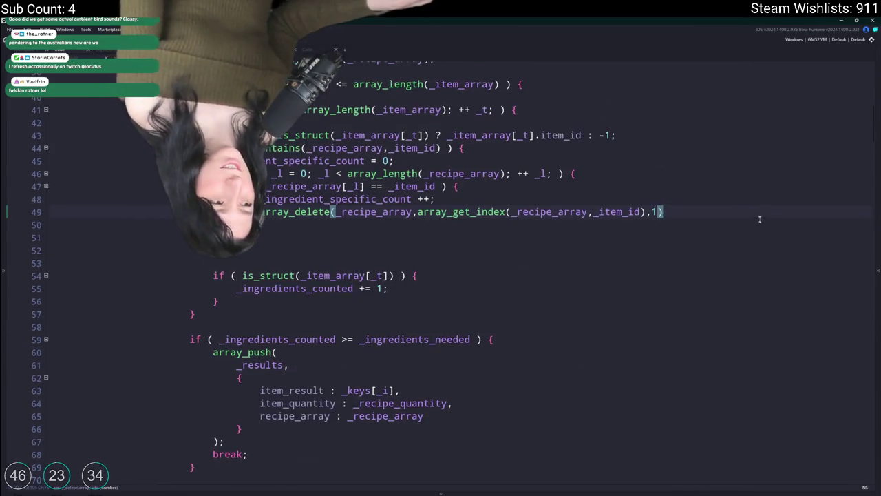
pyautogui.write(';')
pyautogui.press('Down')
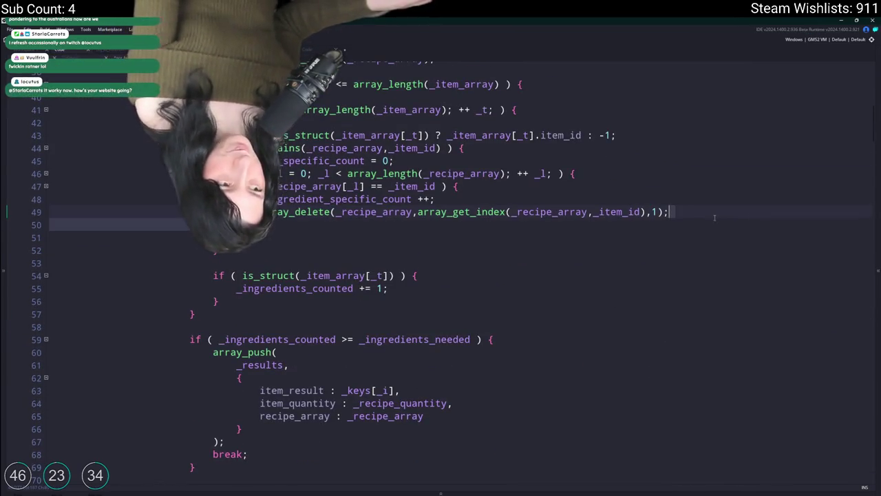
pyautogui.press('BackSpace')
pyautogui.press('F5')
# Inspect the pushed result struct and the array_copy call flagged on line 34
pyautogui.scroll(2, 702, 200)
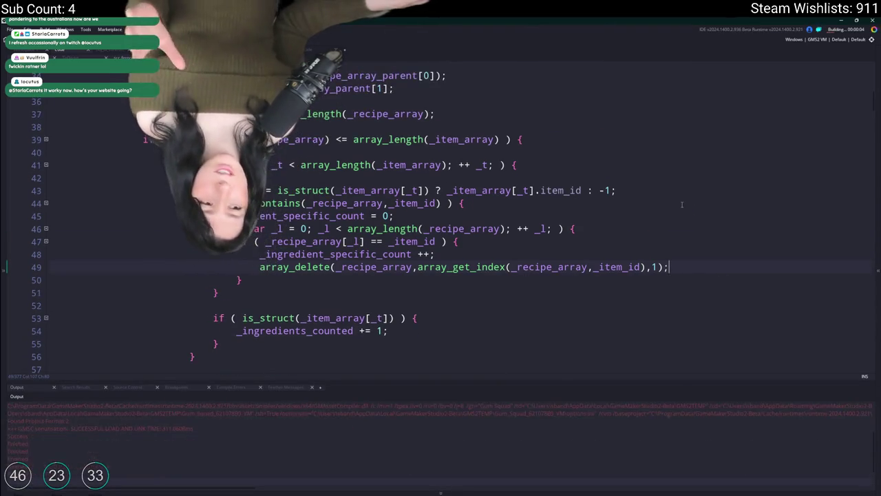
pyautogui.scroll(-4, 685, 179)
pyautogui.scroll(-1, 680, 174)
pyautogui.click(390, 316)
pyautogui.scroll(5, 390, 311)
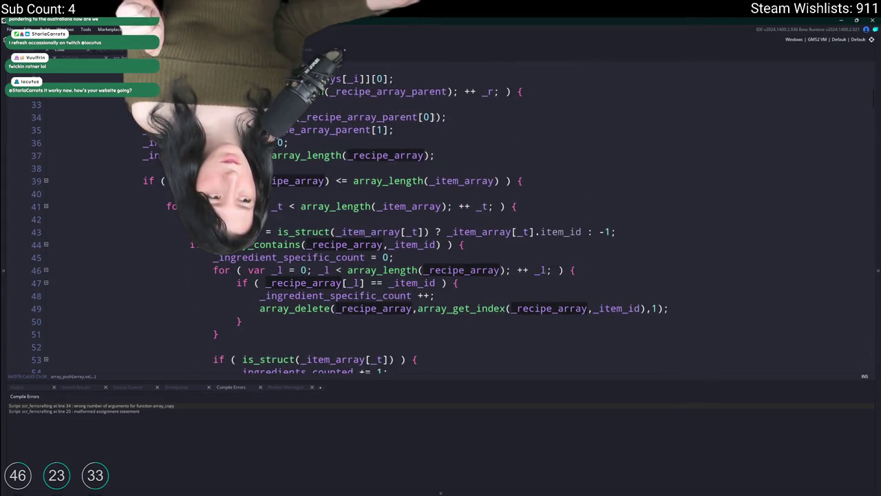
pyautogui.click(435, 117)
# Change the result's recipe_array value to _recipe_array_parent[0]
pyautogui.scroll(-2, 297, 267)
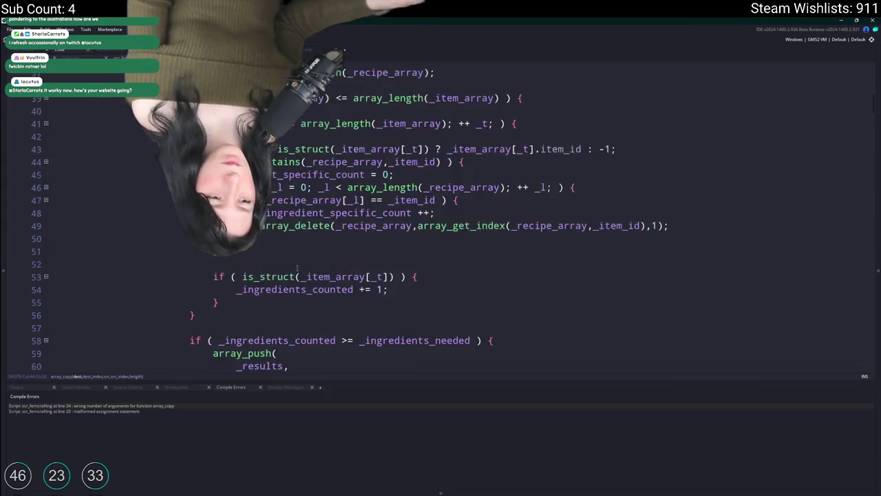
pyautogui.scroll(-3, 298, 268)
pyautogui.press('End')
pyautogui.write('_parent[0]')
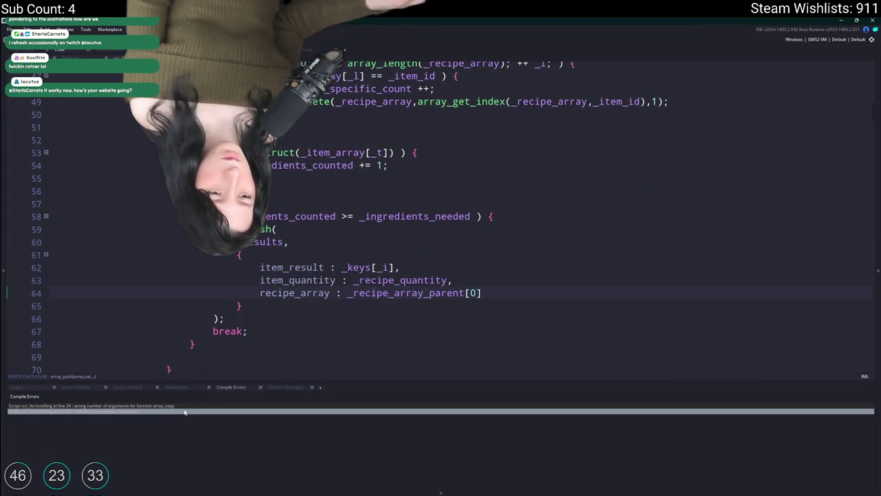
# Return to the array_copy call flagged on line 34
pyautogui.scroll(4, 207, 360)
pyautogui.scroll(1, 270, 206)
pyautogui.click(348, 130)
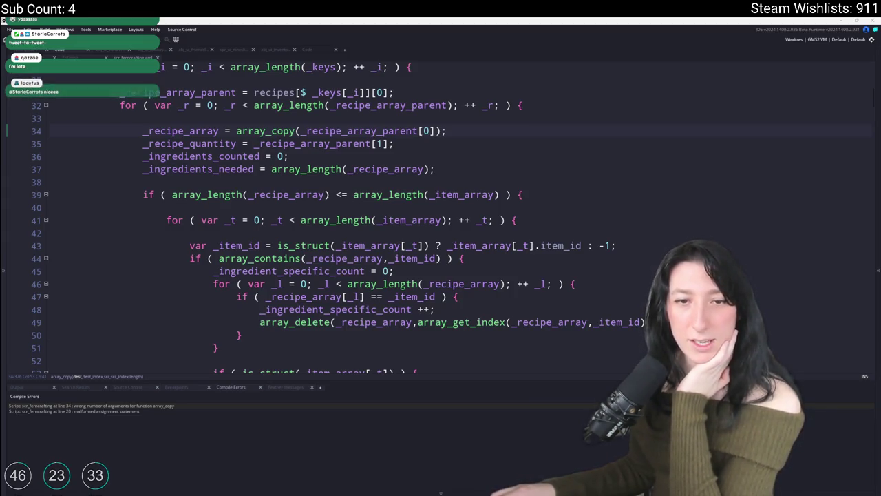
pyautogui.write(',1);')
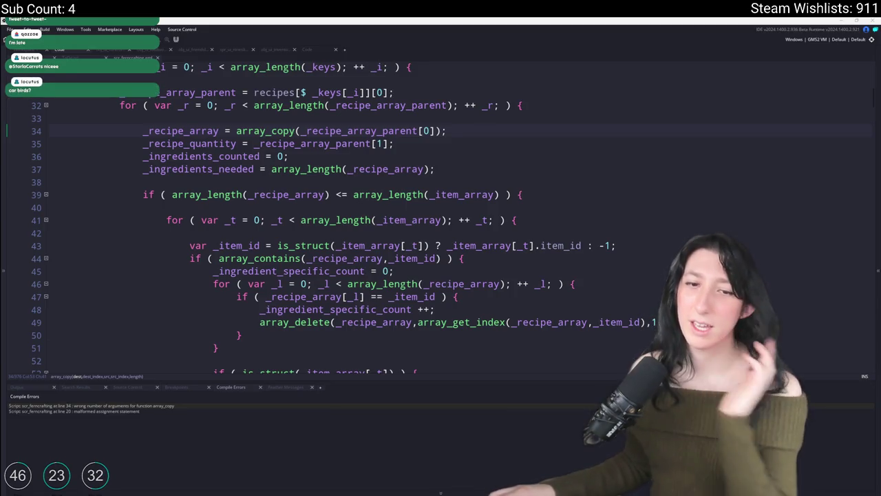
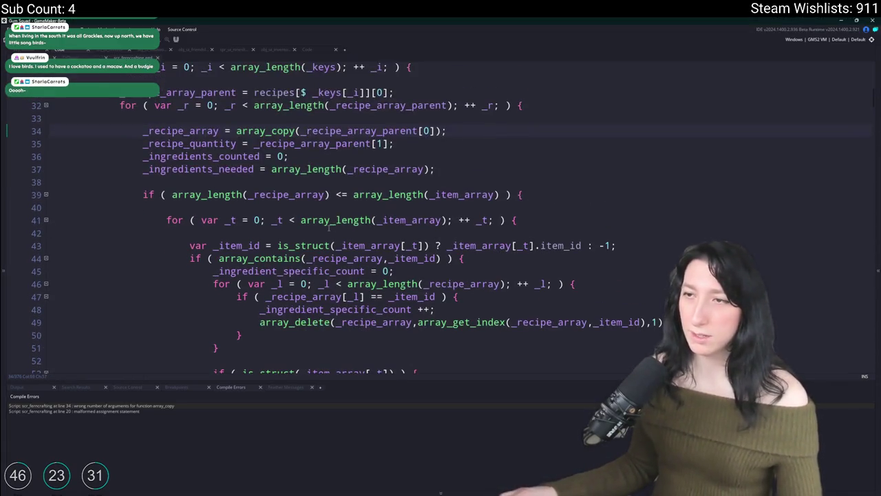
# Inspect the array_copy call on line 34, browse array functions, then restore the original line
pyautogui.click(434, 131)
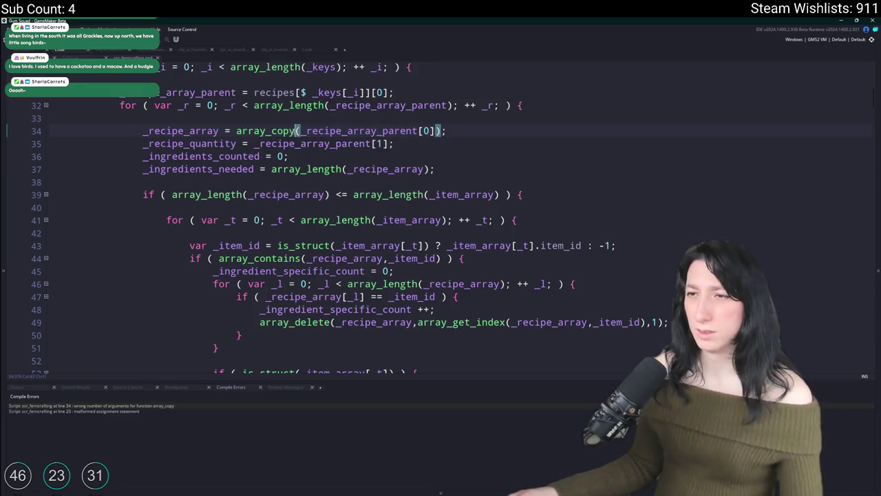
pyautogui.press('BackSpace')
pyautogui.press('BackSpace')
pyautogui.press('BackSpace')
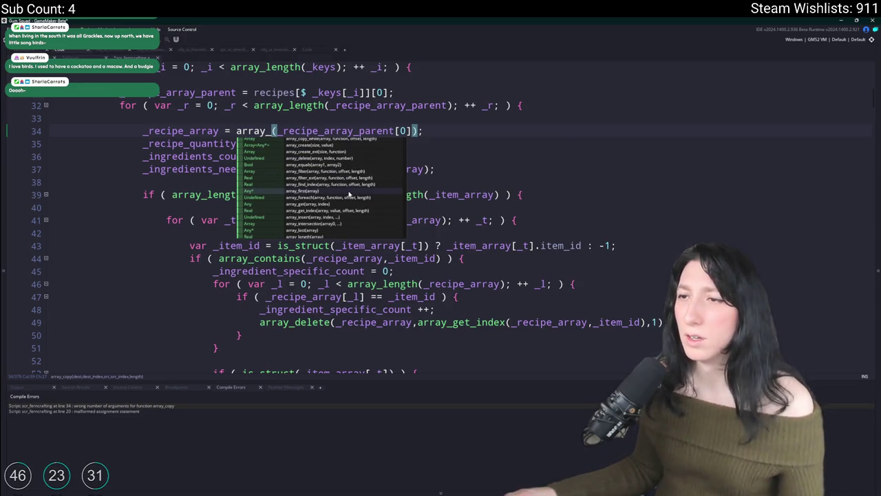
pyautogui.scroll(-6, 349, 195)
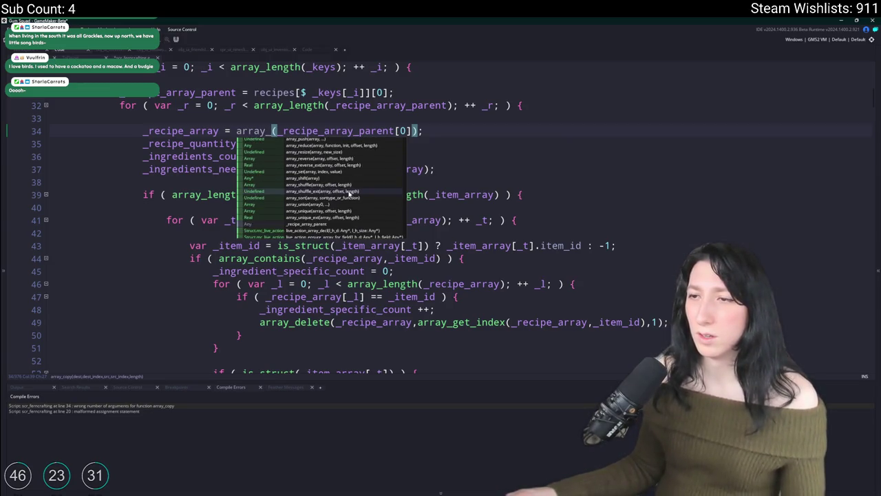
pyautogui.scroll(-5, 349, 195)
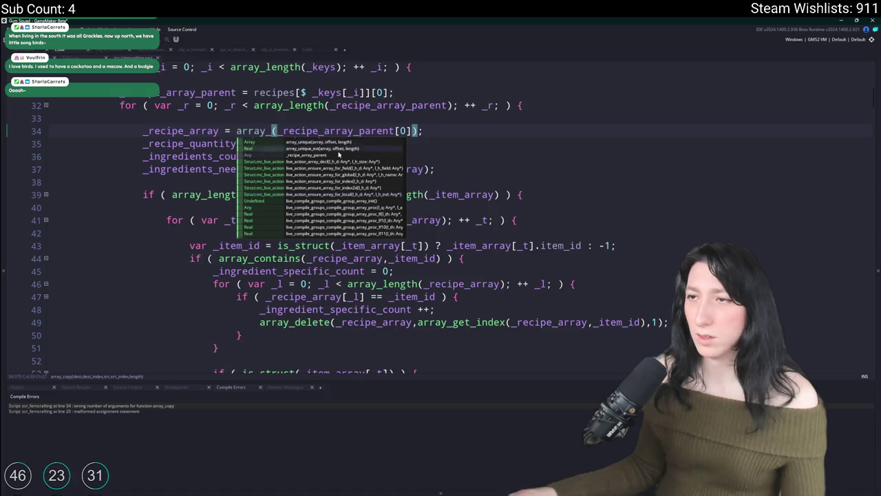
pyautogui.hotkey('ctrl', 'z')
pyautogui.click(219, 131)
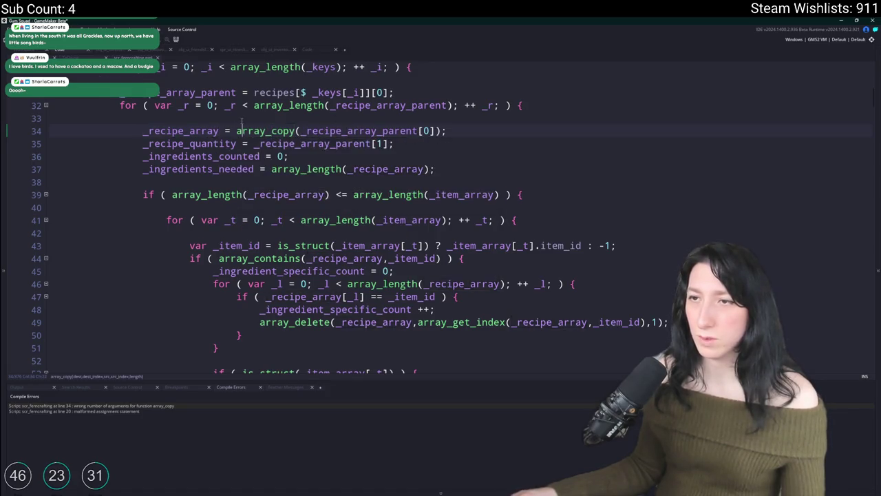
pyautogui.scroll(1, 234, 128)
# Add line 34: _recipe_array = array_create(array_length(_recipe_array_parent[0]));
pyautogui.hotkey('ctrl', 'z')
pyautogui.write('= [];')
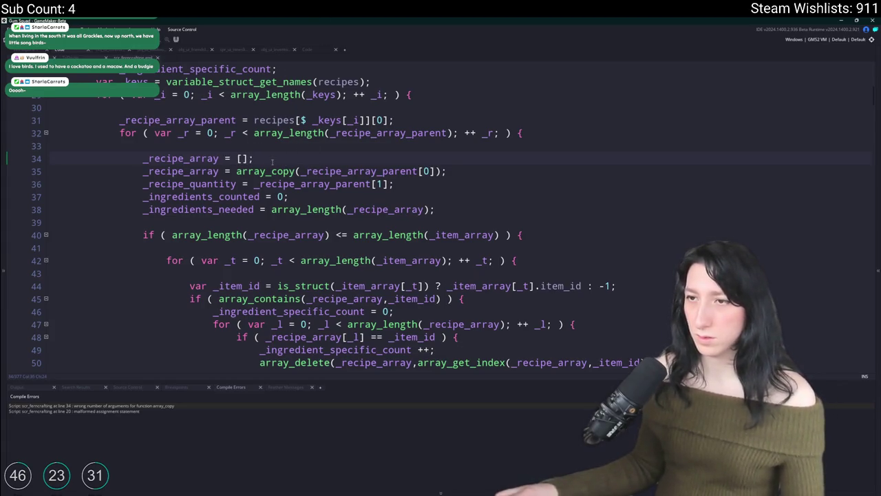
pyautogui.click(300, 171)
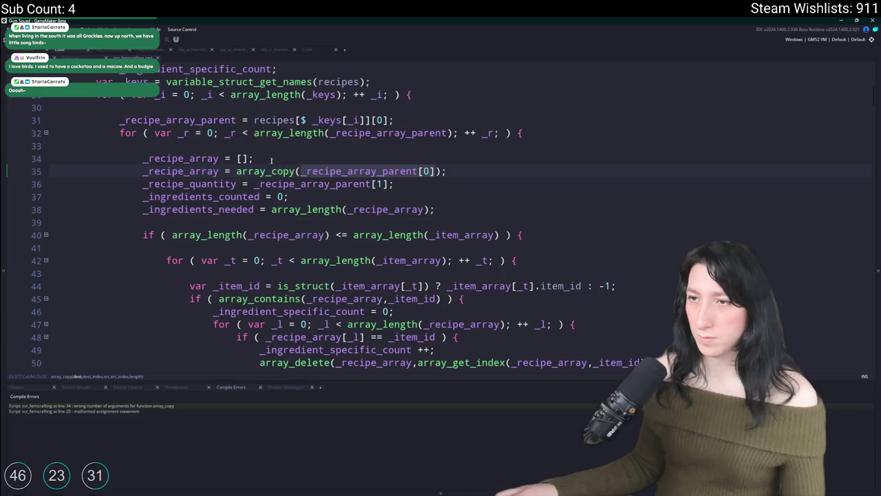
pyautogui.click(245, 158)
pyautogui.press('BackSpace')
pyautogui.write('ar')
pyautogui.write('ray_create')
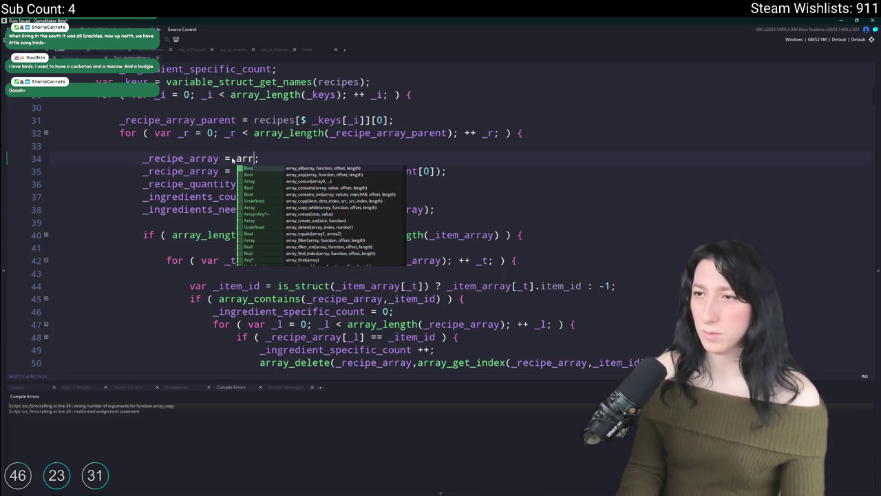
pyautogui.write('(_recipe_array_parent[0')
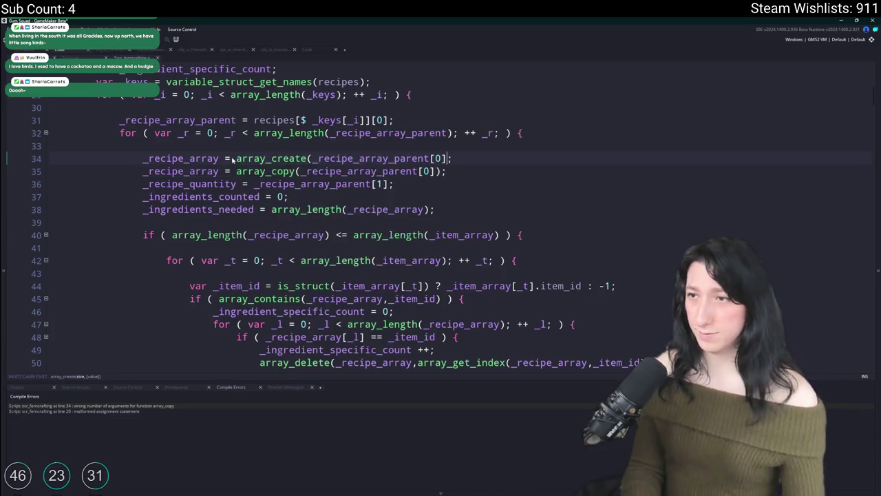
pyautogui.write('array_length')
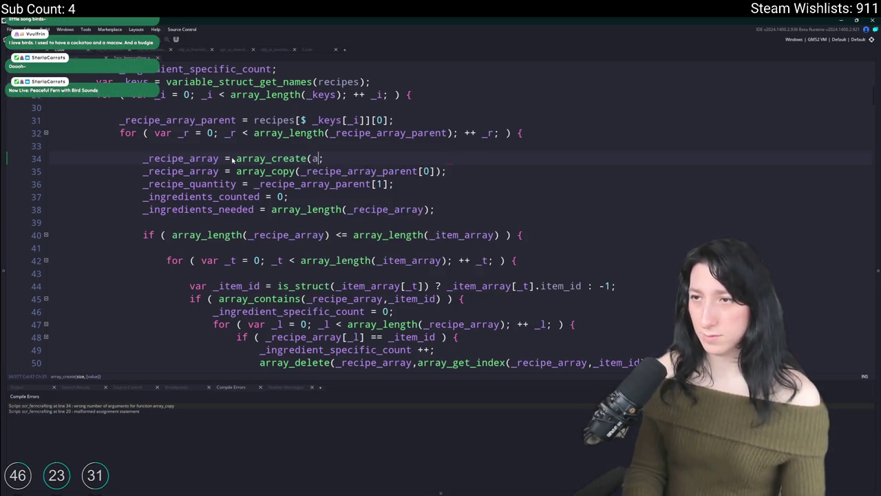
pyautogui.write('(_recipe_array_parent[0])')
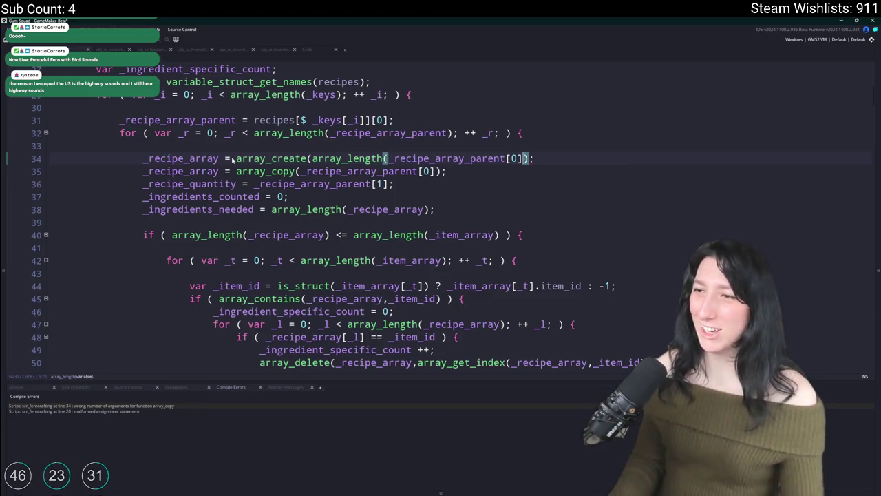
pyautogui.write(')')
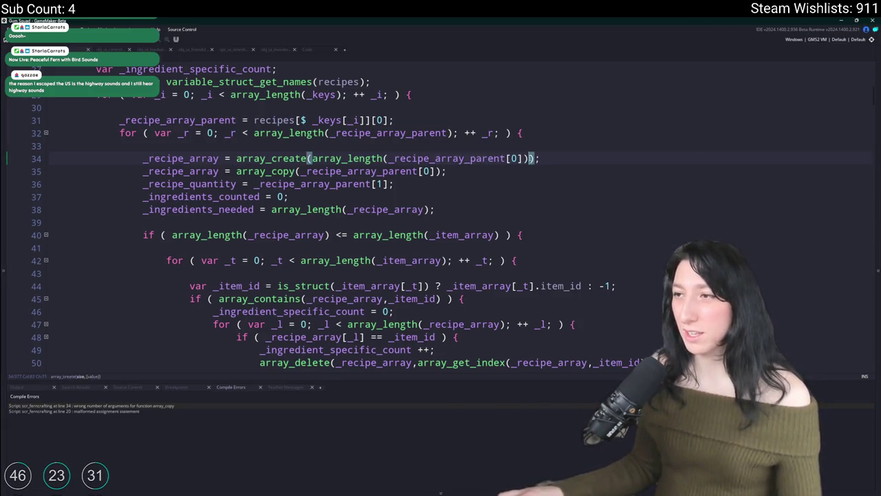
# Review the arguments of array_length, array_create and array_copy
pyautogui.click(324, 159)
pyautogui.click(313, 158)
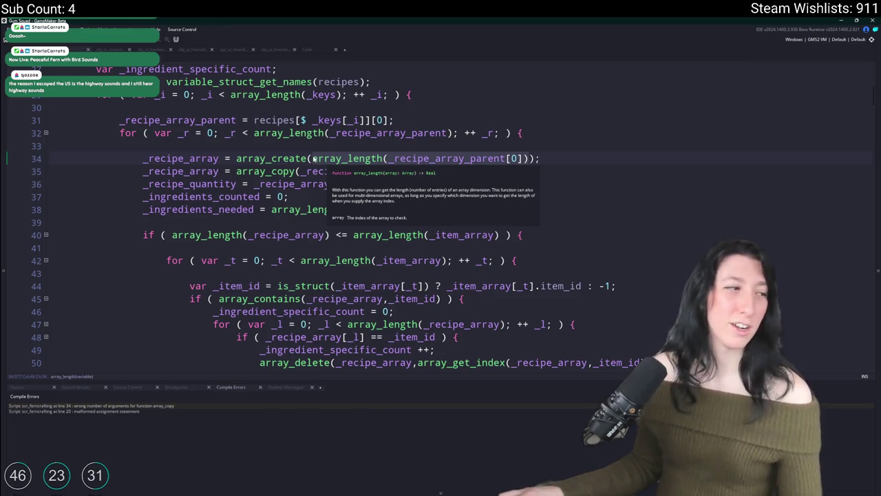
pyautogui.click(441, 170)
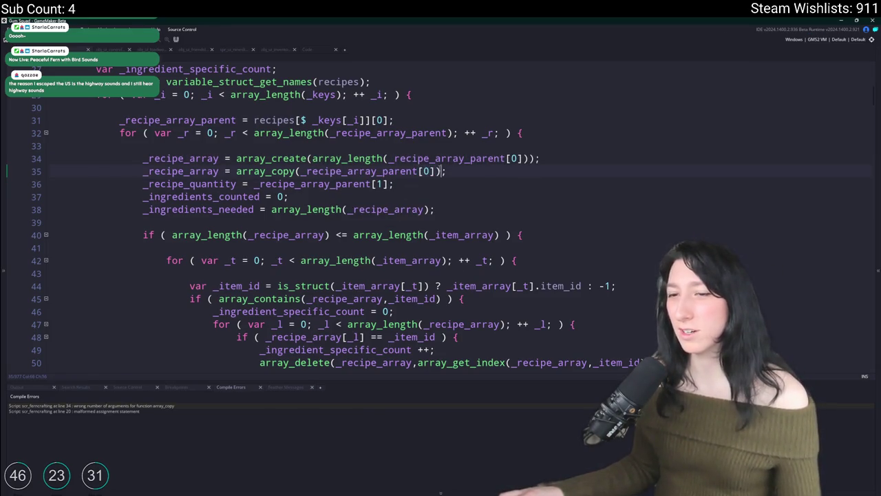
pyautogui.click(435, 171)
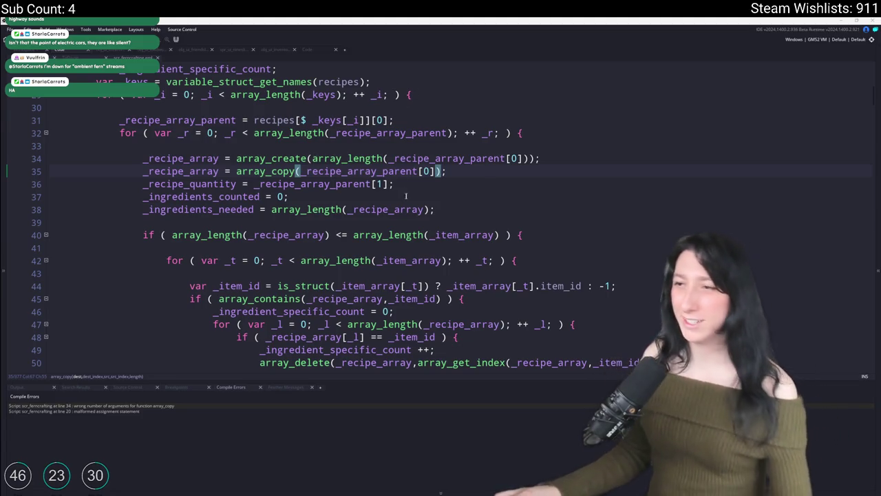
# Move _recipe_array into array_copy as the destination and add array_length(_recipe_array_parent[0])
pyautogui.click(144, 172)
pyautogui.hotkey('ctrl', 'x')
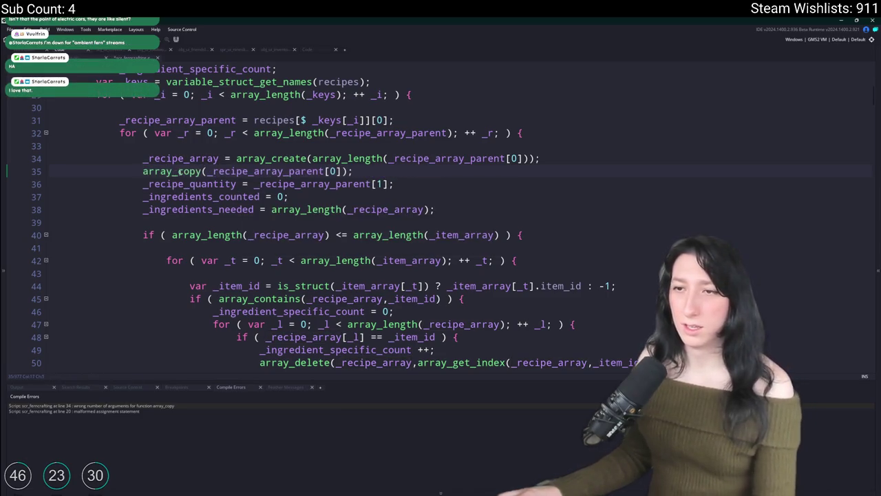
pyautogui.click(206, 172)
pyautogui.hotkey('ctrl', 'v')
pyautogui.write(',')
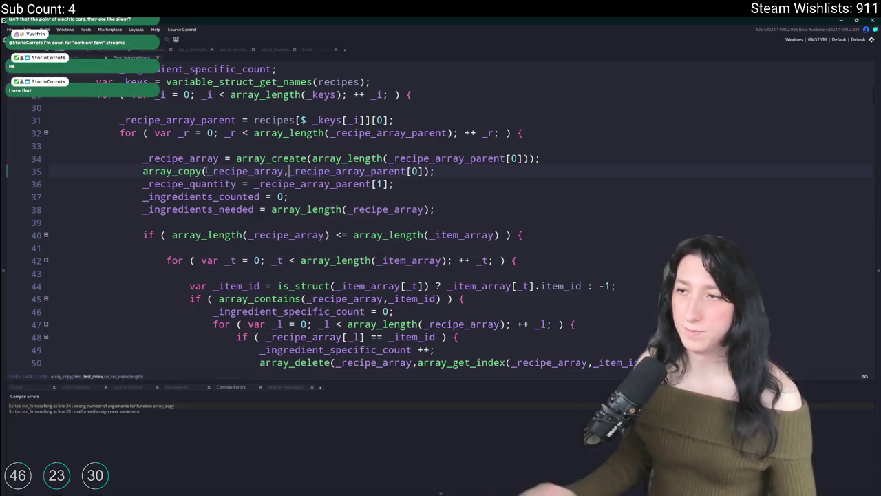
pyautogui.click(499, 158)
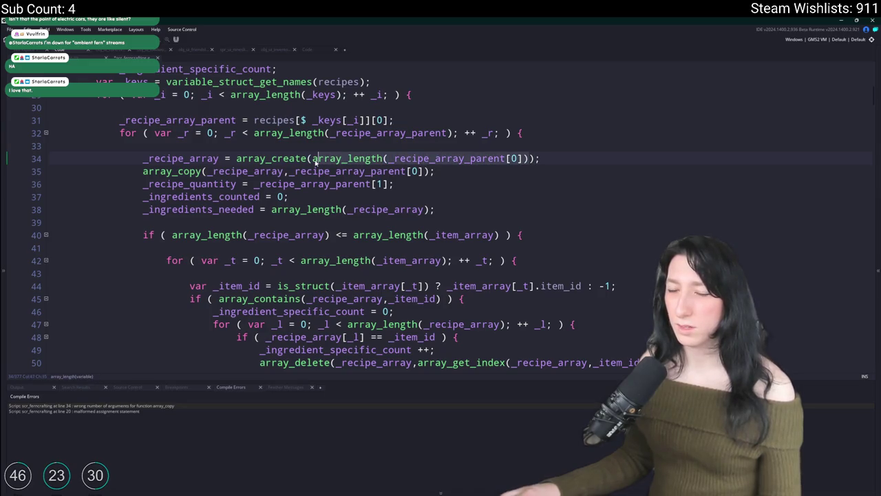
pyautogui.click(207, 171)
pyautogui.click(284, 172)
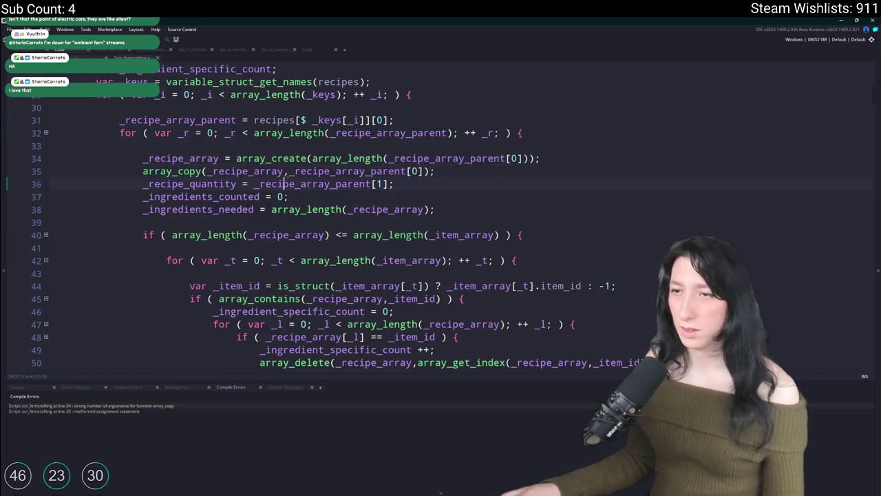
pyautogui.write(',array_length(_recipe_array_parent[0])')
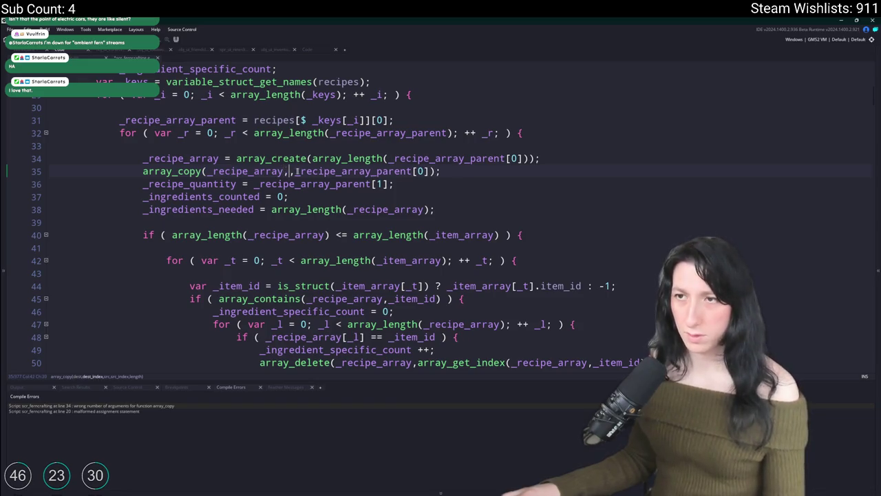
# Fix line 35 to array_copy(_recipe_array,0,_recipe_array_parent[0],0,array_length(_recipe_array_parent[0]));
pyautogui.click(648, 172)
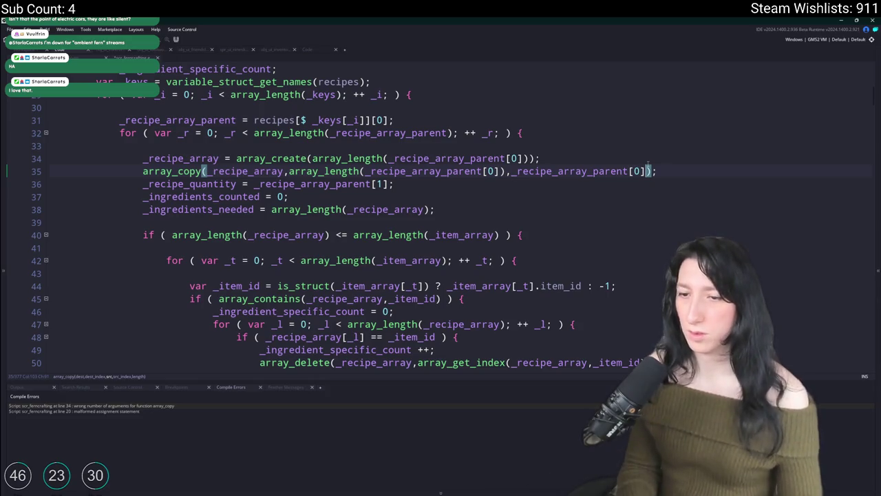
pyautogui.hotkey('ctrl', 'v')
pyautogui.hotkey('ctrl', 'BackSpace')
pyautogui.hotkey('ctrl', 'BackSpace')
pyautogui.hotkey('ctrl', 'BackSpace')
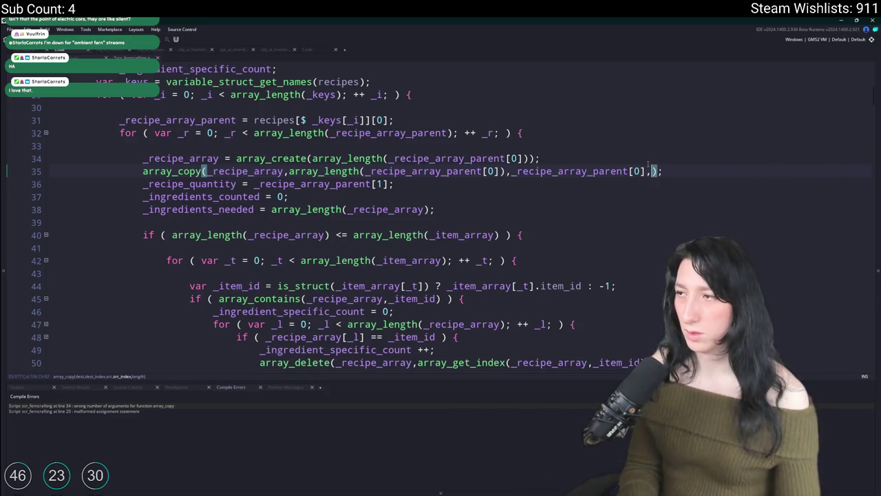
pyautogui.write('0,')
pyautogui.hotkey('ctrl', 'v')
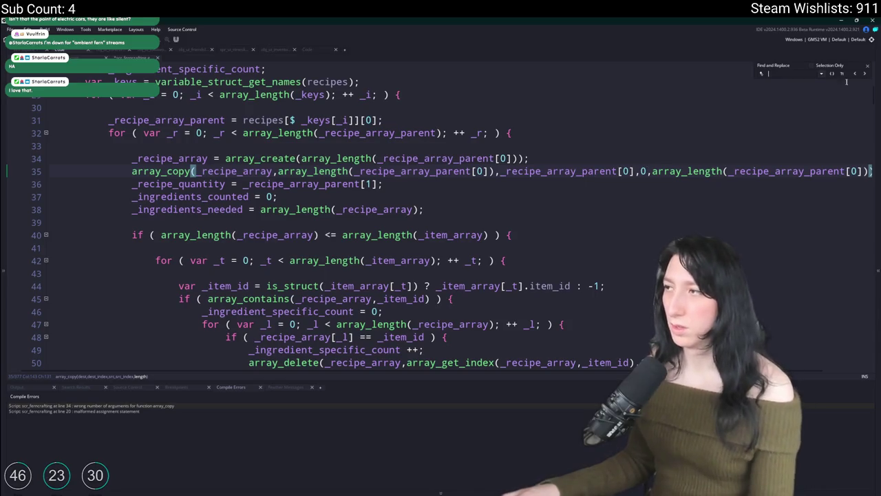
pyautogui.keyDown('shift'); pyautogui.click(274, 172); pyautogui.keyUp('shift')
pyautogui.write('0')
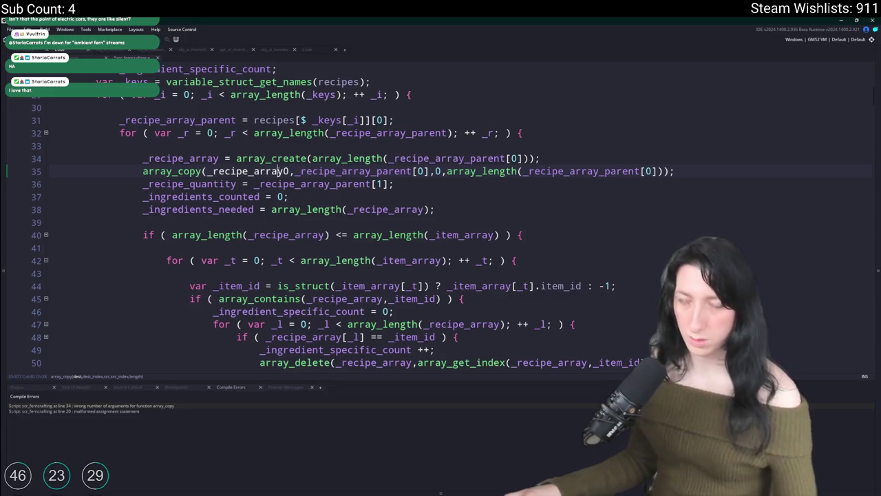
pyautogui.press('Left')
pyautogui.write(',')
# Build and run the game with F5
pyautogui.press('F5')
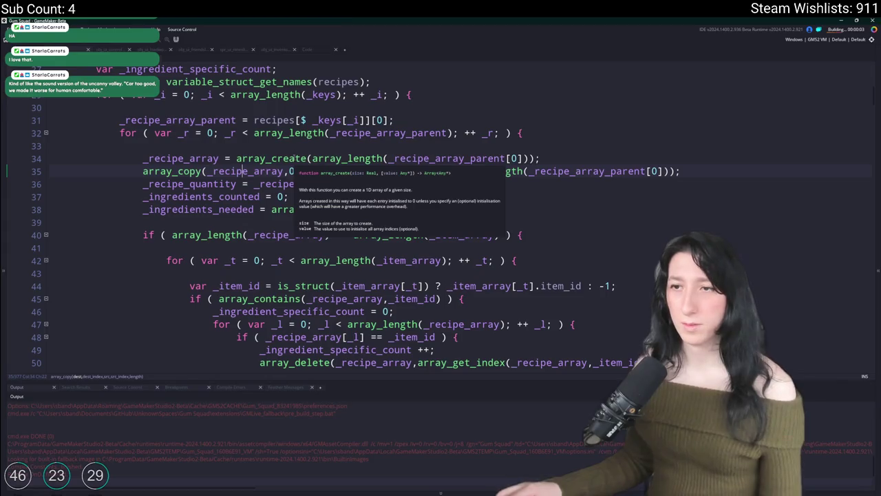
pyautogui.scroll(-1, 338, 200)
pyautogui.scroll(-4, 339, 199)
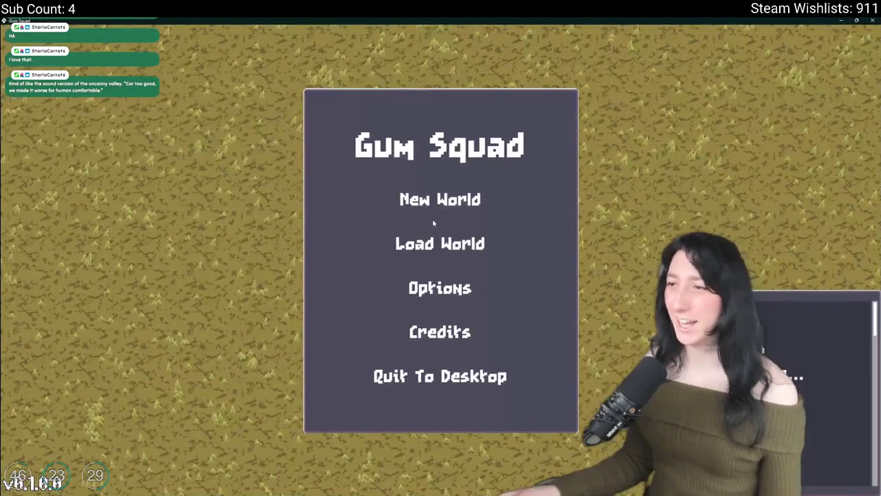
# Load the world in a new lobby and open the inventory and crafting panel
pyautogui.click(441, 242)
pyautogui.click(345, 310)
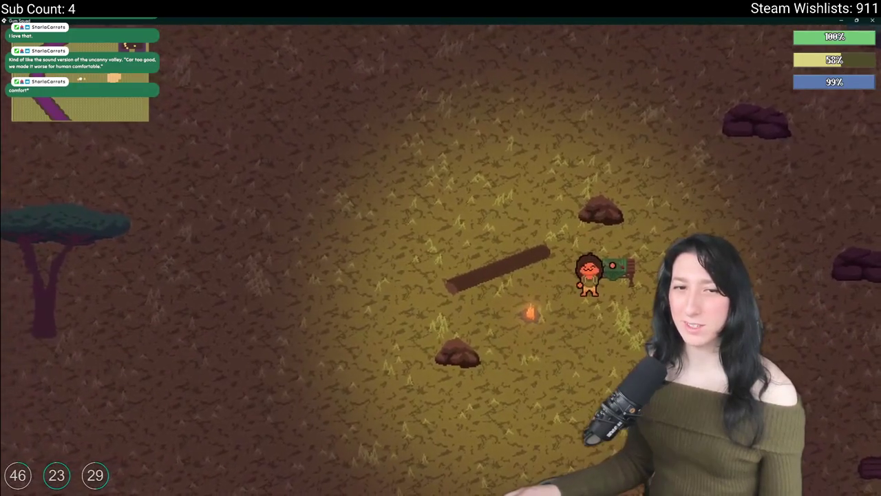
pyautogui.press('Tab')
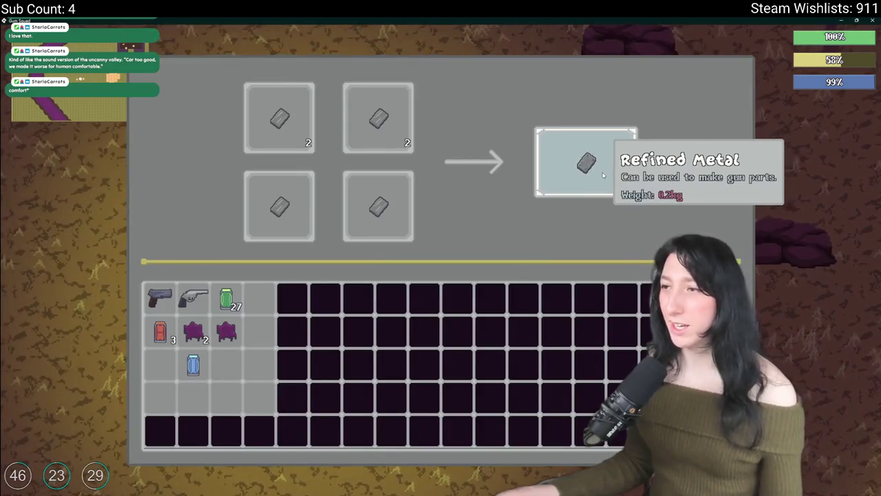
# Clear the crafting grid, then place one Raw Gum and two Metal Scrap for green jar ×15
pyautogui.click(376, 199)
pyautogui.click(289, 200)
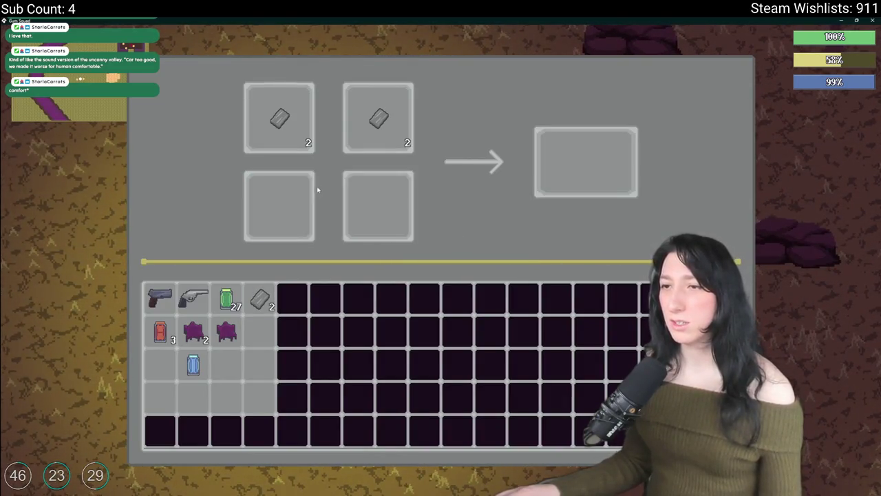
pyautogui.click(370, 135)
pyautogui.click(278, 118)
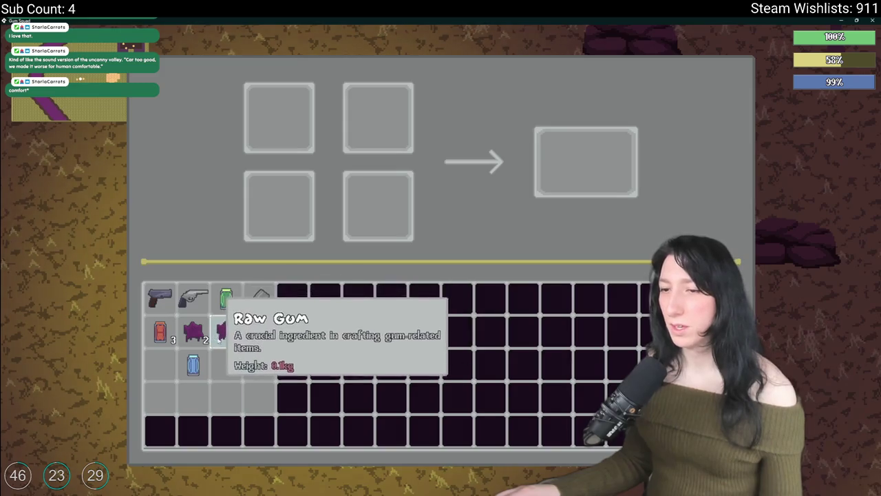
pyautogui.click(227, 333)
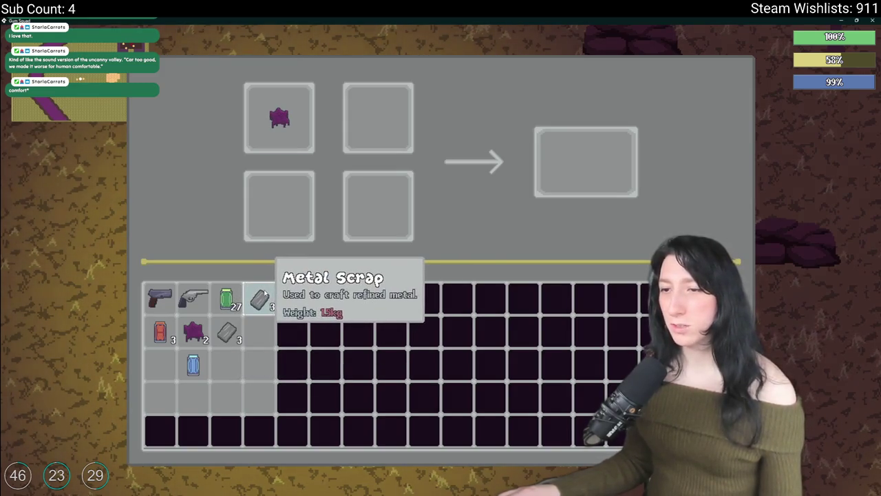
pyautogui.click(260, 333)
pyautogui.click(159, 365)
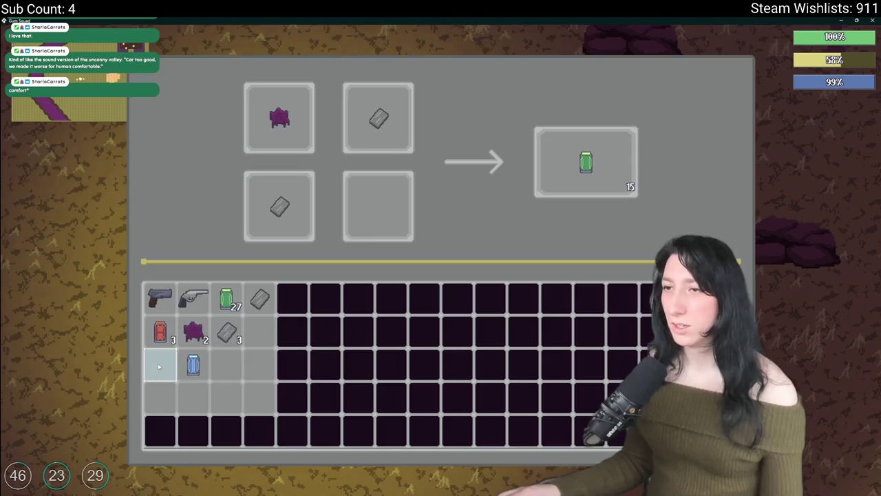
pyautogui.moveTo(325, 20)
pyautogui.mouseDown()
pyautogui.moveTo(523, 315)
pyautogui.moveTo(523, 19)
pyautogui.mouseUp()
pyautogui.hotkey('alt', 'Tab')
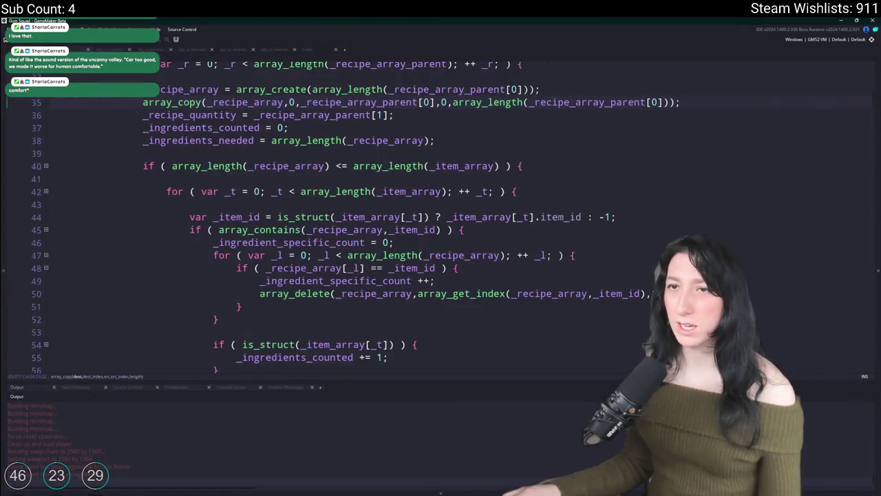
# Search the code for 'peppermint' to find the Peppermint Gum recipe on line 252, yielding 20
pyautogui.click(137, 50)
pyautogui.hotkey('ctrl', 'Tab')
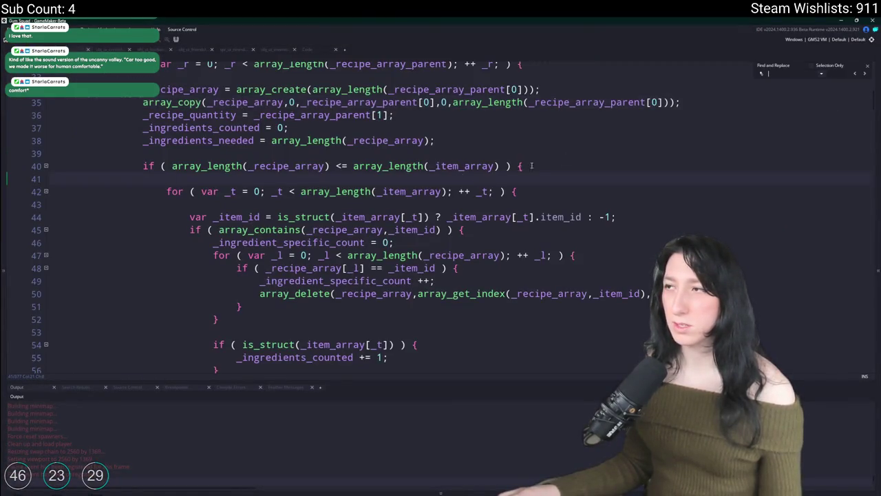
pyautogui.write('peppermintg')
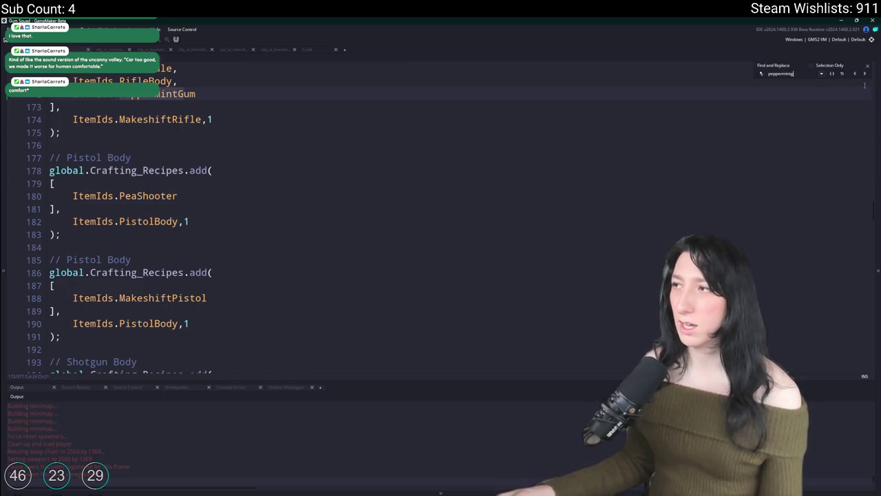
pyautogui.click(855, 75)
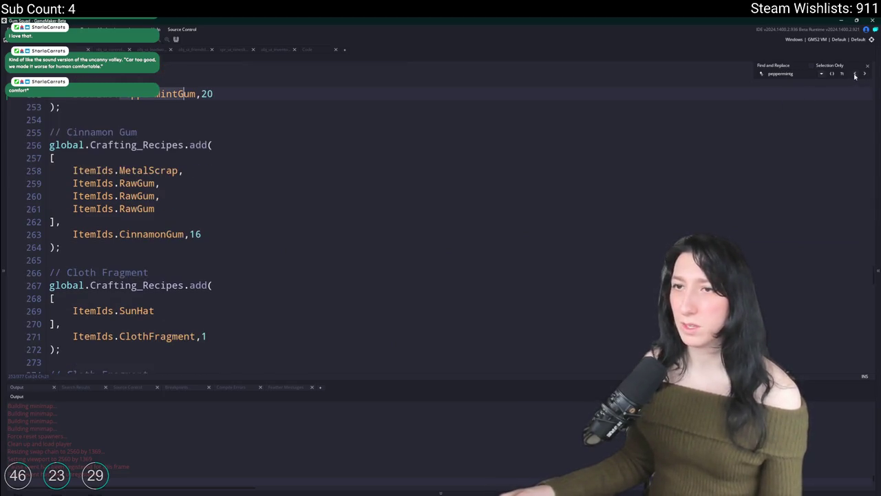
pyautogui.scroll(2, 746, 155)
pyautogui.hotkey('alt', 'Tab')
pyautogui.hotkey('alt', 'Tab')
pyautogui.hotkey('alt', 'Tab')
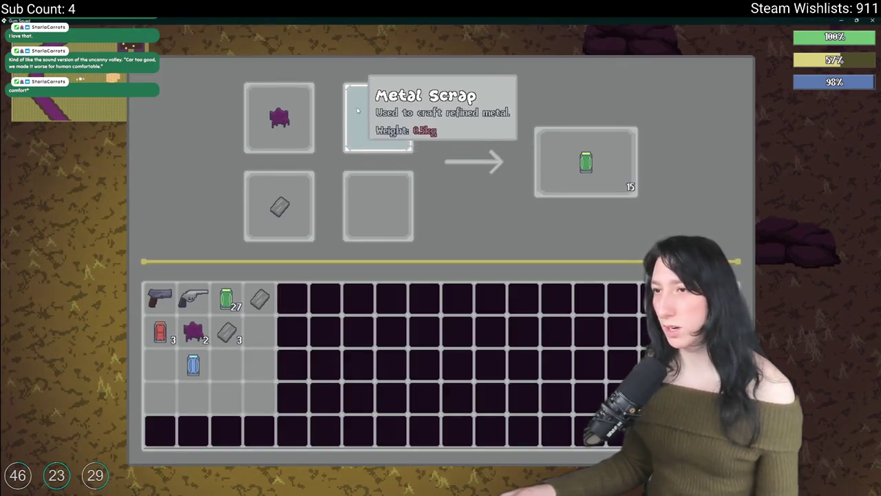
# Move the lower-left Metal Scrap out and place Raw Gum in the lower crafting slots
pyautogui.moveTo(282, 206)
pyautogui.mouseDown()
pyautogui.moveTo(275, 336)
pyautogui.moveTo(265, 332)
pyautogui.mouseUp()
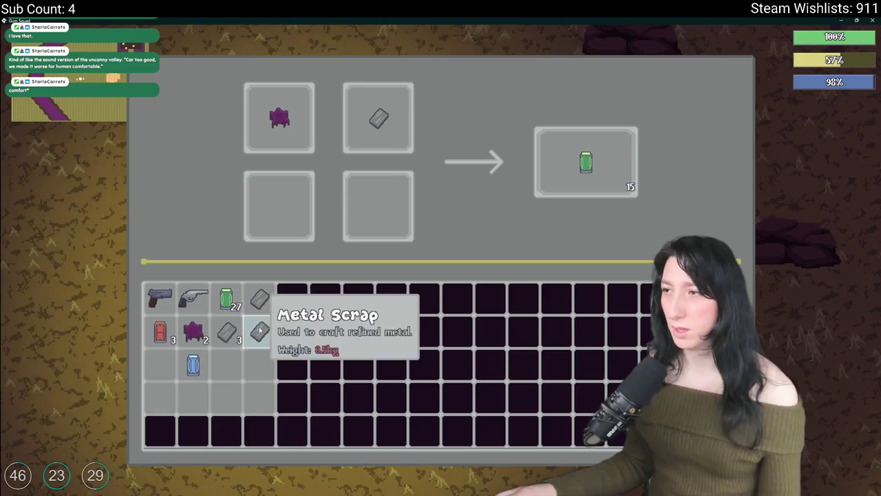
pyautogui.moveTo(193, 332)
pyautogui.mouseDown()
pyautogui.moveTo(360, 262)
pyautogui.moveTo(378, 207)
pyautogui.mouseUp()
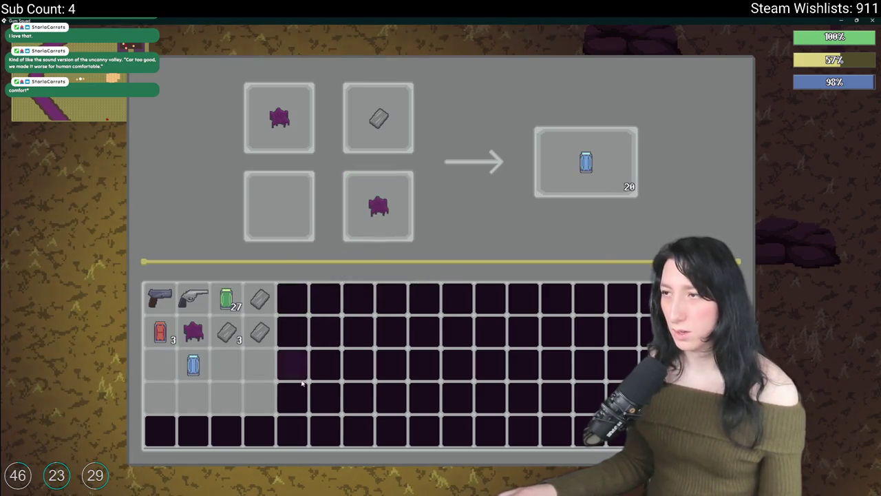
pyautogui.moveTo(193, 332)
pyautogui.mouseDown()
pyautogui.moveTo(297, 216)
pyautogui.moveTo(226, 364)
pyautogui.mouseUp()
pyautogui.moveTo(260, 332)
pyautogui.mouseDown()
pyautogui.moveTo(289, 242)
pyautogui.moveTo(286, 216)
pyautogui.moveTo(260, 332)
pyautogui.mouseUp()
# Change the code search term to find the Cinnamon Gum recipe
pyautogui.hotkey('alt', 'Tab')
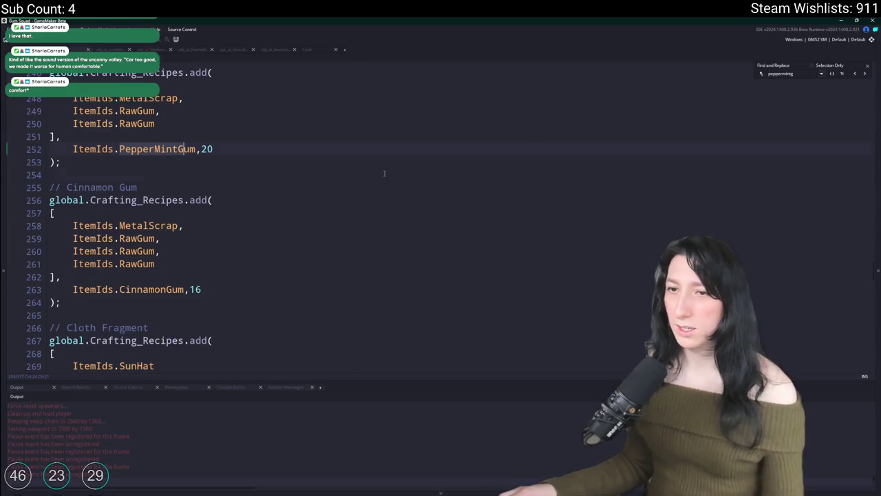
pyautogui.click(384, 166)
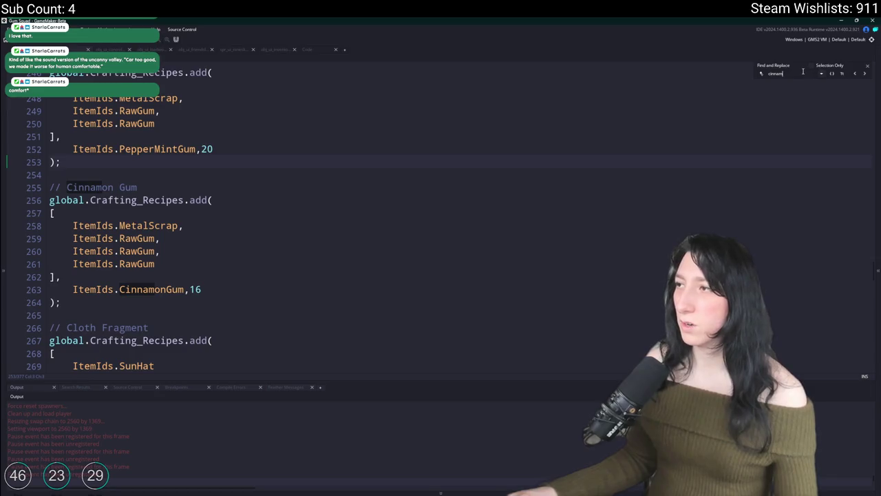
pyautogui.press('BackSpace')
pyautogui.press('BackSpace')
pyautogui.press('BackSpace')
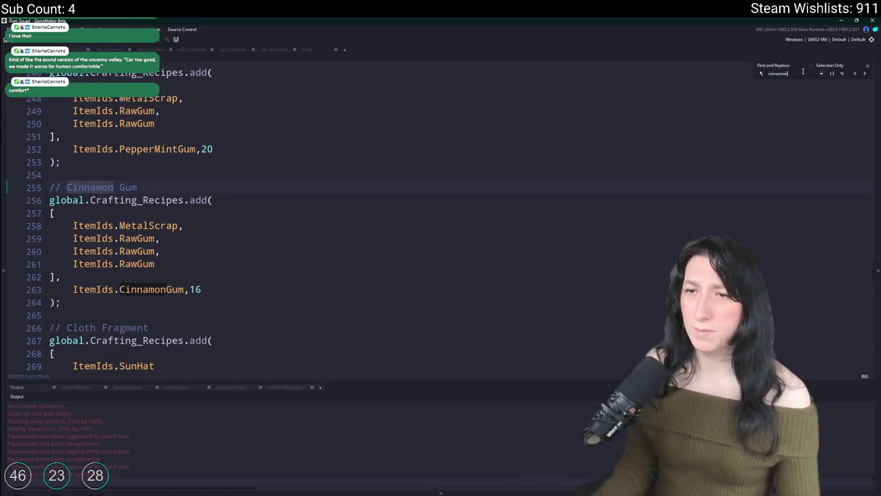
# Rearrange Raw Gum and Metal Scrap across the bottom-left, top-right and bottom-right crafting slots
pyautogui.hotkey('alt', 'Tab')
pyautogui.moveTo(227, 365)
pyautogui.mouseDown()
pyautogui.moveTo(279, 207)
pyautogui.moveTo(259, 363)
pyautogui.mouseUp()
pyautogui.moveTo(378, 118)
pyautogui.mouseDown()
pyautogui.moveTo(310, 206)
pyautogui.moveTo(279, 207)
pyautogui.mouseUp()
pyautogui.moveTo(259, 365); pyautogui.dragTo(378, 118)
pyautogui.moveTo(378, 206)
pyautogui.mouseDown()
pyautogui.moveTo(335, 220)
pyautogui.moveTo(378, 206)
pyautogui.mouseUp()
pyautogui.moveTo(279, 206)
pyautogui.mouseDown()
pyautogui.moveTo(255, 335)
pyautogui.moveTo(404, 246)
pyautogui.moveTo(255, 364)
pyautogui.moveTo(281, 201)
pyautogui.mouseUp()
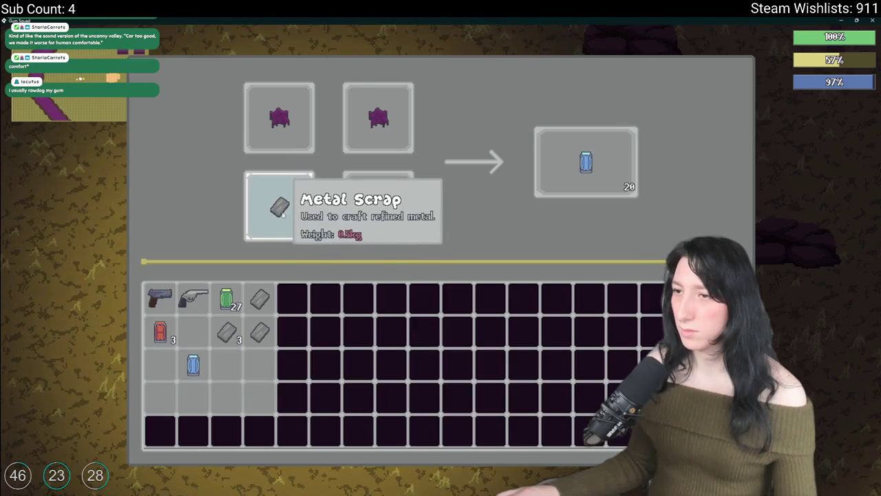
# Clear the grid and refill it with three Raw Gum plus one Metal Scrap
pyautogui.hotkey('alt', 'Tab')
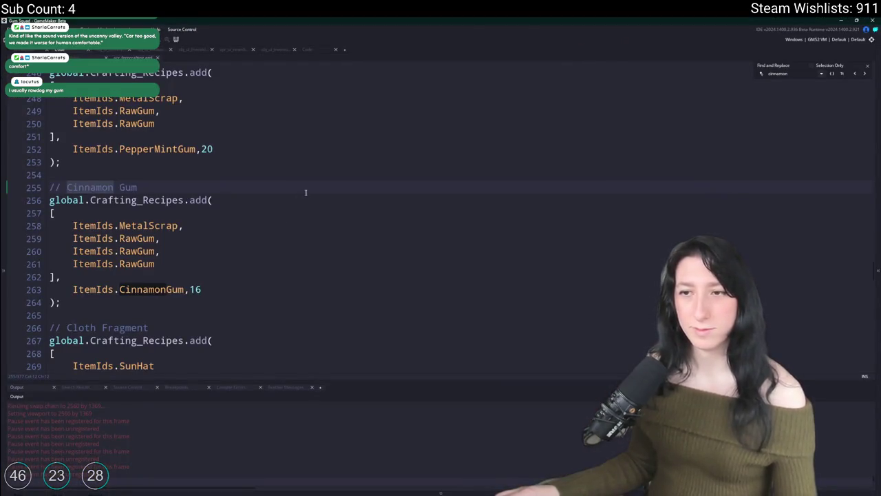
pyautogui.hotkey('alt', 'Tab')
pyautogui.click(378, 206)
pyautogui.click(278, 207)
pyautogui.click(378, 118)
pyautogui.click(303, 113)
pyautogui.moveTo(260, 332)
pyautogui.mouseDown()
pyautogui.moveTo(241, 250)
pyautogui.moveTo(260, 332)
pyautogui.mouseUp()
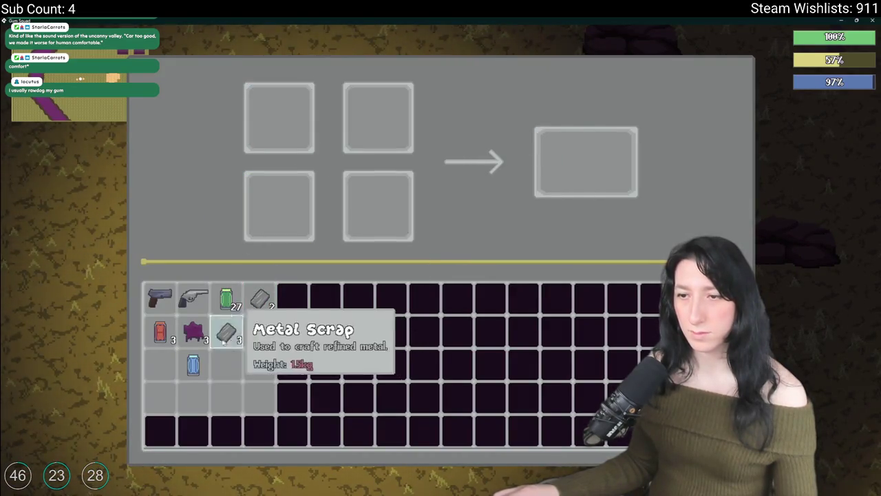
pyautogui.moveTo(197, 335)
pyautogui.mouseDown()
pyautogui.moveTo(278, 118)
pyautogui.moveTo(378, 118)
pyautogui.mouseUp()
pyautogui.moveTo(161, 365)
pyautogui.mouseDown()
pyautogui.moveTo(191, 295)
pyautogui.moveTo(279, 207)
pyautogui.mouseUp()
pyautogui.moveTo(258, 329); pyautogui.dragTo(377, 206)
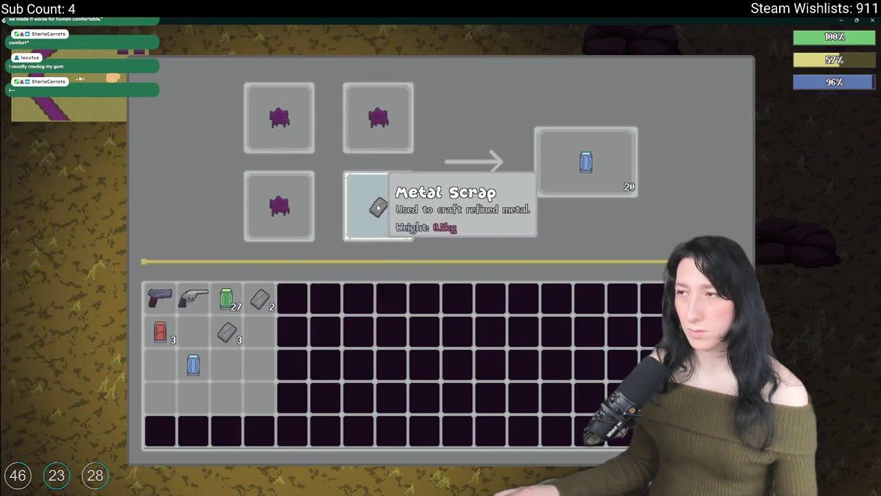
# Compare with the code, then remove two Raw Gum leaving one Raw Gum and one Metal Scrap
pyautogui.hotkey('alt', 'Tab')
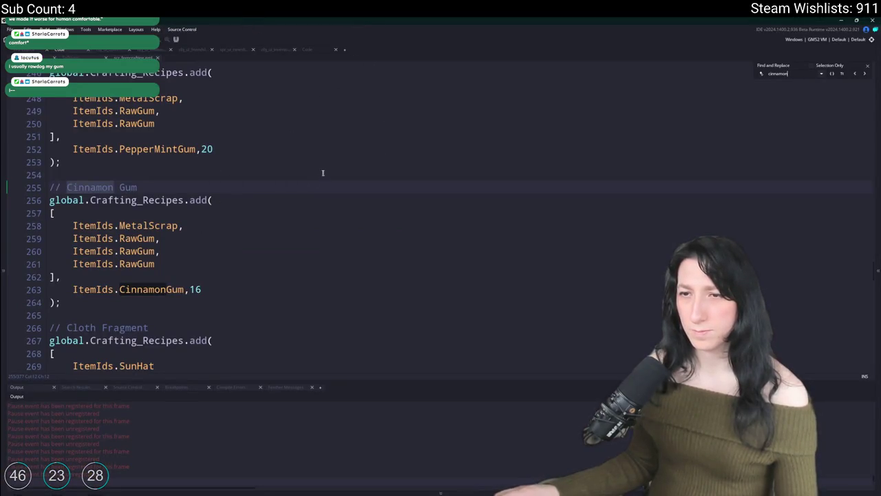
pyautogui.scroll(3, 279, 196)
pyautogui.hotkey('alt', 'Tab')
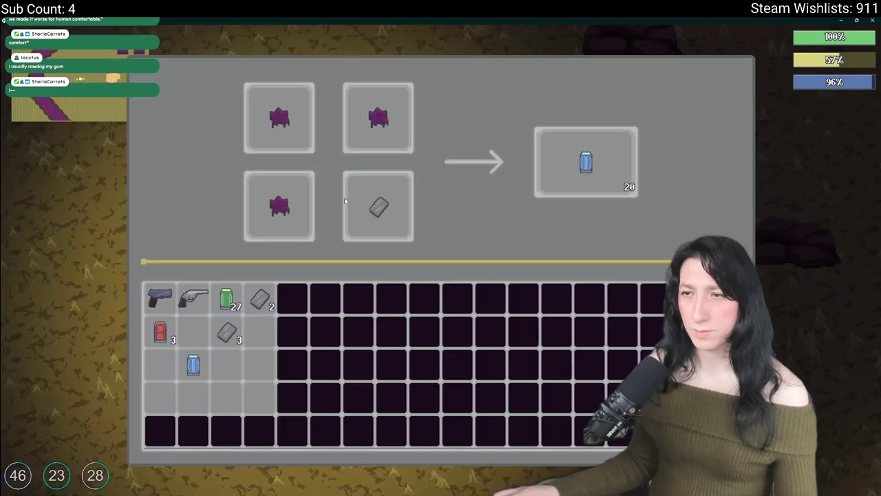
pyautogui.click(293, 210)
pyautogui.click(357, 104)
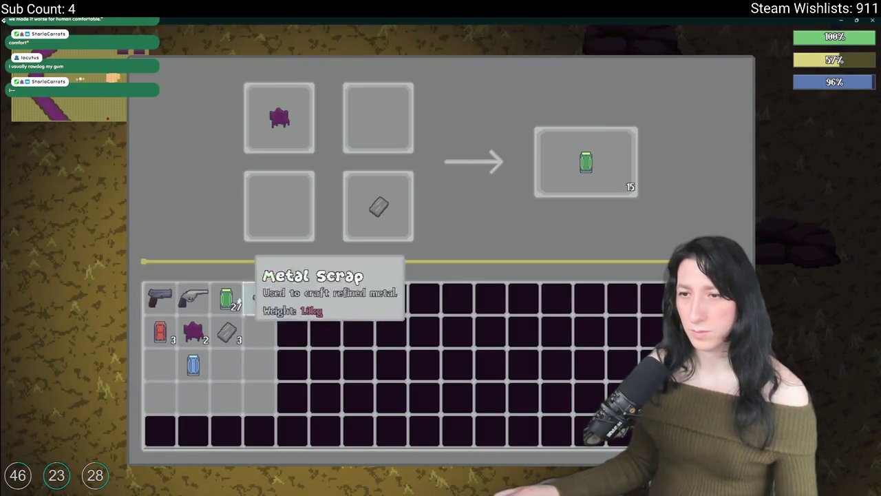
pyautogui.hotkey('alt', 'Tab')
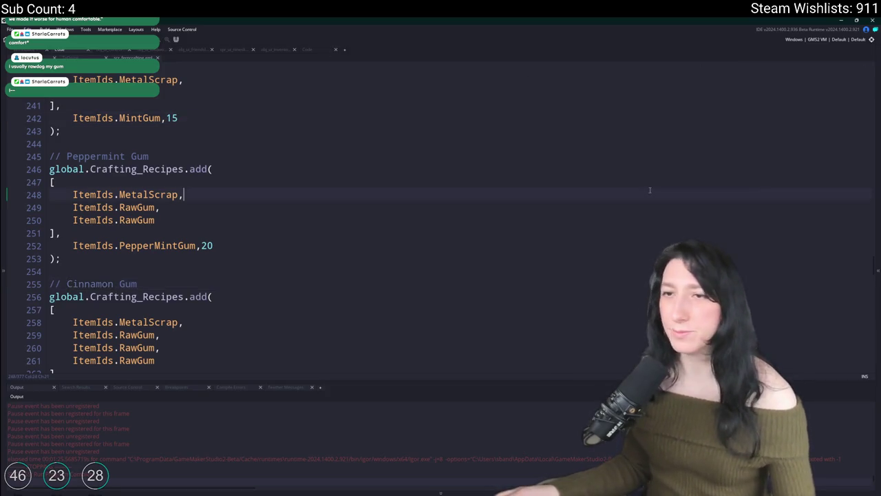
pyautogui.hotkey('ctrl', 'Tab')
pyautogui.scroll(5, 481, 177)
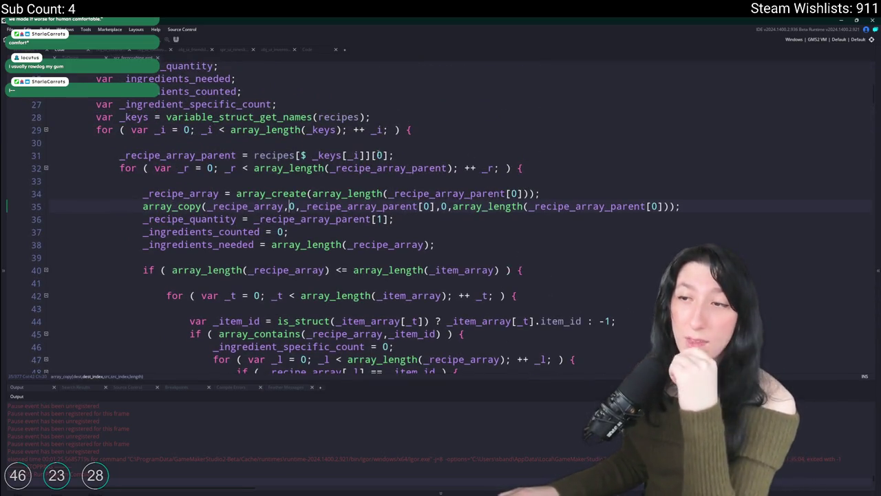
pyautogui.scroll(-1, 383, 150)
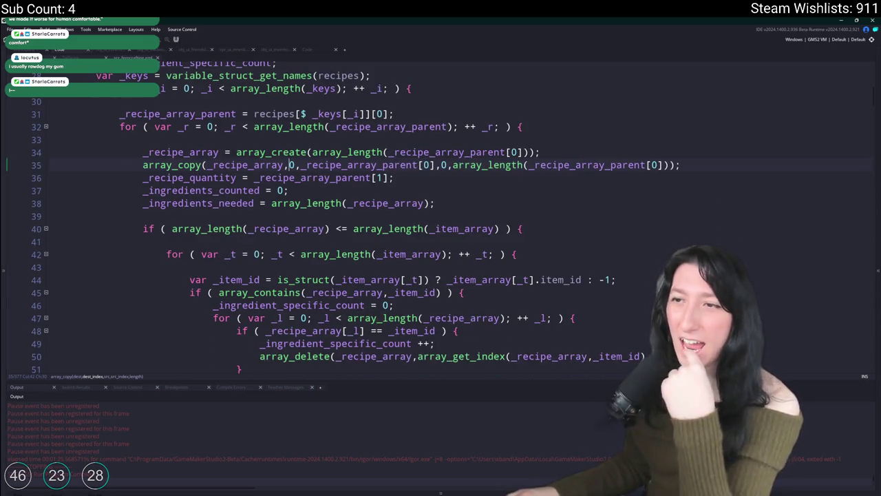
pyautogui.scroll(-2, 408, 224)
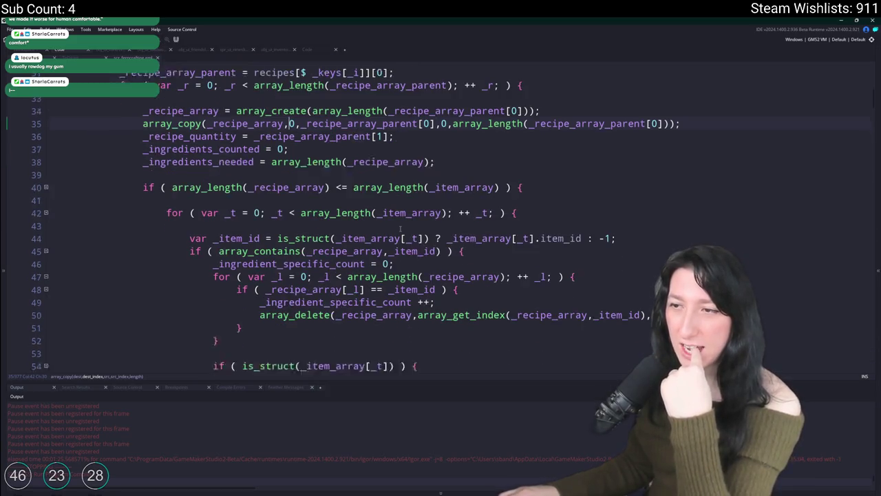
pyautogui.click(284, 174)
pyautogui.scroll(1, 196, 102)
pyautogui.click(497, 215)
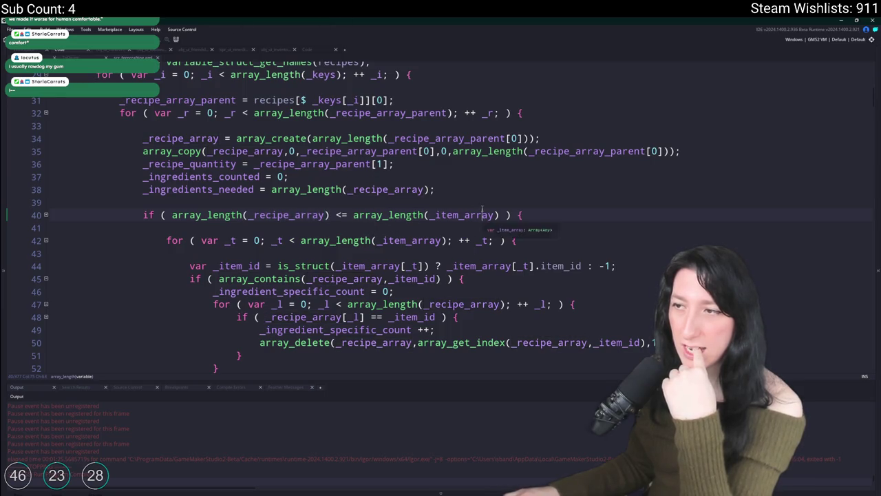
pyautogui.scroll(7, 389, 139)
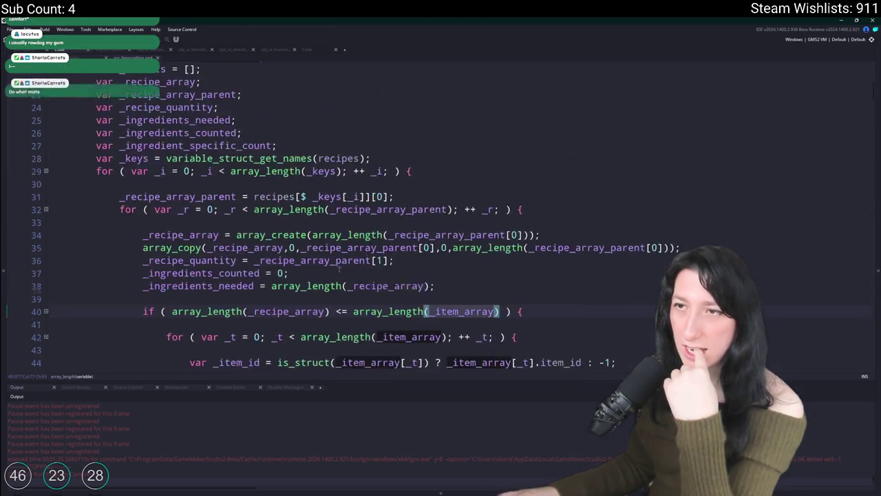
pyautogui.scroll(-5, 256, 218)
pyautogui.scroll(-1, 255, 215)
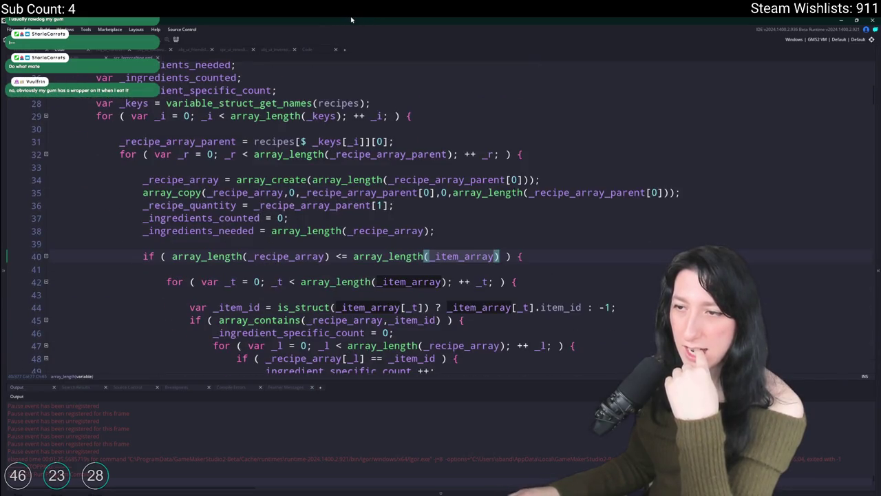
pyautogui.scroll(-2, 357, 130)
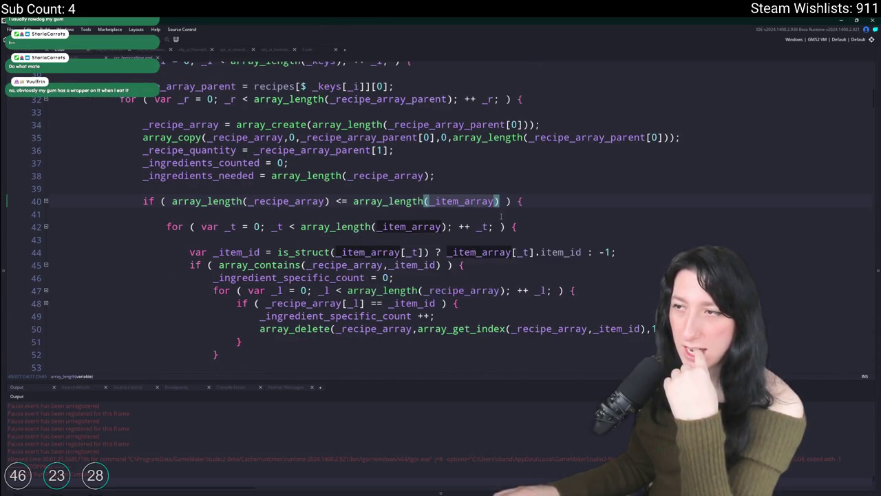
pyautogui.scroll(-1, 509, 210)
pyautogui.scroll(-1, 426, 177)
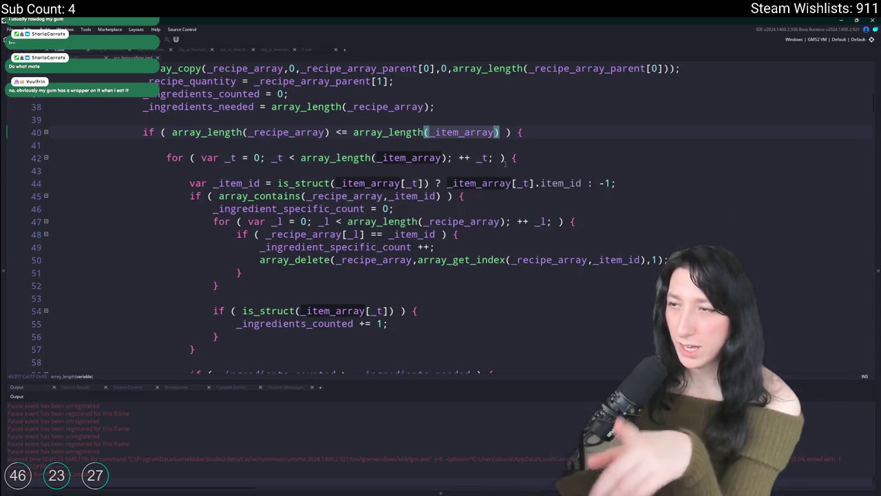
pyautogui.click(446, 158)
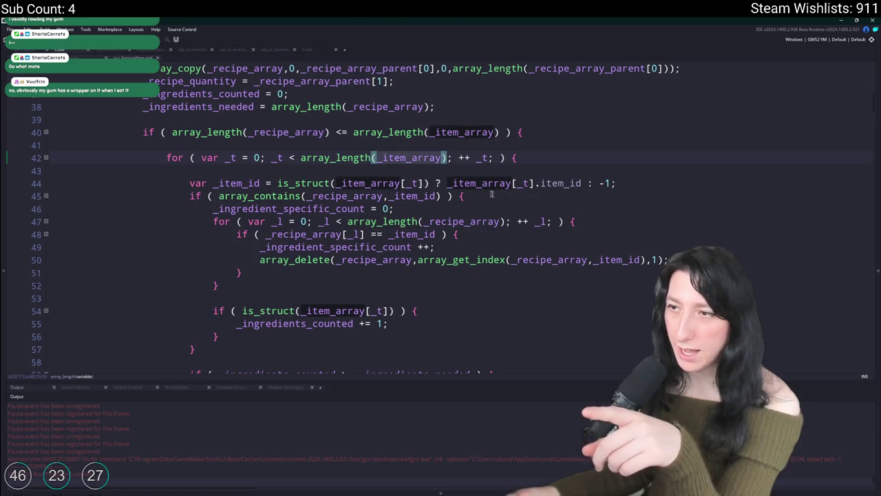
pyautogui.click(245, 184)
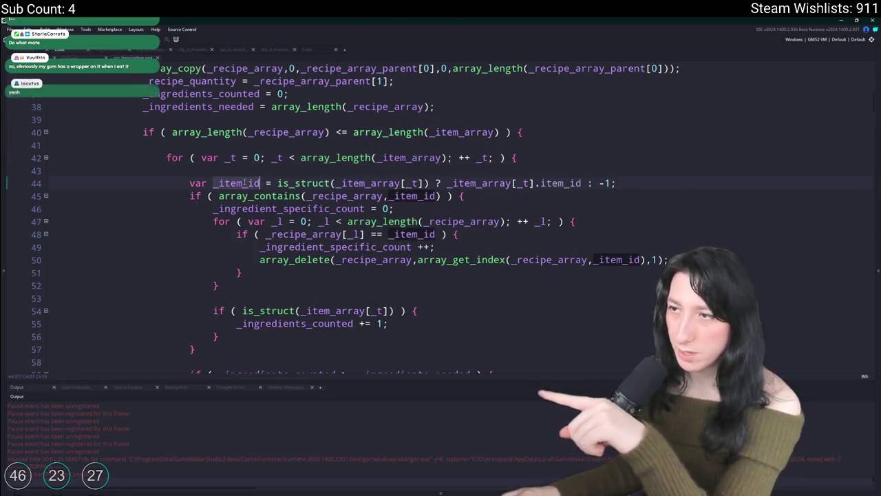
pyautogui.click(386, 195)
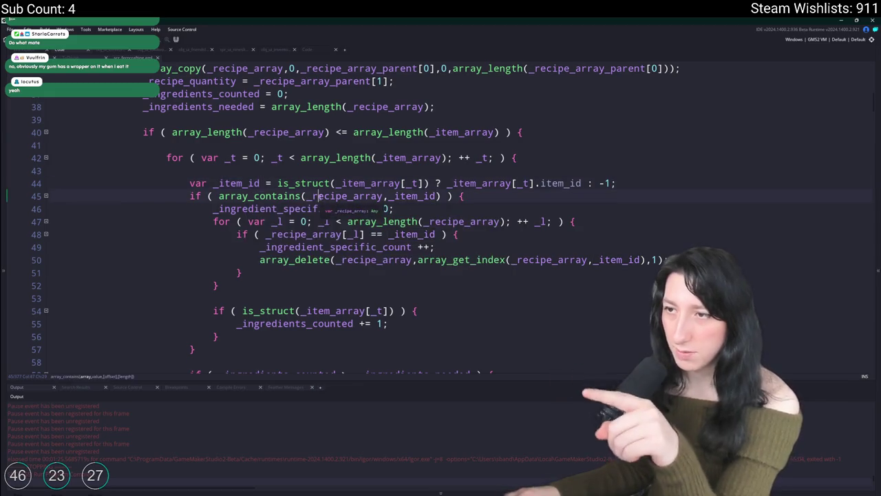
pyautogui.scroll(1, 392, 206)
pyautogui.click(438, 237)
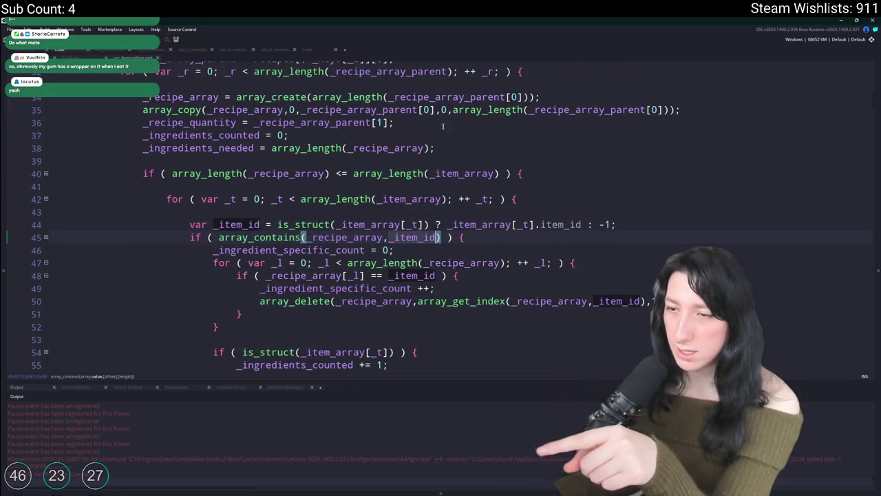
pyautogui.doubleClick(293, 252)
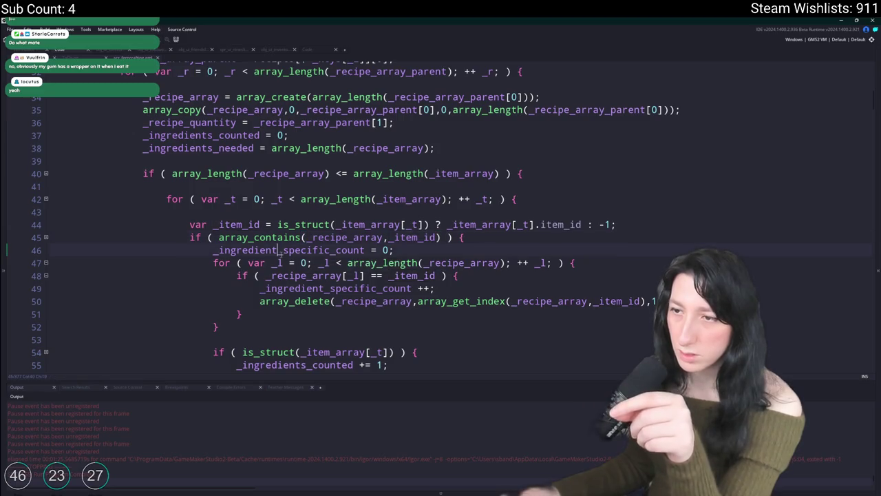
pyautogui.scroll(-1, 283, 253)
pyautogui.scroll(-1, 508, 270)
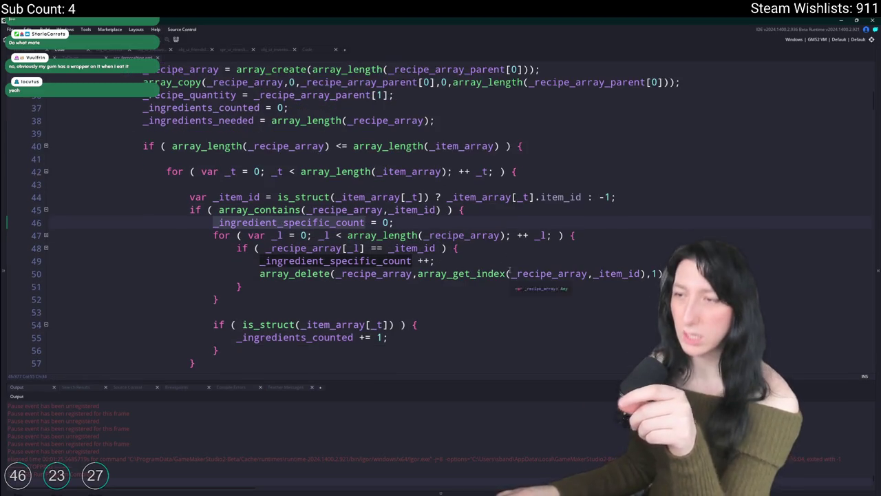
pyautogui.click(484, 251)
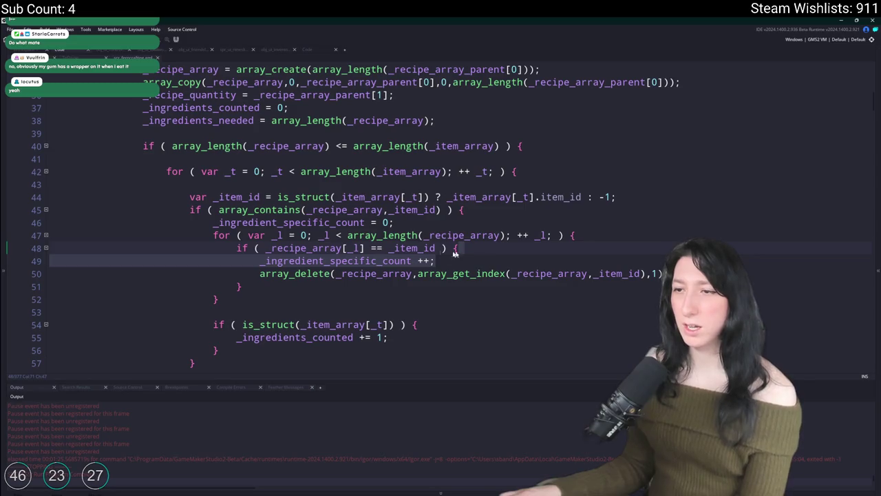
pyautogui.scroll(-6, 401, 274)
pyautogui.scroll(3, 401, 275)
pyautogui.click(432, 113)
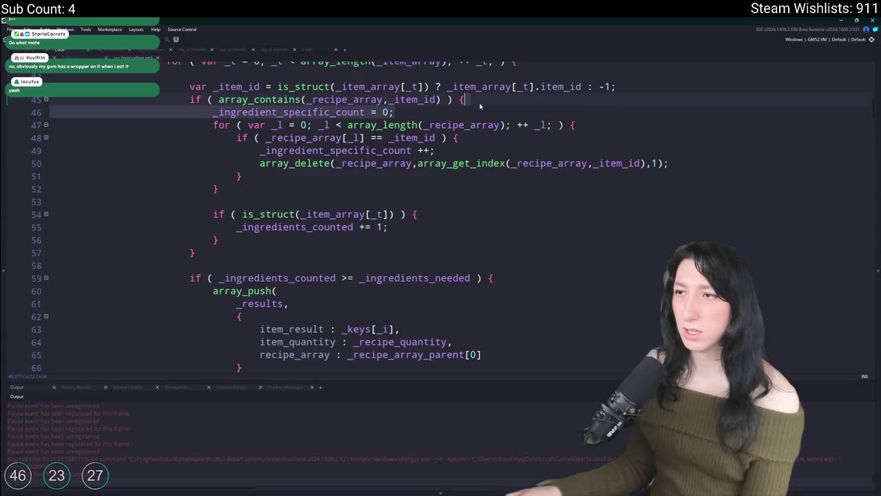
# Delete the _ingredient_specific_count reset and increment lines
pyautogui.hotkey('ctrl', 'd')
pyautogui.click(435, 137)
pyautogui.hotkey('ctrl', 'd')
pyautogui.scroll(2, 424, 137)
pyautogui.scroll(2, 401, 139)
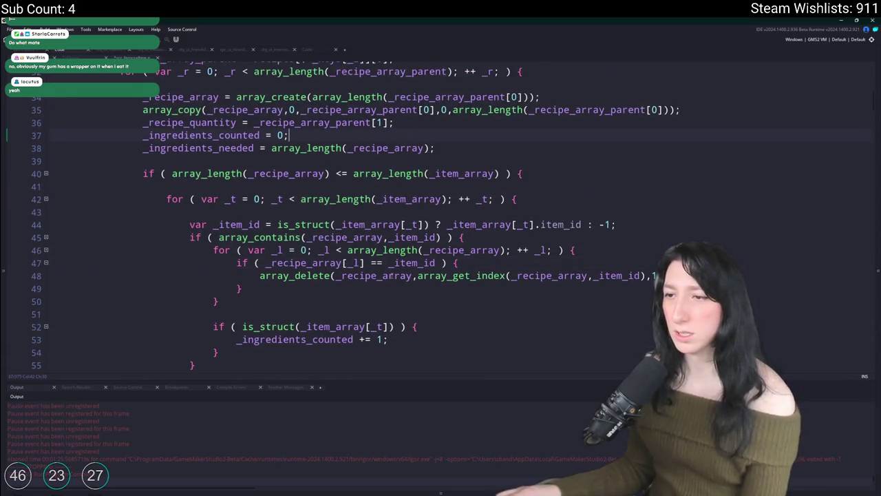
# Add the missing semicolon after array_delete and replace the for loop with that single line
pyautogui.moveTo(248, 238)
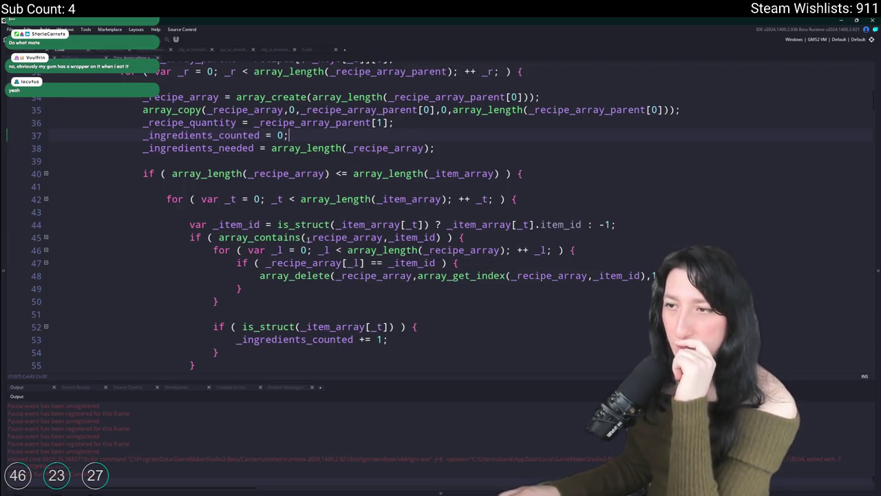
pyautogui.click(435, 237)
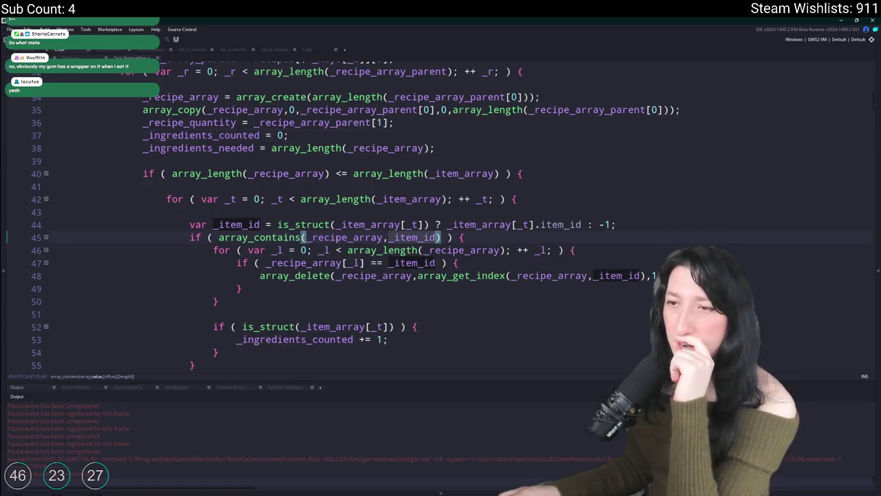
pyautogui.click(391, 251)
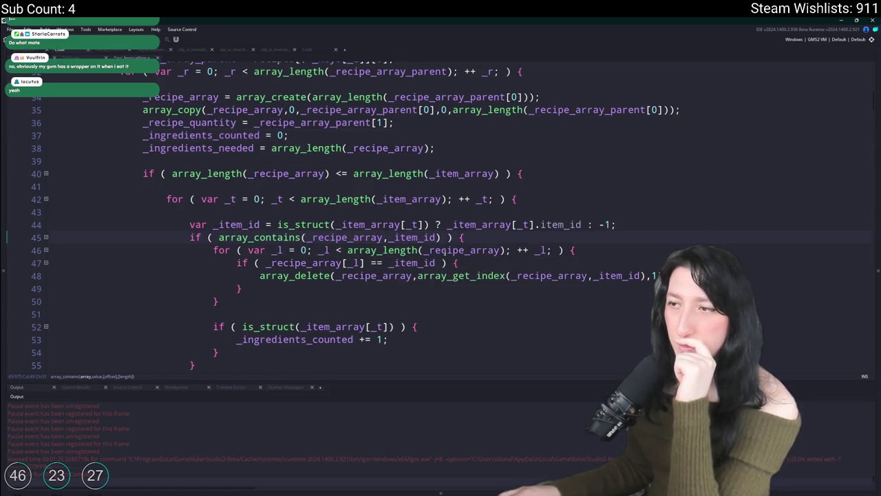
pyautogui.write('c')
pyautogui.click(500, 250)
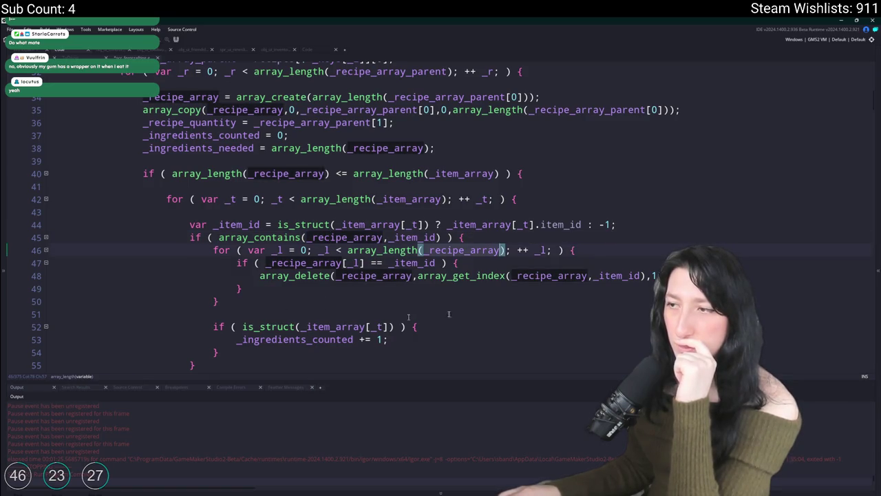
pyautogui.click(263, 276)
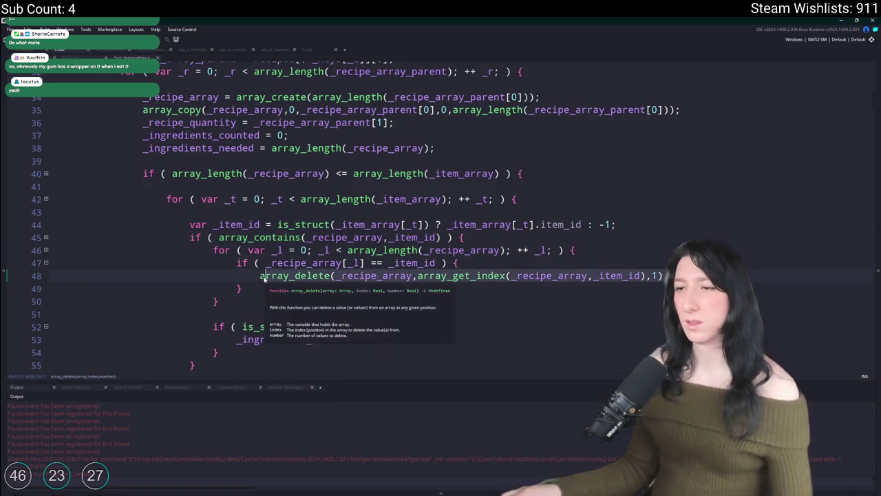
pyautogui.press('End')
pyautogui.write(';')
pyautogui.moveTo(232, 307)
pyautogui.mouseDown()
pyautogui.moveTo(210, 275)
pyautogui.moveTo(213, 251)
pyautogui.mouseUp()
pyautogui.write('array_delete(_recipe_array,array_get_index(_recipe_array,_item_id),1);')
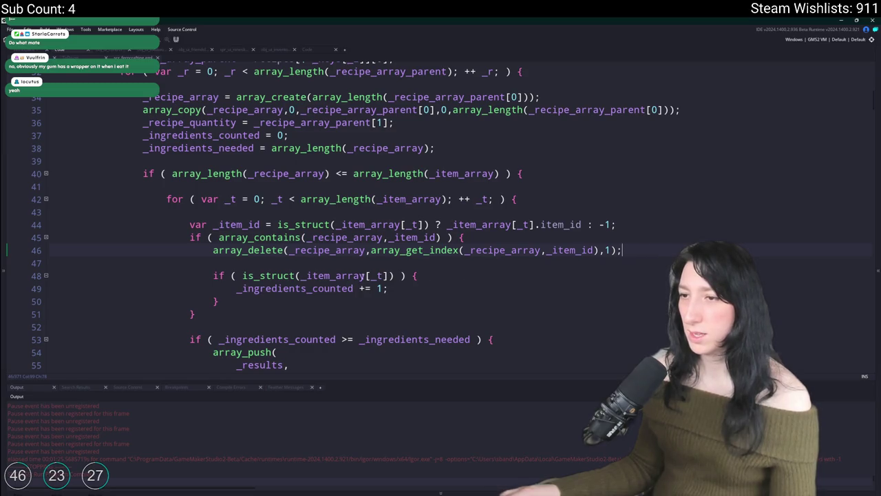
# Replace the is_struct check with a direct _ingredients_counted ++ line
pyautogui.click(366, 276)
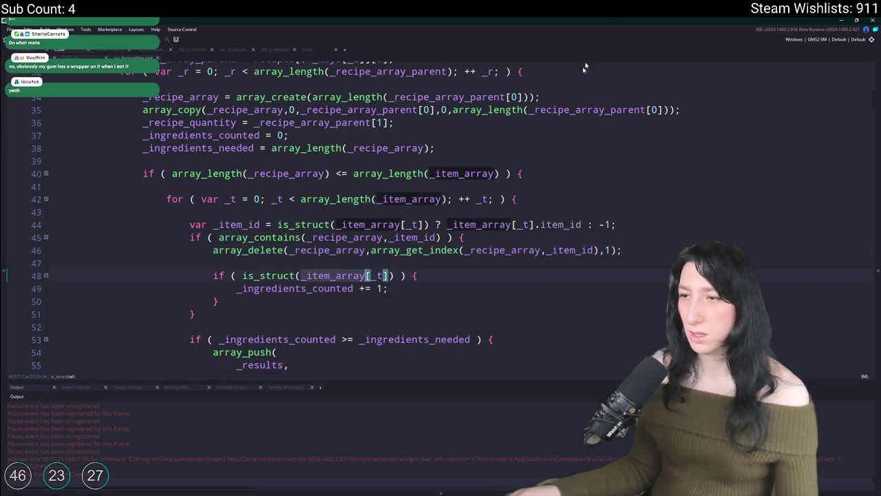
pyautogui.click(403, 305)
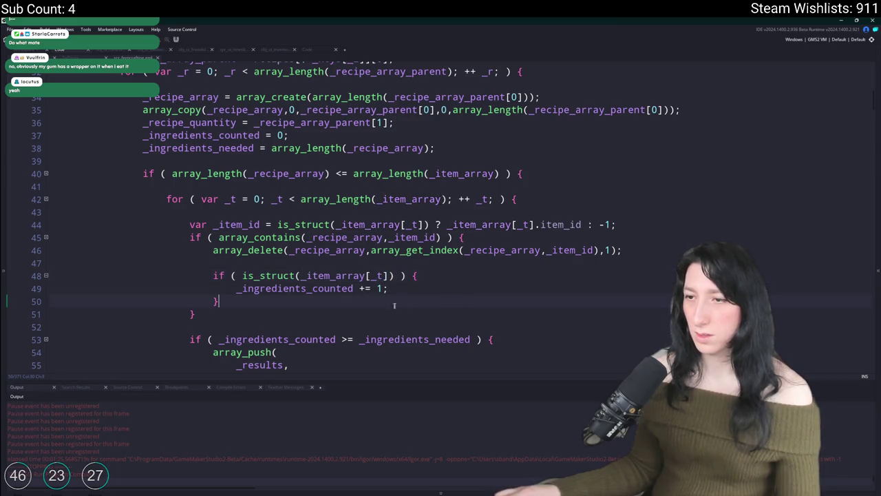
pyautogui.doubleClick(339, 289)
pyautogui.click(366, 275)
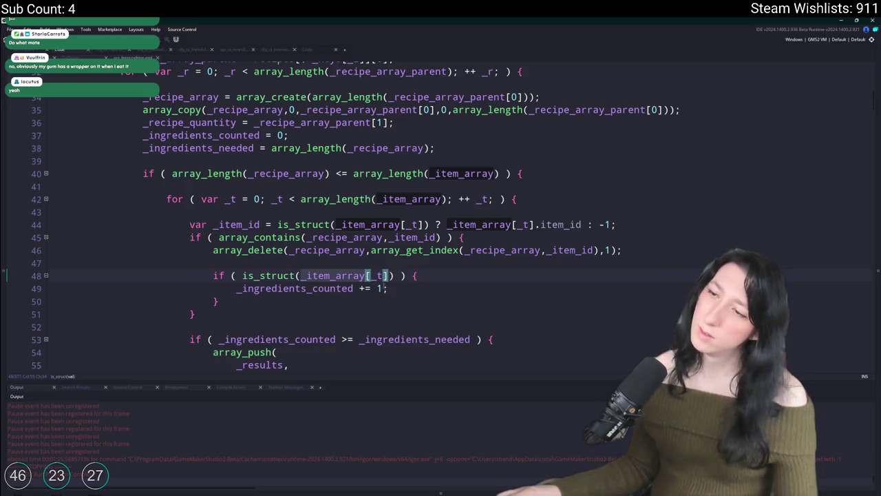
pyautogui.click(240, 288)
pyautogui.moveTo(234, 302); pyautogui.dragTo(344, 263)
pyautogui.write('_ingredients_counted += 1;')
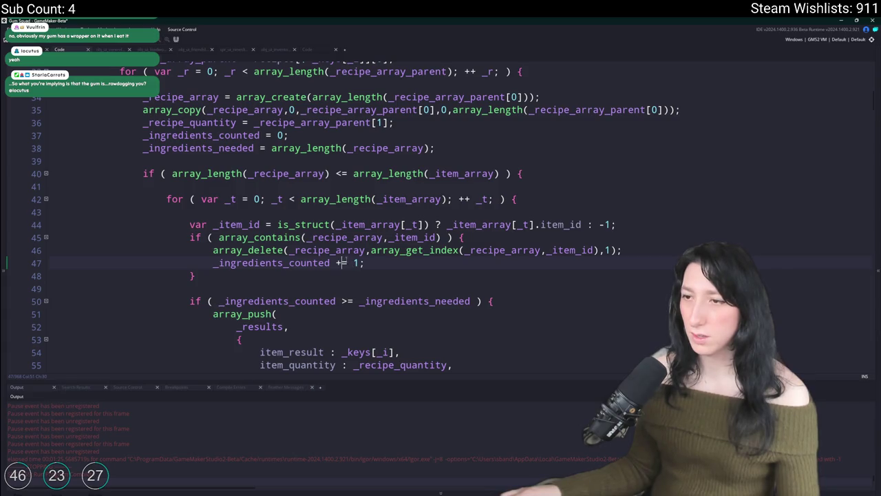
# Review the simplified ingredient loop and start a build with F5
pyautogui.scroll(-2, 346, 262)
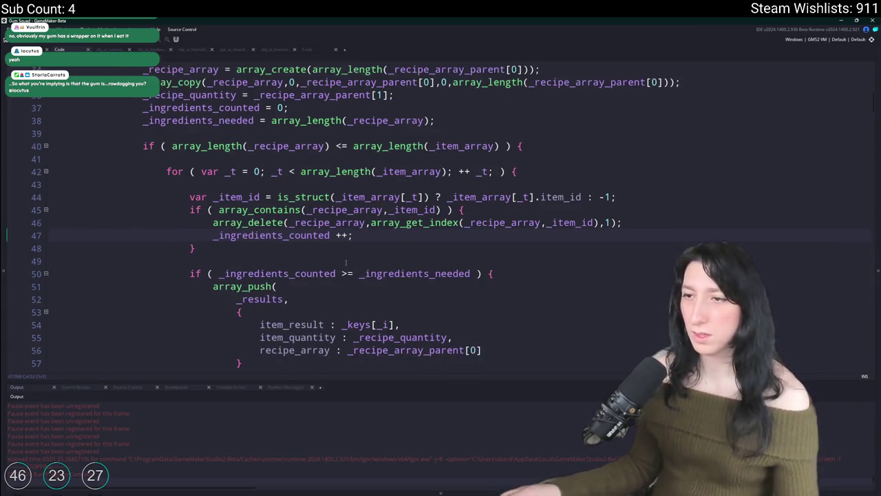
pyautogui.scroll(-1, 260, 251)
pyautogui.click(259, 251)
pyautogui.scroll(-4, 329, 246)
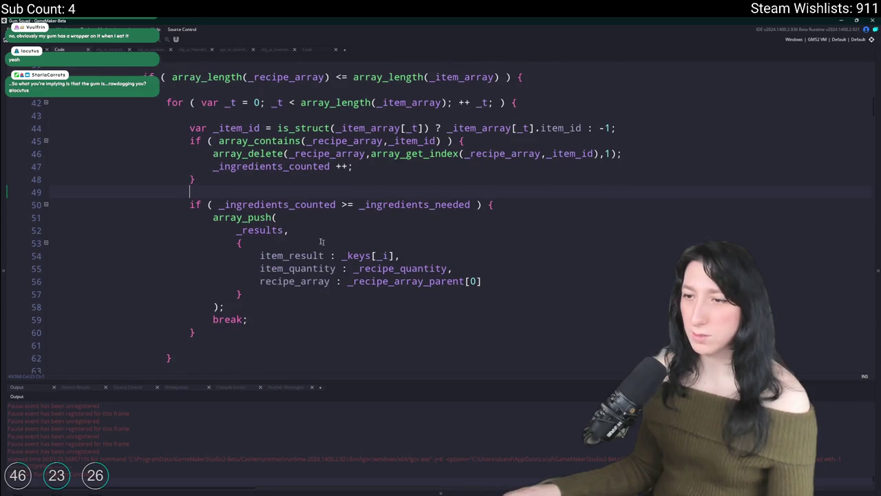
pyautogui.scroll(5, 329, 255)
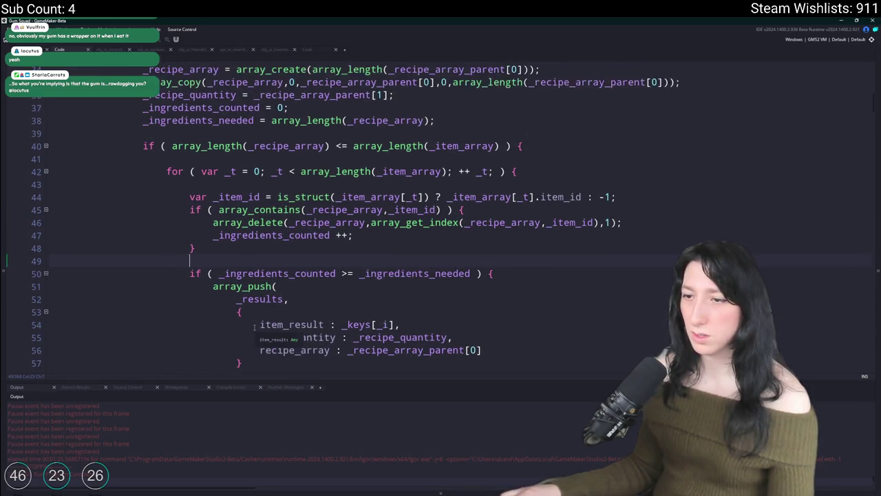
pyautogui.scroll(-4, 316, 237)
pyautogui.scroll(-5, 311, 326)
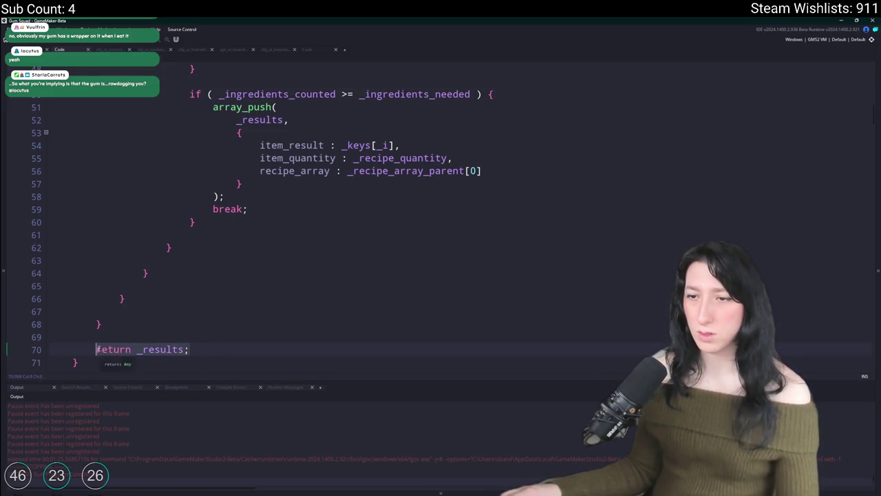
pyautogui.scroll(7, 275, 275)
pyautogui.click(458, 239)
pyautogui.press('F5')
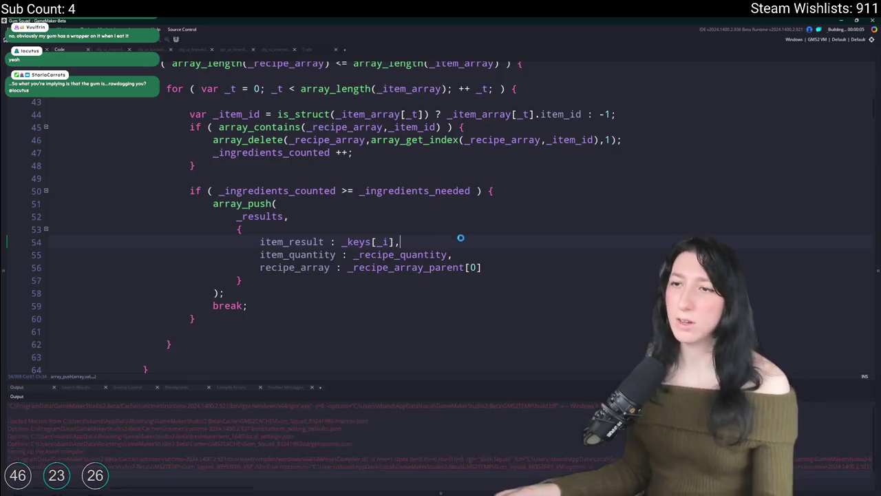
# Load the saved world through Create Lobby and maximize the game window
pyautogui.scroll(3, 454, 234)
pyautogui.scroll(-2, 448, 232)
pyautogui.scroll(2, 442, 202)
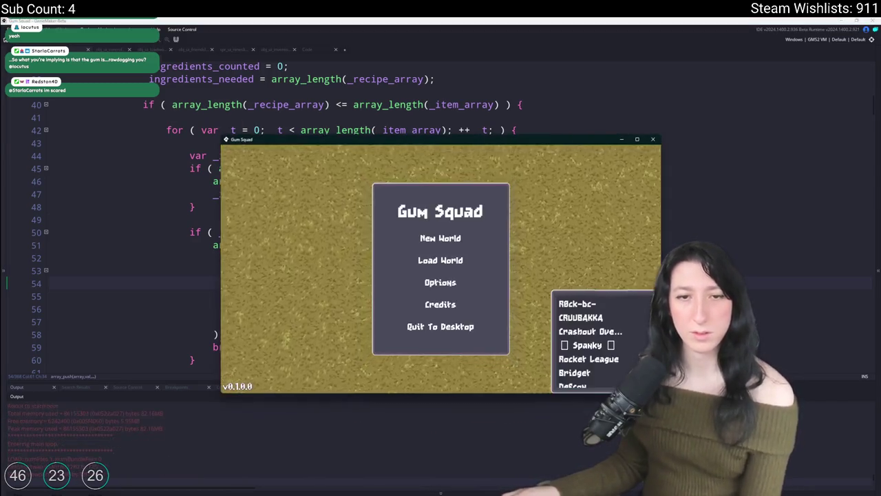
pyautogui.press('Return')
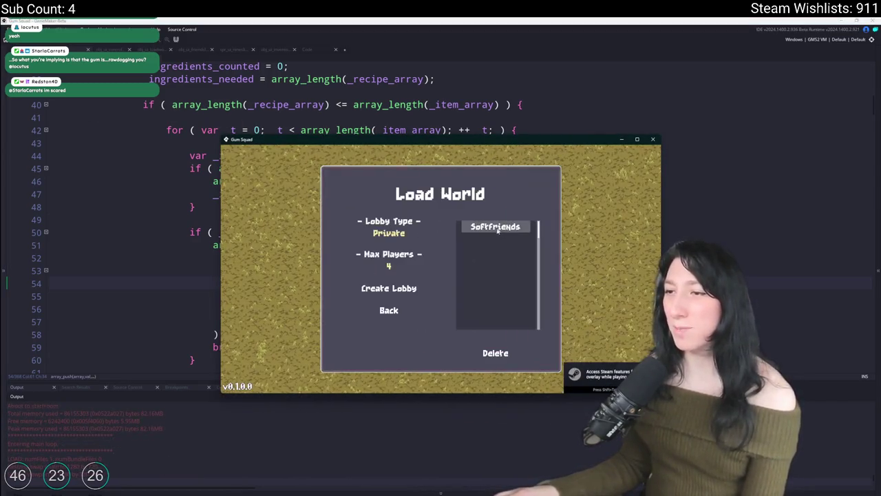
pyautogui.click(391, 295)
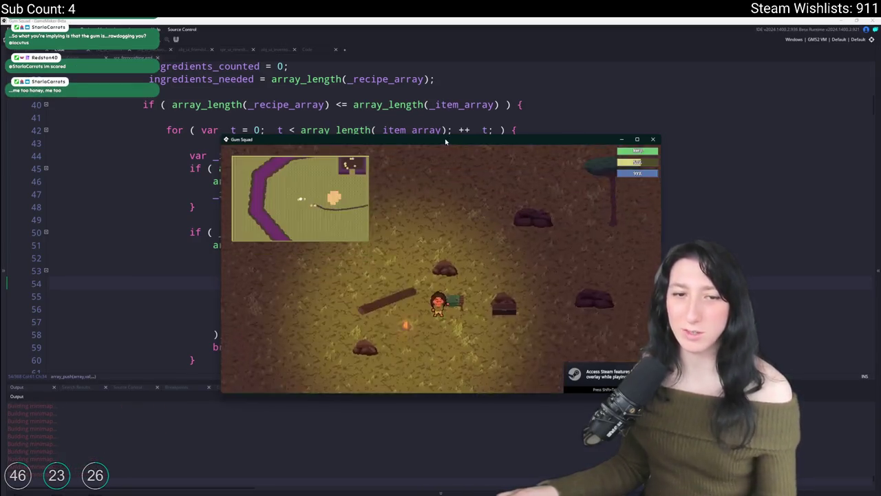
pyautogui.moveTo(448, 137); pyautogui.dragTo(413, 23)
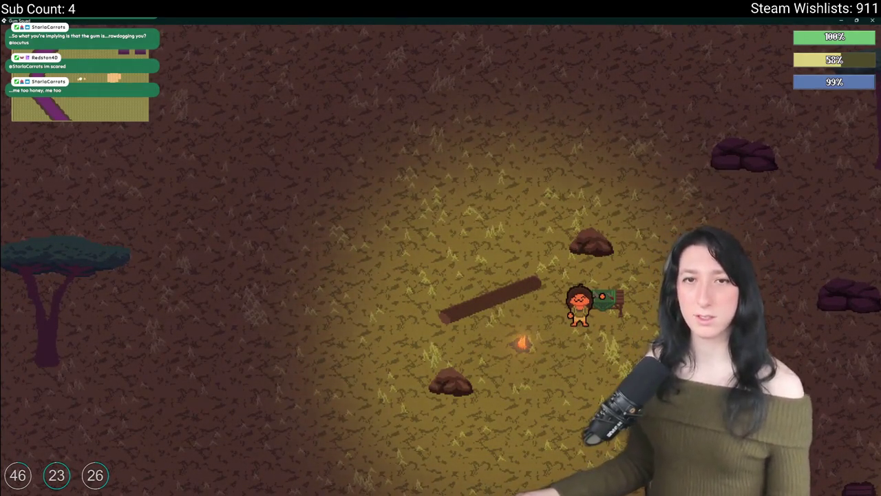
# Open the crafting window and return the metal scrap in the grid to the inventory
pyautogui.press('e')
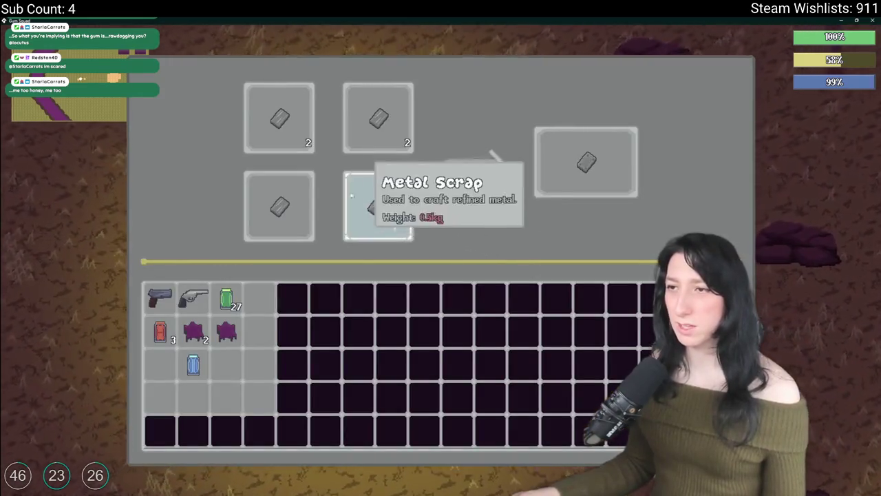
pyautogui.click(378, 205)
pyautogui.click(377, 117)
pyautogui.click(279, 206)
pyautogui.click(272, 135)
# Place Raw Gum and single metal scraps into the crafting slots, returning one raw gum to the inventory
pyautogui.click(195, 333)
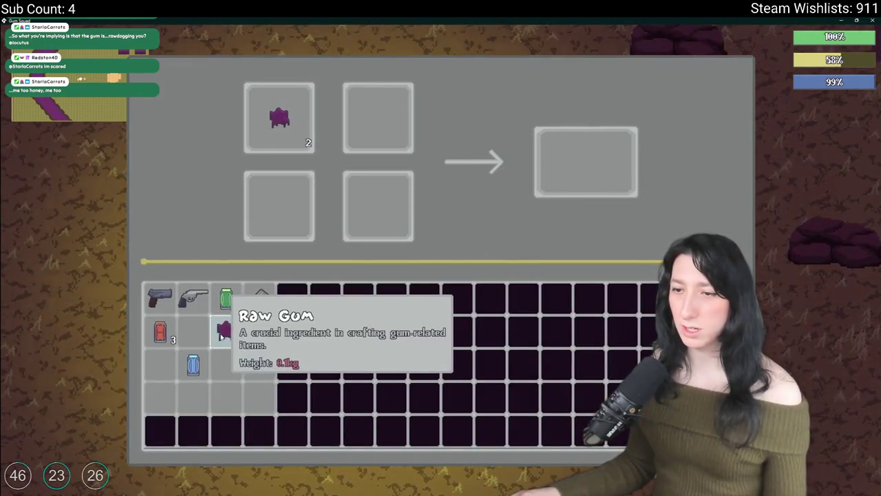
pyautogui.click(194, 332)
pyautogui.click(226, 333)
pyautogui.click(260, 297)
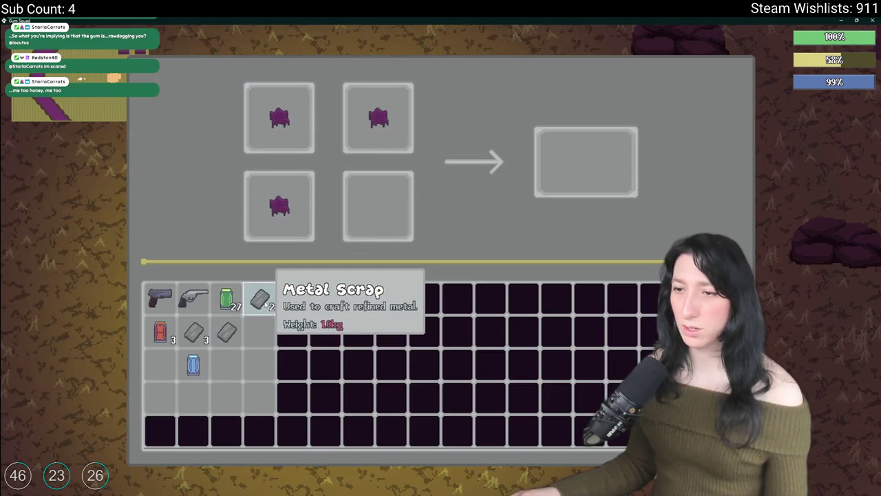
pyautogui.click(193, 333)
pyautogui.click(226, 332)
pyautogui.click(279, 205)
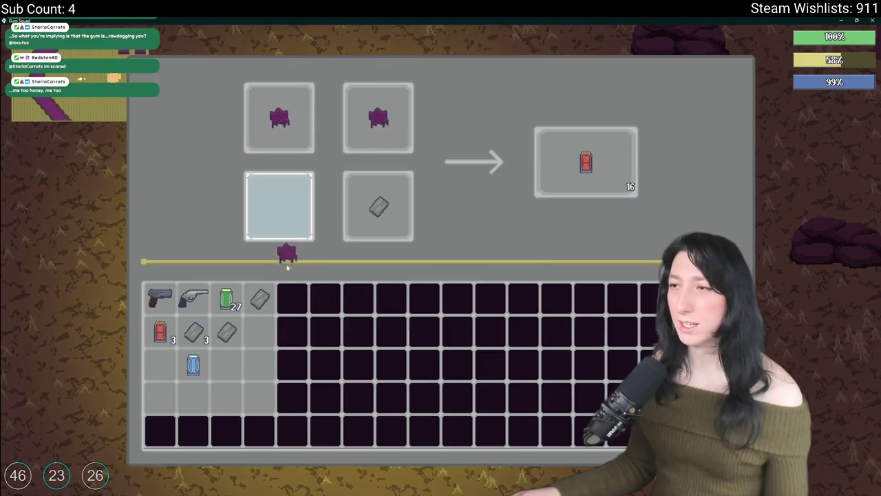
pyautogui.click(261, 332)
# Rearrange the grid with metal scrap top-right and three Raw Gum in the other slots
pyautogui.click(378, 121)
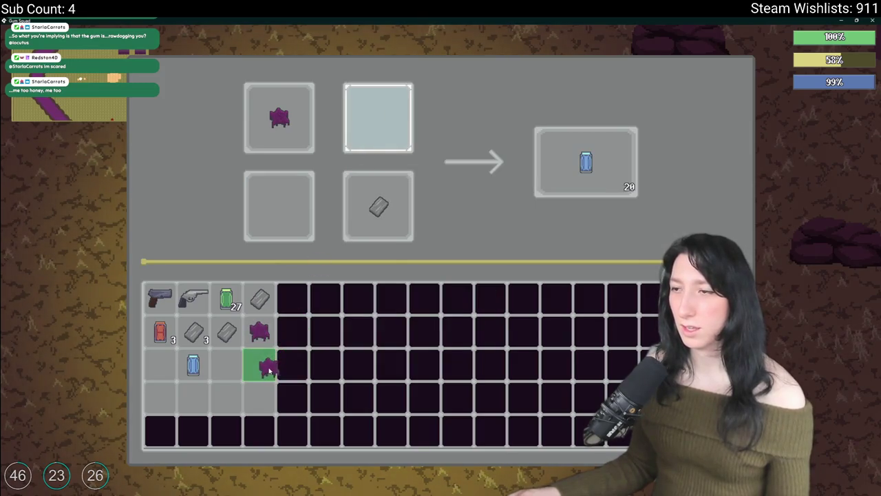
pyautogui.moveTo(377, 199)
pyautogui.mouseDown()
pyautogui.moveTo(310, 128)
pyautogui.moveTo(378, 118)
pyautogui.mouseUp()
pyautogui.moveTo(279, 119); pyautogui.dragTo(378, 205)
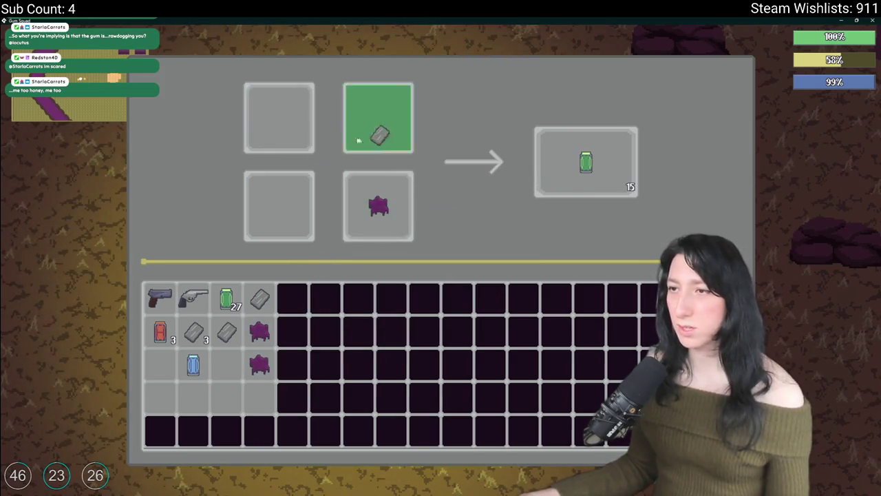
pyautogui.click(253, 335)
pyautogui.click(255, 334)
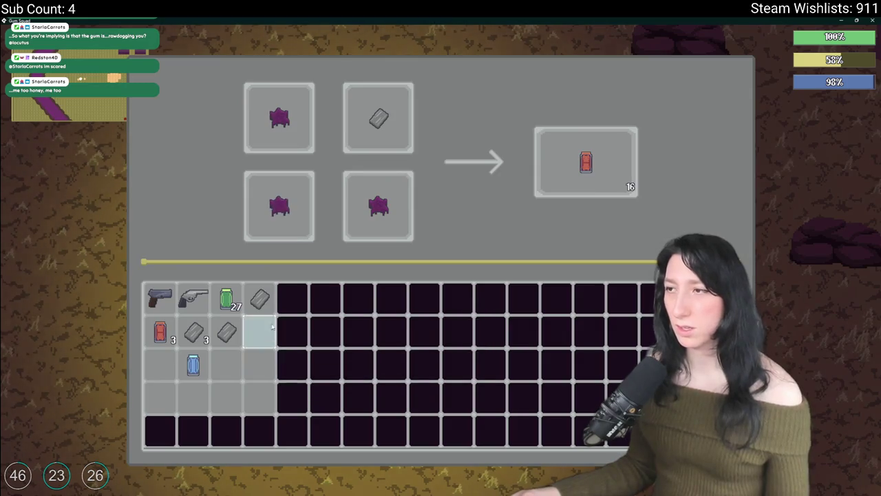
pyautogui.click(406, 180)
pyautogui.click(279, 206)
pyautogui.click(278, 119)
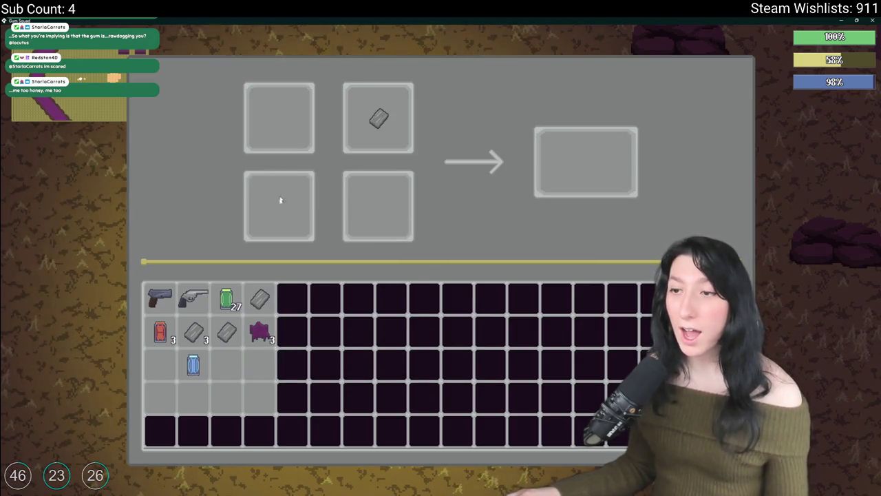
pyautogui.click(256, 336)
pyautogui.rightClick(278, 118)
pyautogui.rightClick(279, 118)
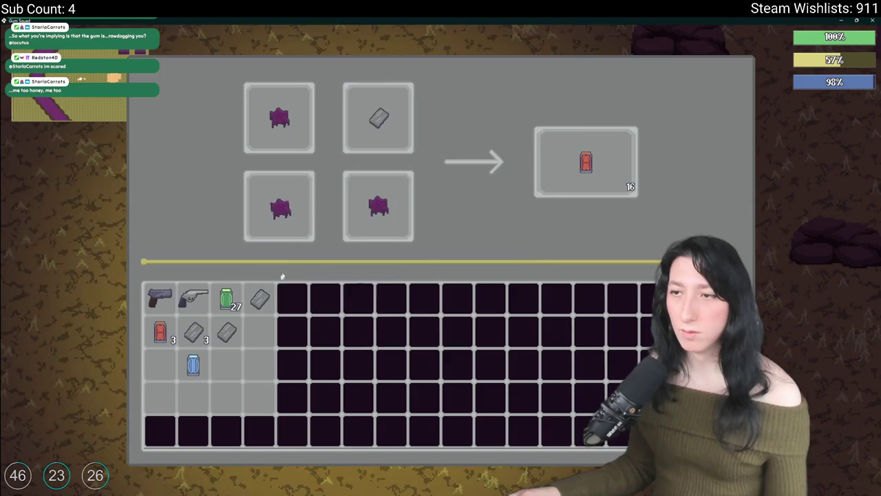
# Add more metal scrap from the inventory into the recipe slots
pyautogui.click(260, 298)
pyautogui.click(378, 119)
pyautogui.click(226, 332)
pyautogui.click(367, 141)
# Craft 19 Cinnamon Gum into the inventory, return leftover metal scrap, and leave the game
pyautogui.click(625, 183)
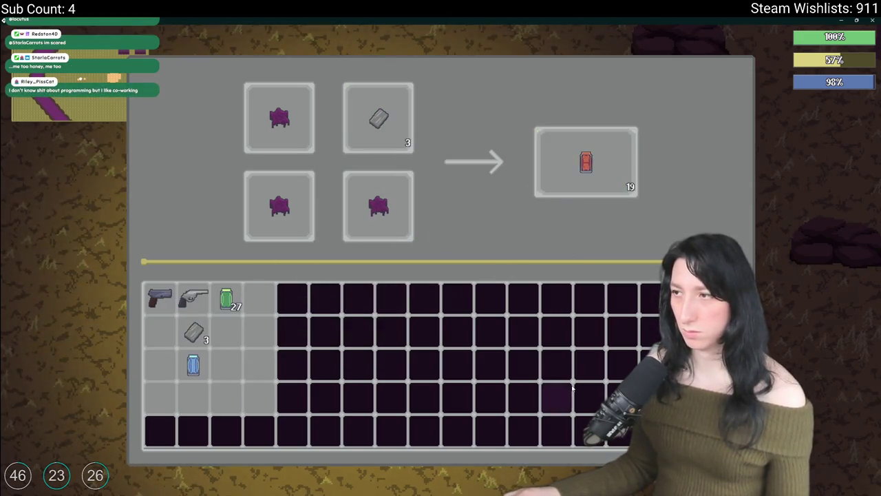
pyautogui.click(586, 162)
pyautogui.click(259, 332)
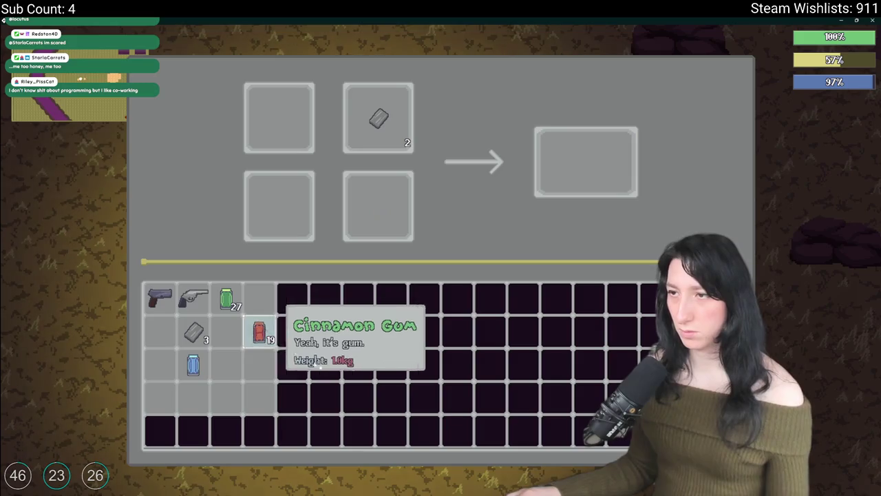
pyautogui.click(379, 119)
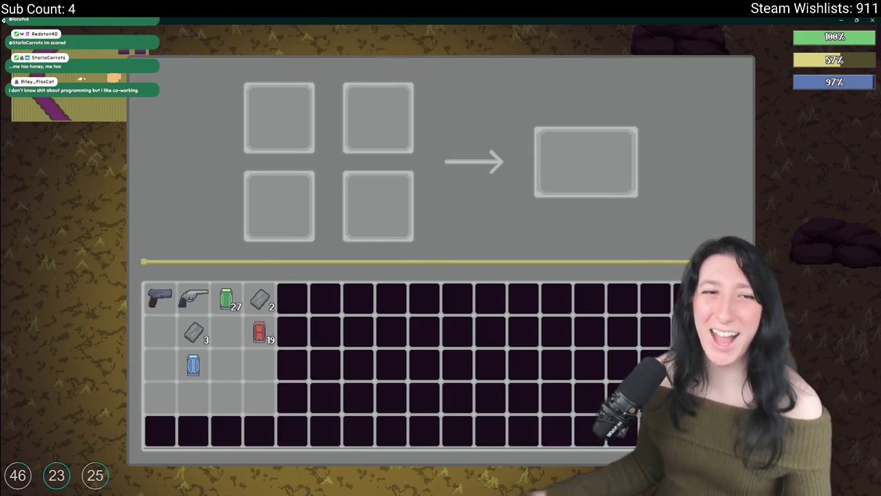
pyautogui.hotkey('alt', 'Tab')
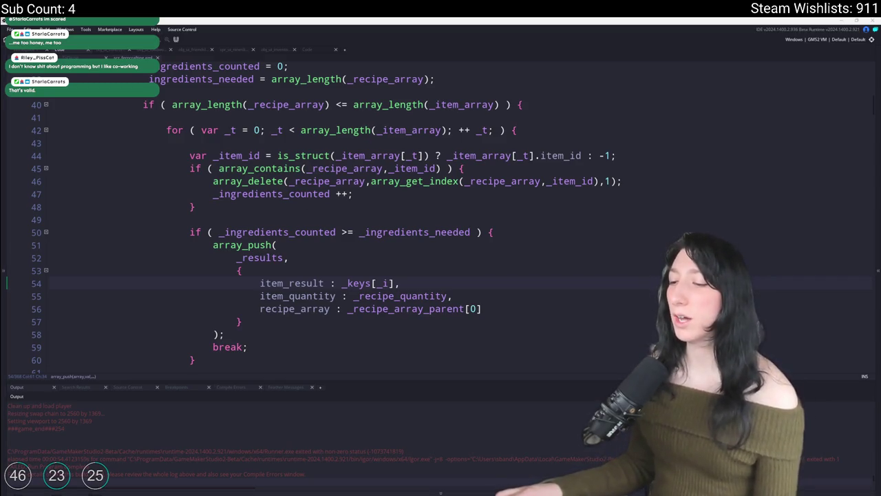
# Close the friend's chat window and launch Steam from the Windows search
pyautogui.moveTo(372, 170); pyautogui.dragTo(353, 150)
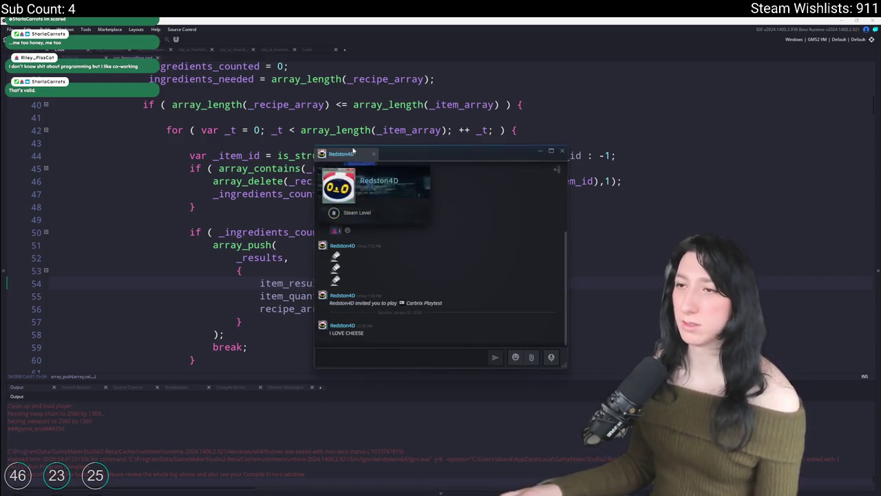
pyautogui.hotkey('alt', 'F4')
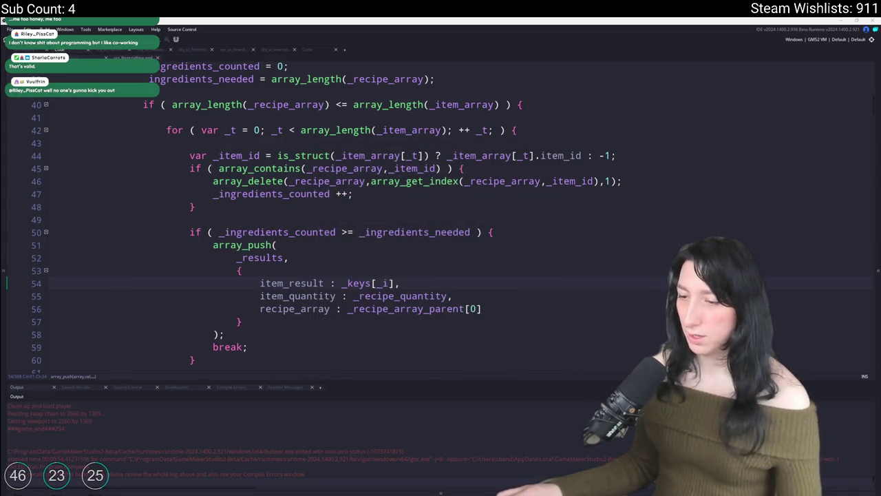
pyautogui.press('super')
pyautogui.write('steam')
pyautogui.press('Return')
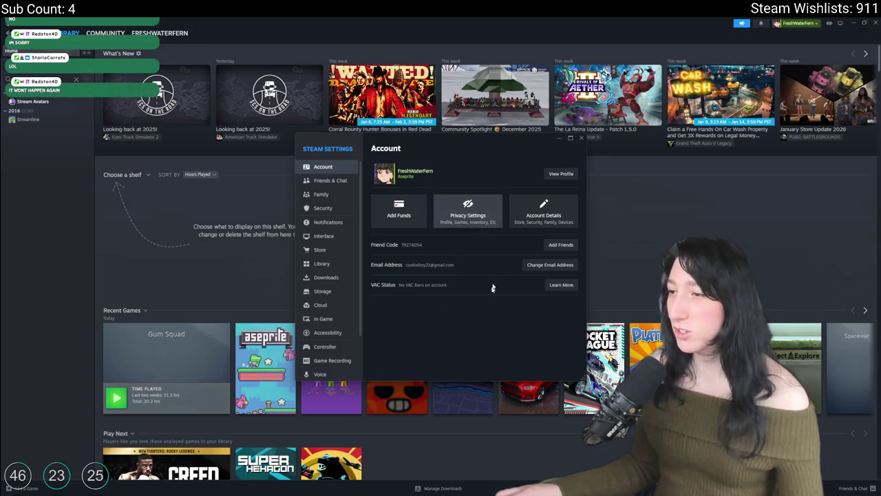
# In full-screen Notifications settings, set chat window flashing to Never
pyautogui.click(331, 226)
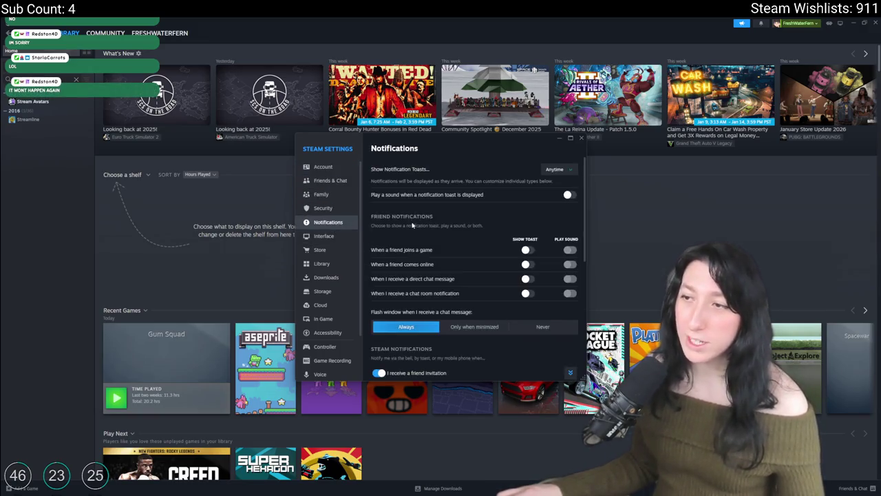
pyautogui.doubleClick(483, 140)
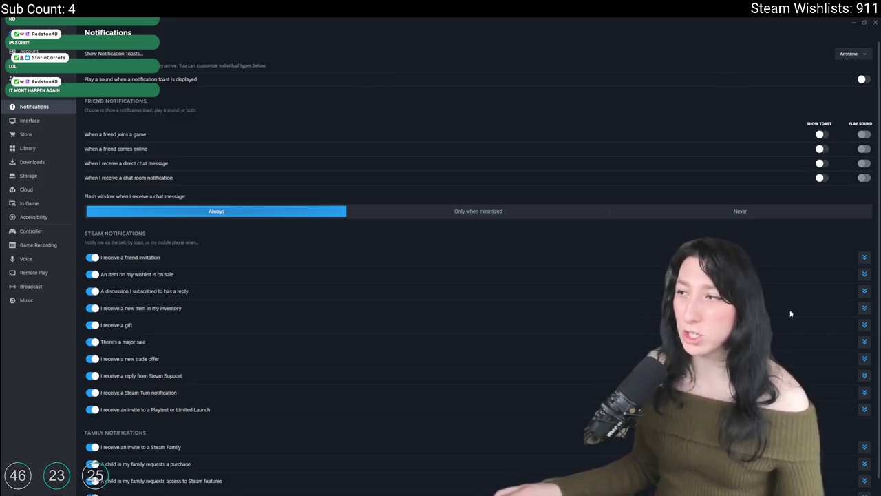
pyautogui.scroll(-1, 791, 309)
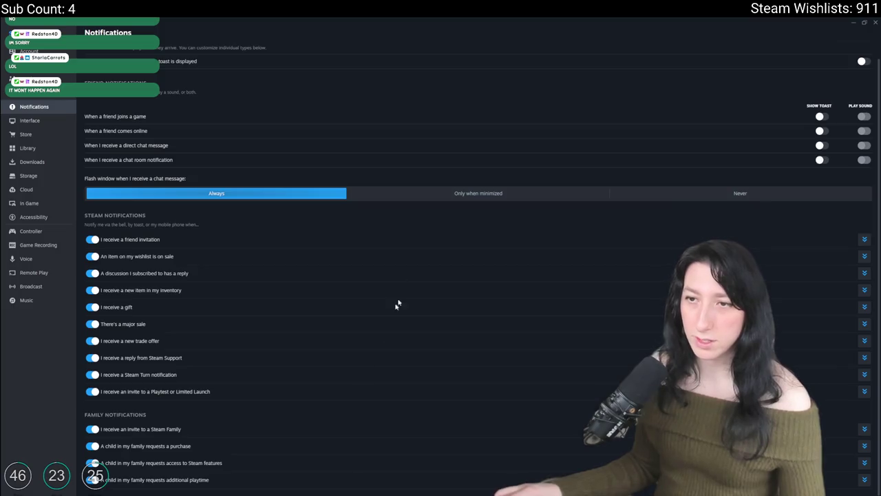
pyautogui.click(692, 196)
pyautogui.click(592, 195)
pyautogui.click(616, 195)
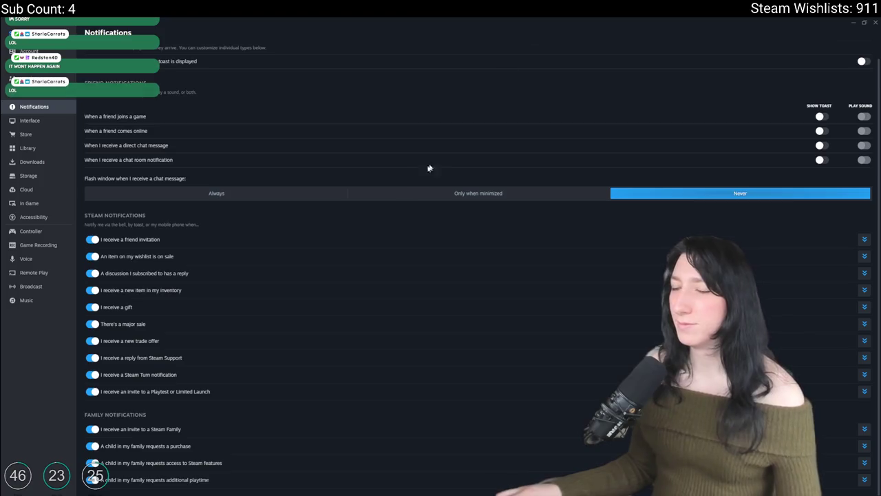
pyautogui.scroll(1, 163, 310)
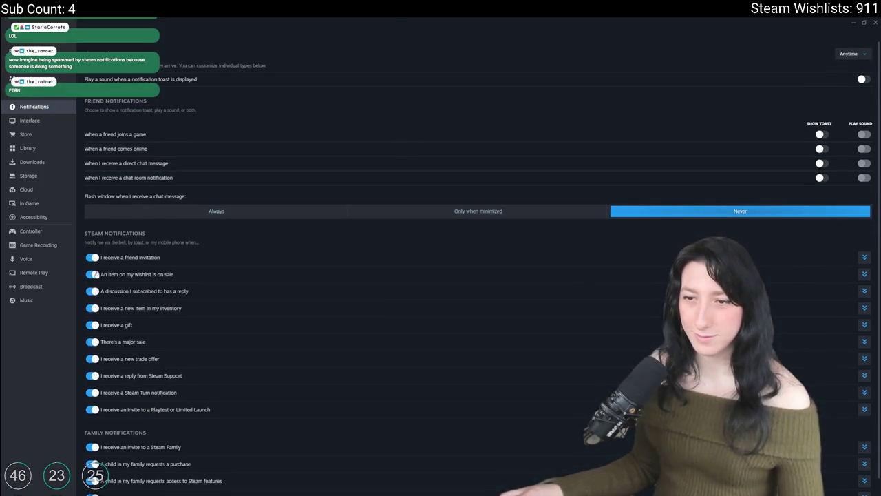
pyautogui.scroll(-1, 102, 376)
pyautogui.scroll(1, 344, 262)
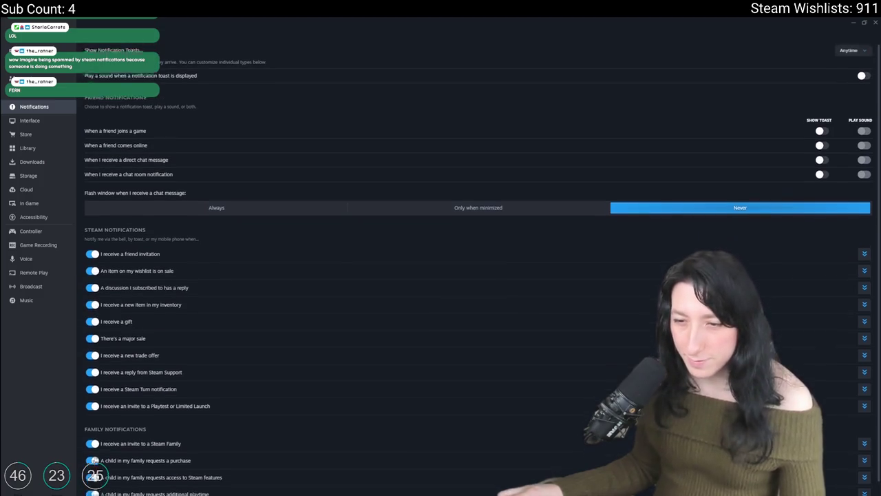
# Set notification toasts to Never and close Settings
pyautogui.click(853, 53)
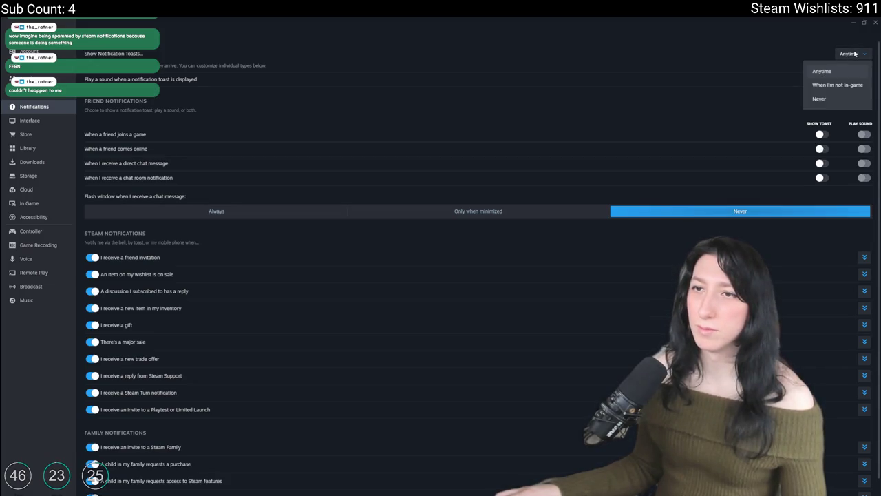
pyautogui.click(819, 98)
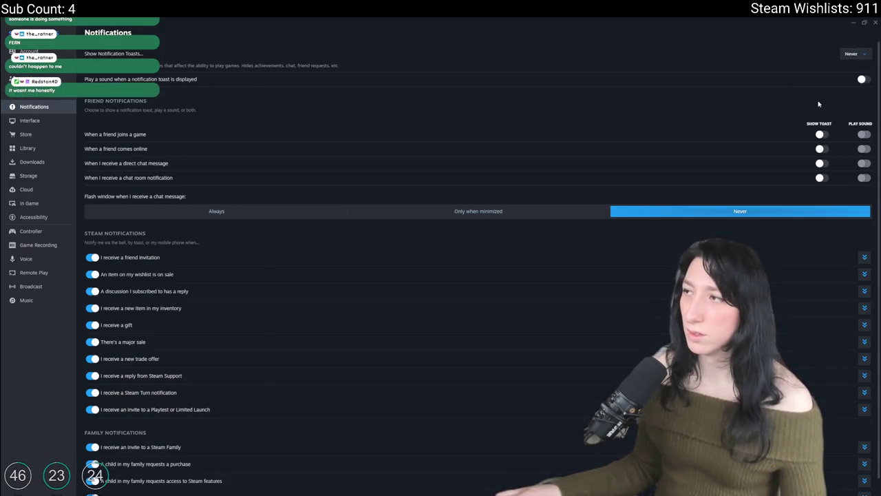
pyautogui.click(874, 26)
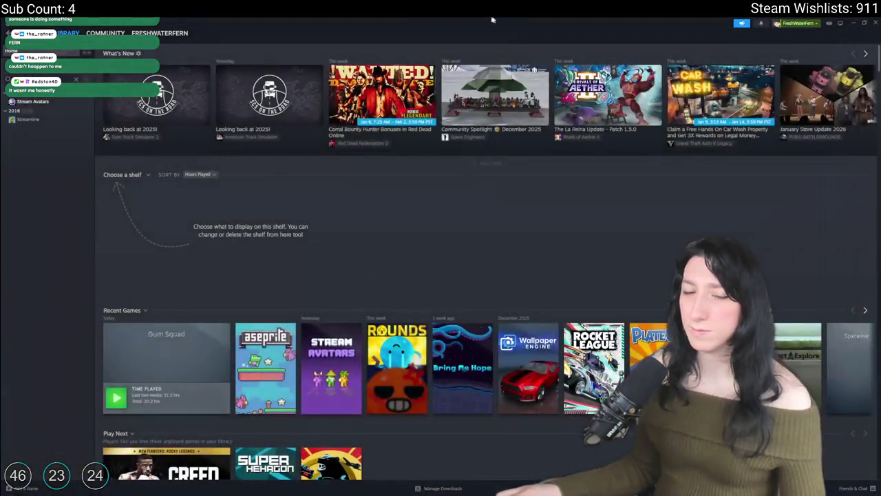
# Search the friends list for the friend and open their chat to read the latest message
pyautogui.click(841, 487)
pyautogui.write('red')
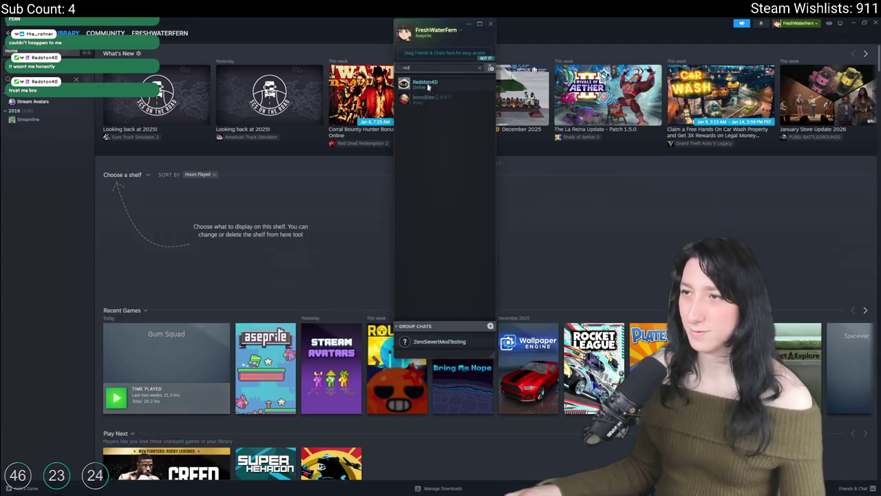
pyautogui.rightClick(428, 91)
pyautogui.click(448, 96)
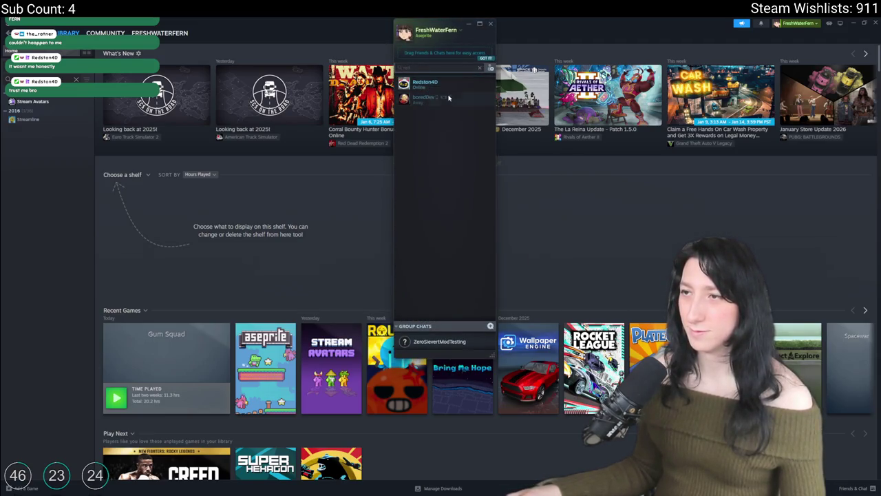
pyautogui.moveTo(371, 334); pyautogui.dragTo(329, 333)
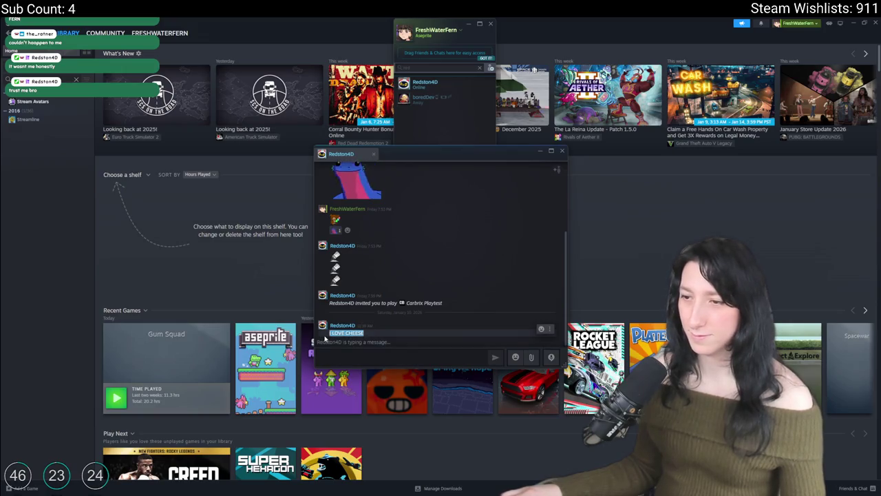
pyautogui.click(395, 342)
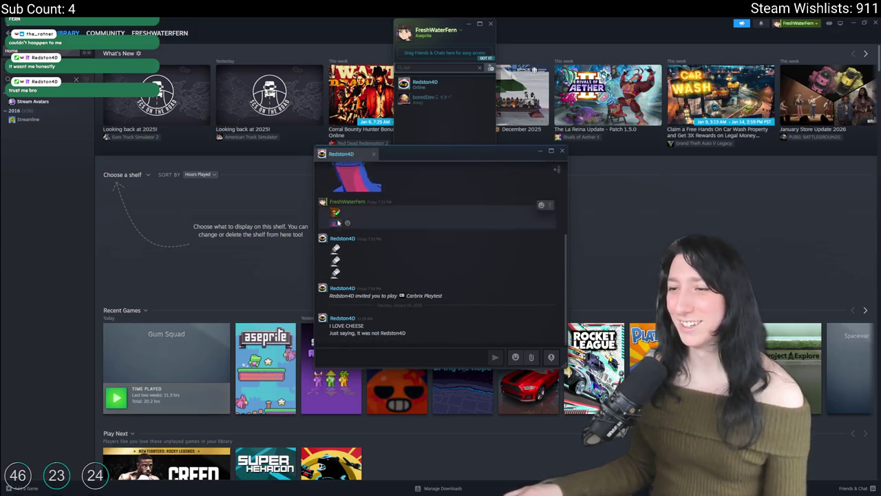
# Close the friend's chat, the friends list, and the Steam window
pyautogui.click(561, 150)
pyautogui.click(490, 23)
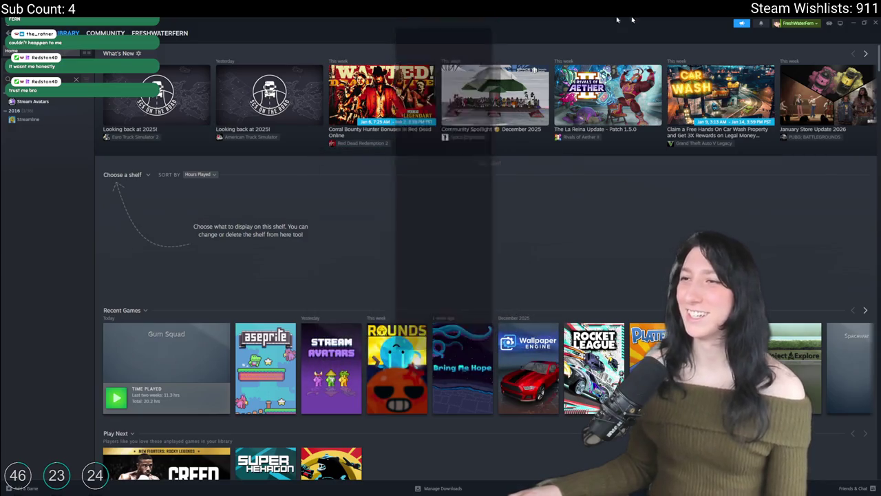
pyautogui.click(876, 23)
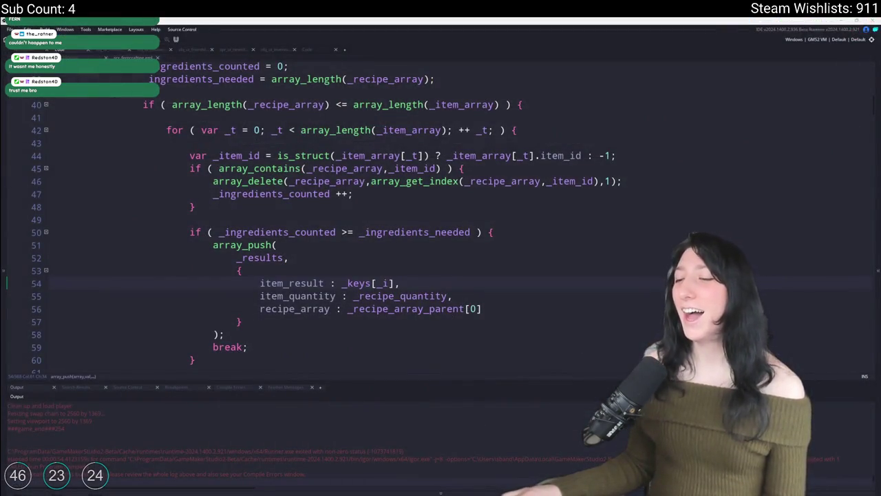
pyautogui.moveTo(417, 490)
pyautogui.click(421, 463)
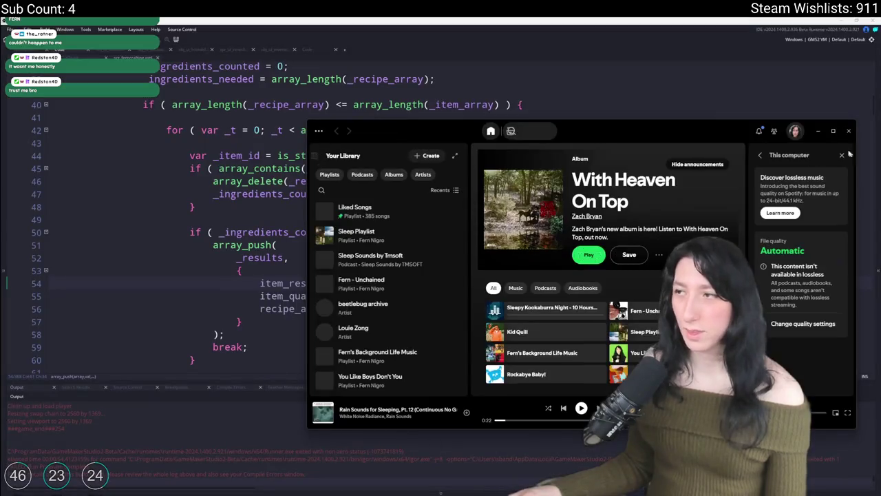
pyautogui.click(848, 130)
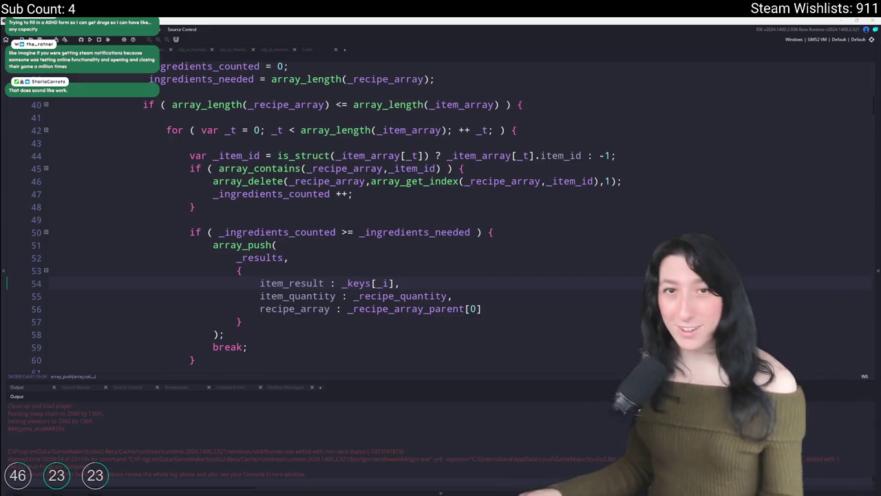
pyautogui.click(872, 124)
# Scroll the Asset Browser to the top, collapse Steamworks and Extensions, then go to line 50
pyautogui.scroll(4, 826, 227)
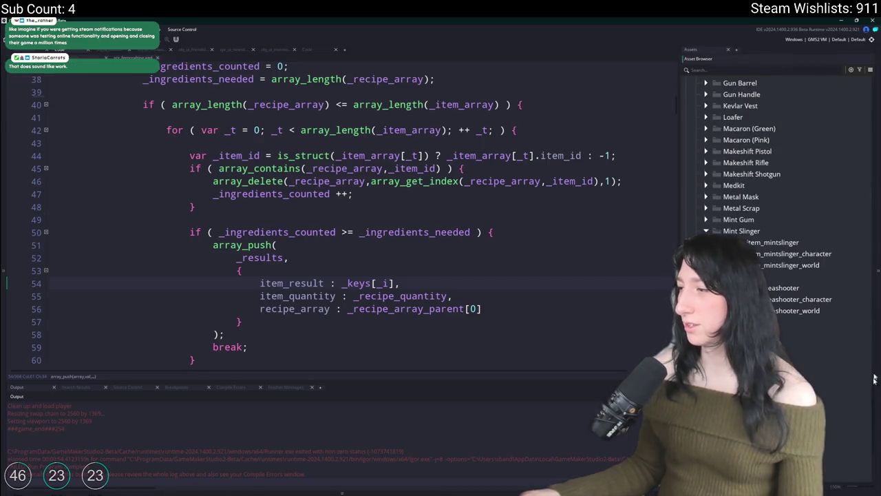
pyautogui.moveTo(869, 382); pyautogui.dragTo(864, 83)
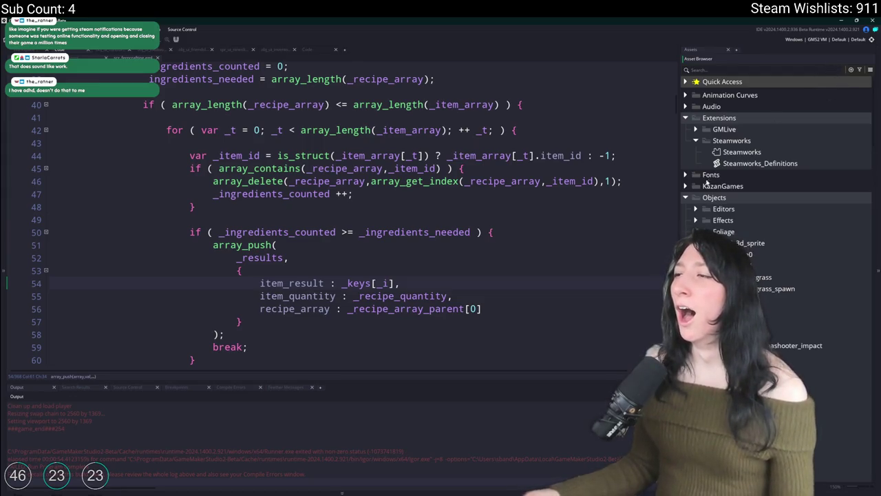
pyautogui.click(696, 141)
pyautogui.click(686, 119)
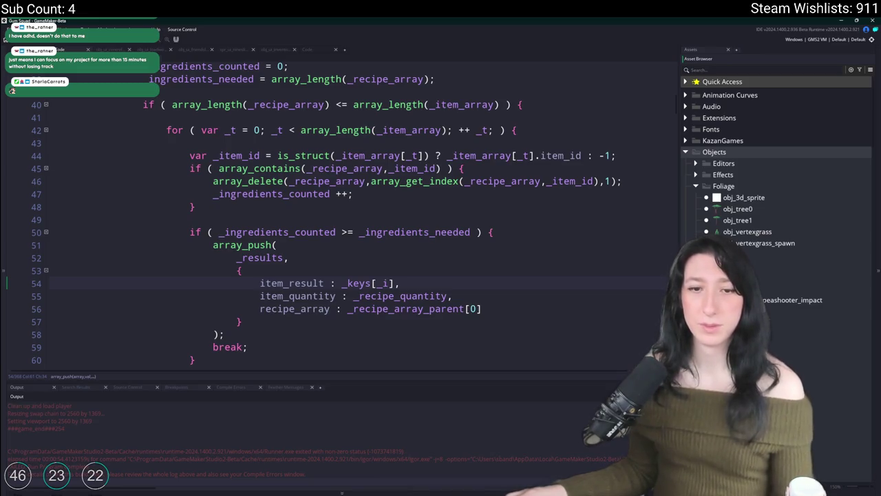
pyautogui.click(521, 231)
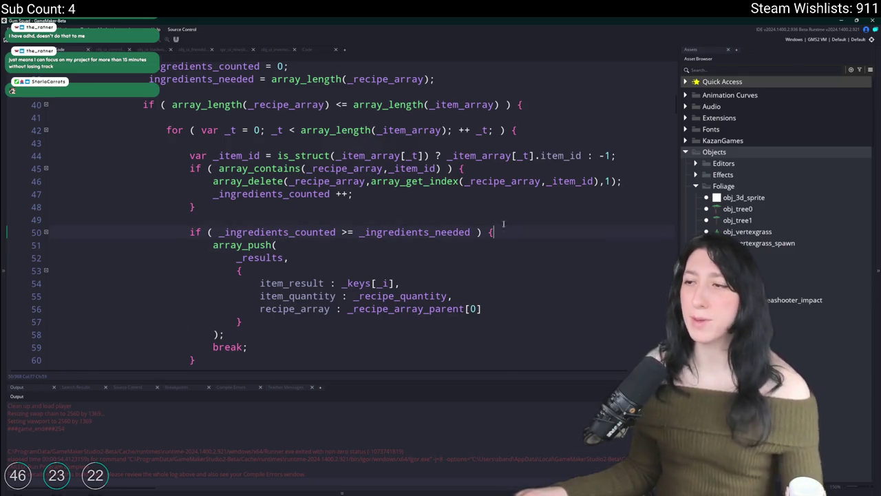
# Step through code lines 49 and 48, then switch to the ToDo.txt notes
pyautogui.click(502, 219)
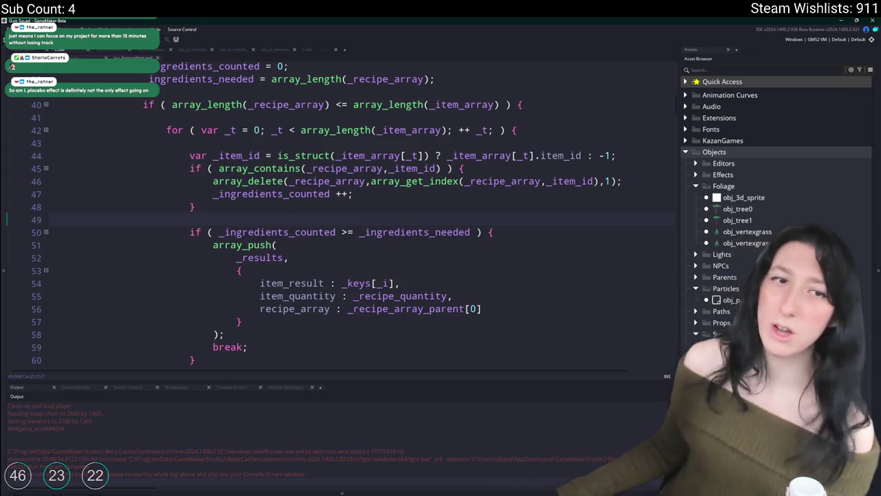
pyautogui.click(500, 206)
pyautogui.rightClick(526, 222)
pyautogui.scroll(-3, 511, 232)
pyautogui.scroll(5, 510, 233)
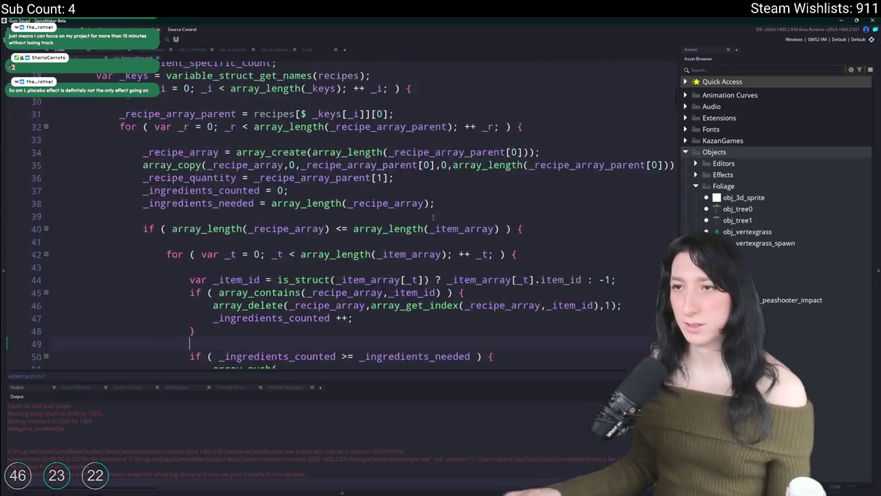
pyautogui.click(128, 52)
pyautogui.write('-Crafting should check for unique item ids')
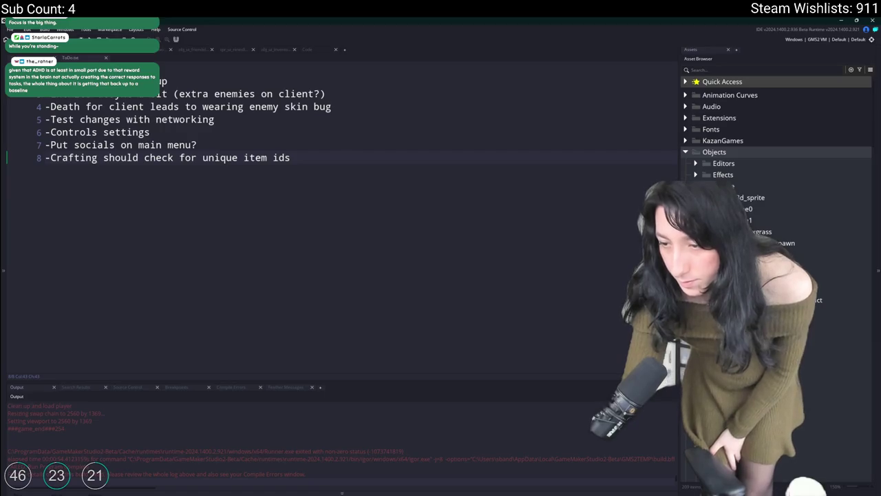
# Search Windows for 'logi', then for 'nvidia' to surface NVIDIA Broadcast as top match
pyautogui.press('super')
pyautogui.write('logi')
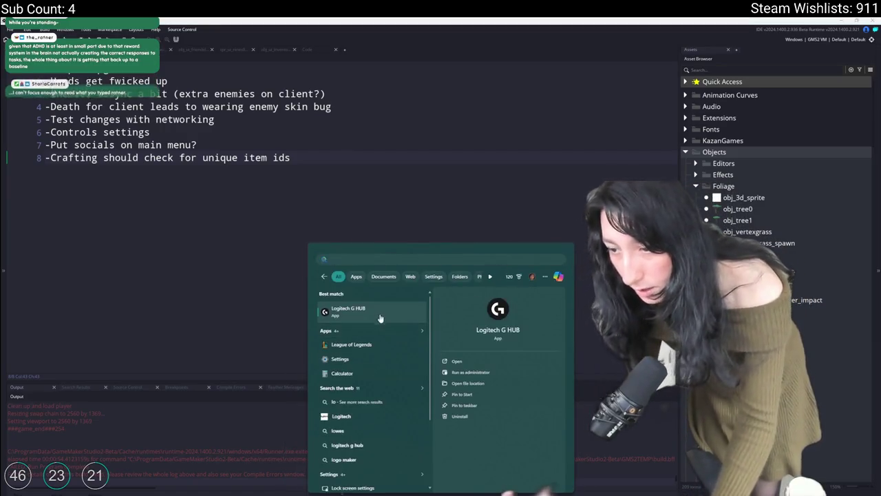
pyautogui.press('Return')
pyautogui.press('super')
pyautogui.write('nvidia')
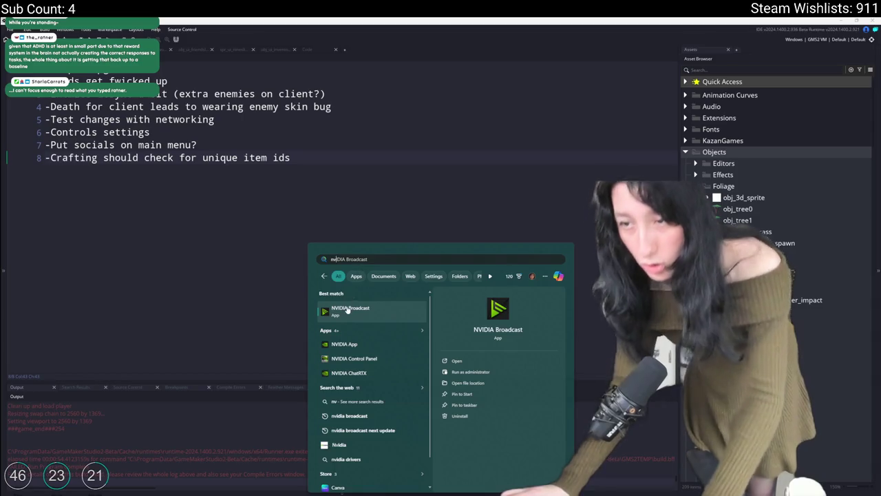
pyautogui.press('Return')
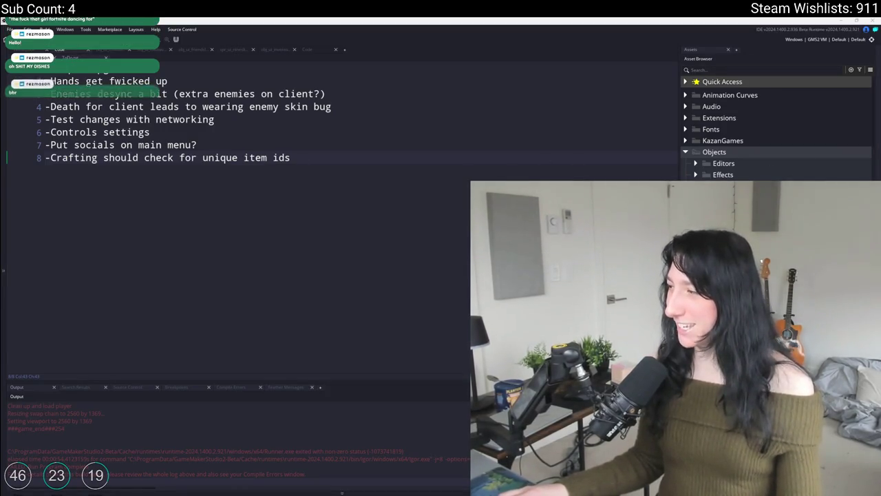
# Delete the to-do line '-Crafting should check for unique item ids' from ToDo.txt
pyautogui.click(184, 162)
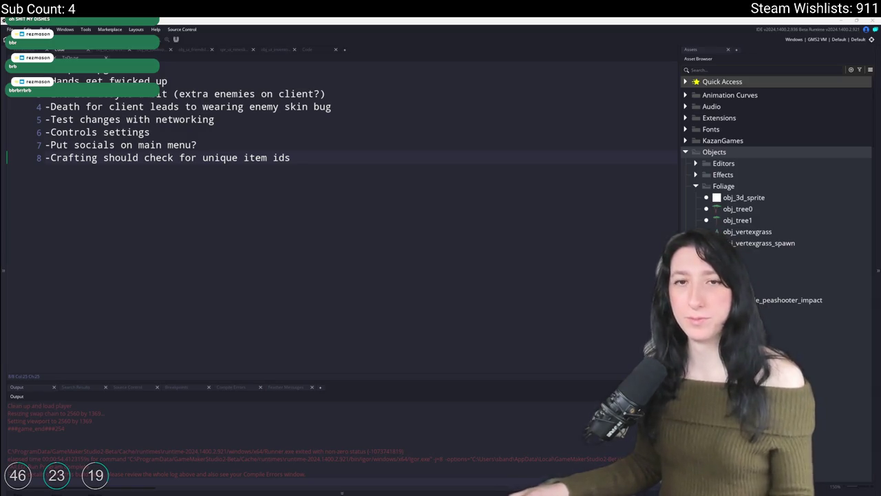
pyautogui.moveTo(334, 156); pyautogui.dragTo(23, 175)
pyautogui.write('\\')
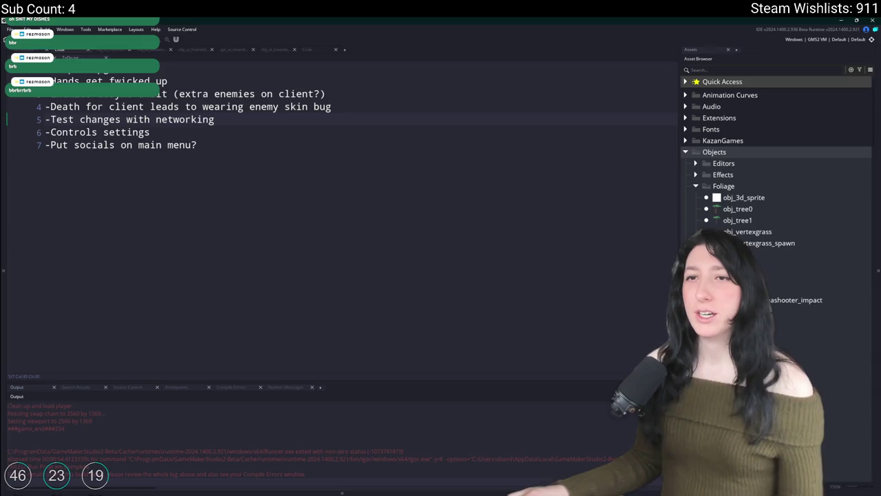
pyautogui.scroll(10, 213, 125)
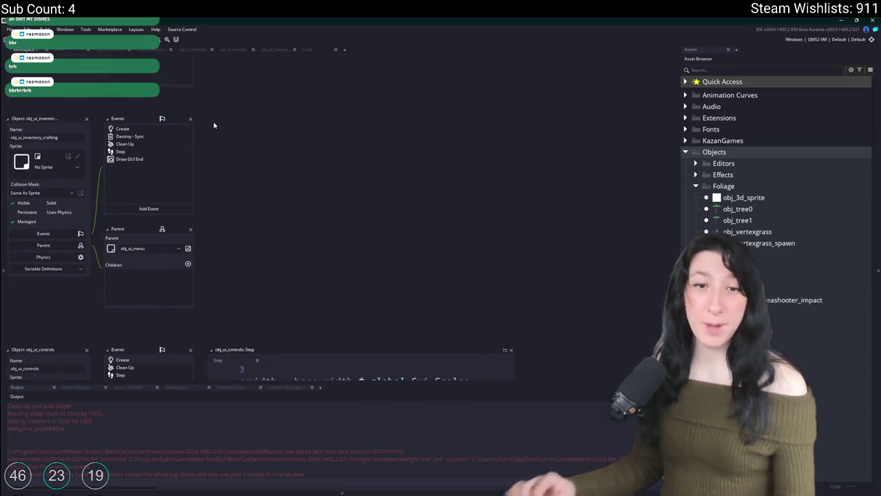
# Open the rm_playarea room through the Ctrl+T search for 'rm_pla'
pyautogui.hotkey('ctrl', 't')
pyautogui.write('rm_pl')
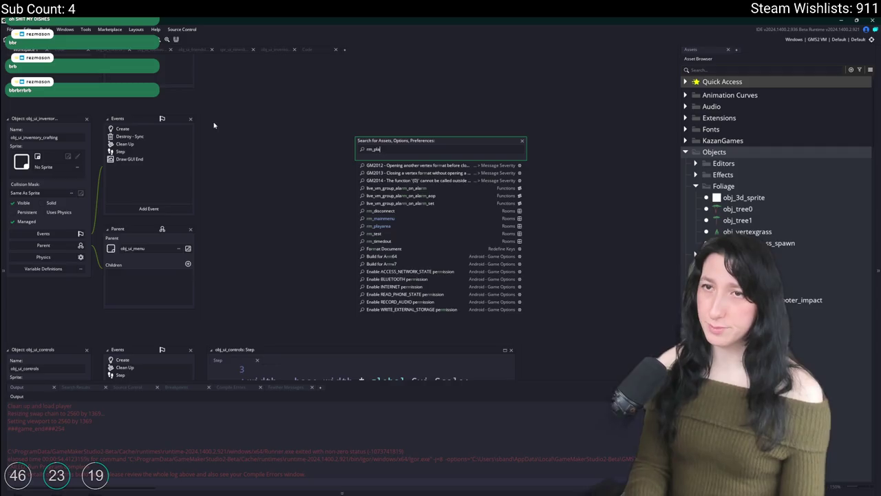
pyautogui.write('a')
pyautogui.press('Return')
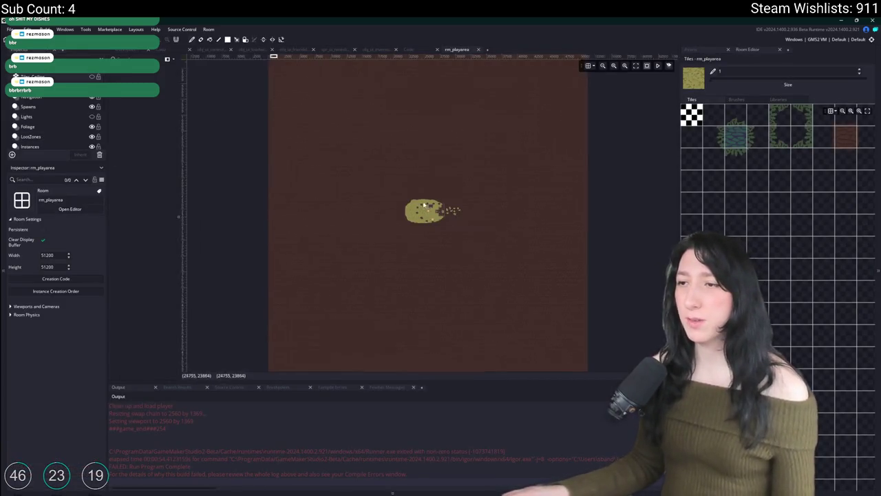
pyautogui.scroll(5, 424, 204)
pyautogui.scroll(-1, 447, 184)
pyautogui.scroll(3, 440, 179)
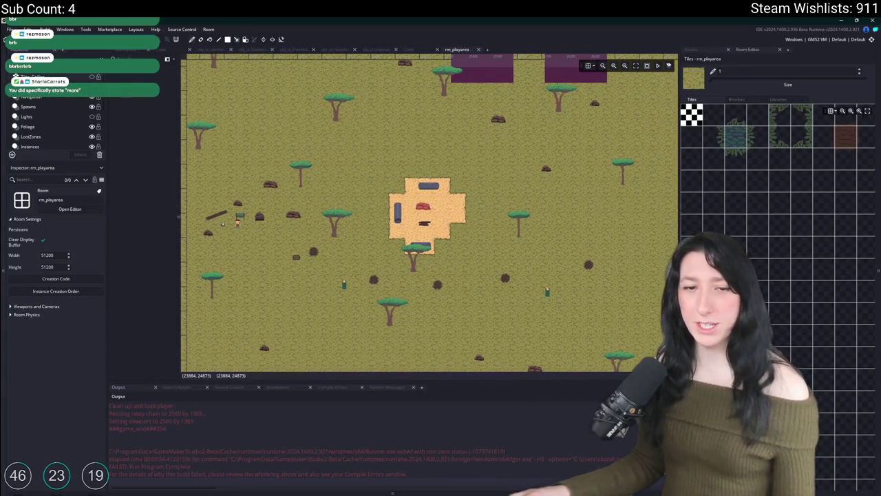
pyautogui.scroll(-3, 357, 138)
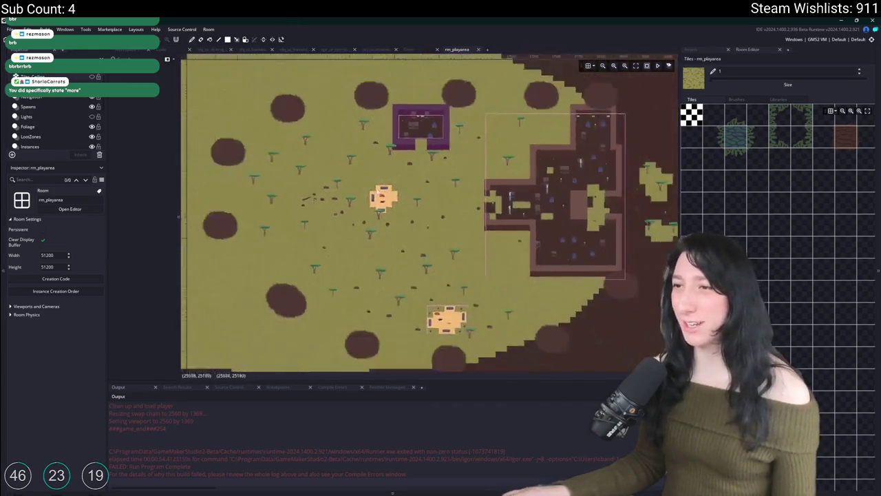
pyautogui.scroll(1, 360, 171)
pyautogui.scroll(-2, 43, 134)
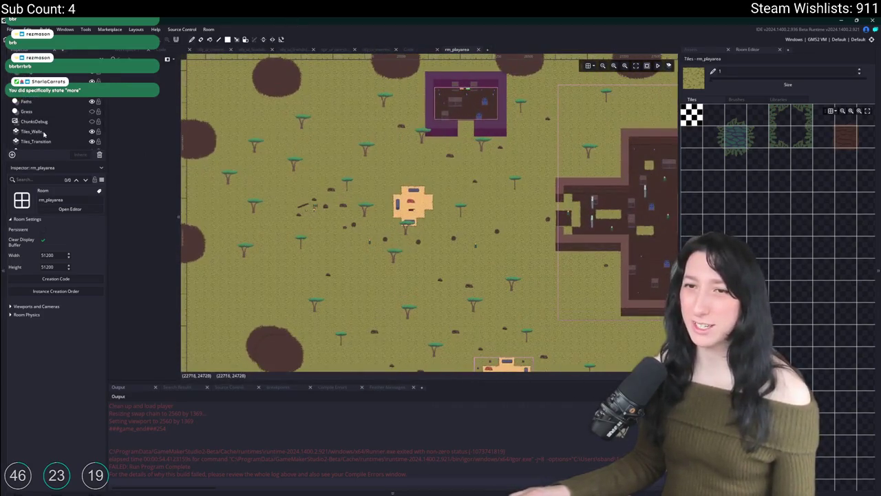
# Select the Grass layer, toggle its visibility, and pan the map to inspect grass areas
pyautogui.click(81, 112)
pyautogui.click(91, 113)
pyautogui.scroll(-4, 413, 148)
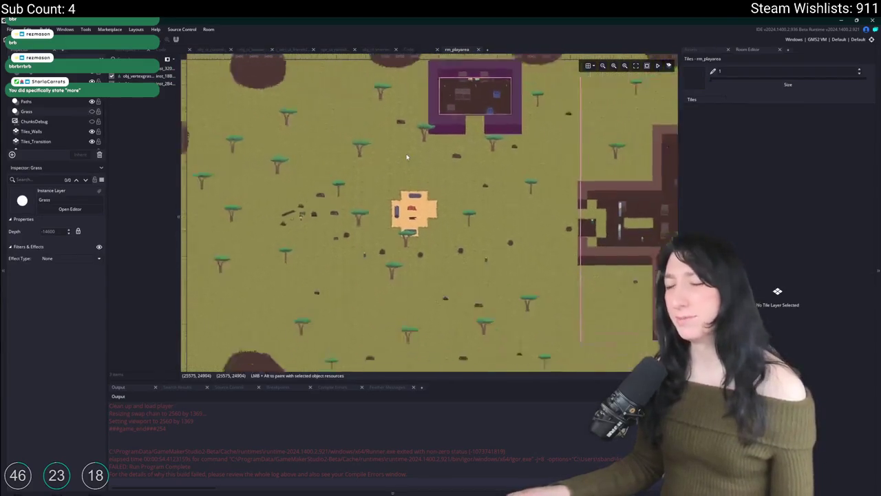
pyautogui.scroll(2, 430, 182)
pyautogui.scroll(4, 429, 182)
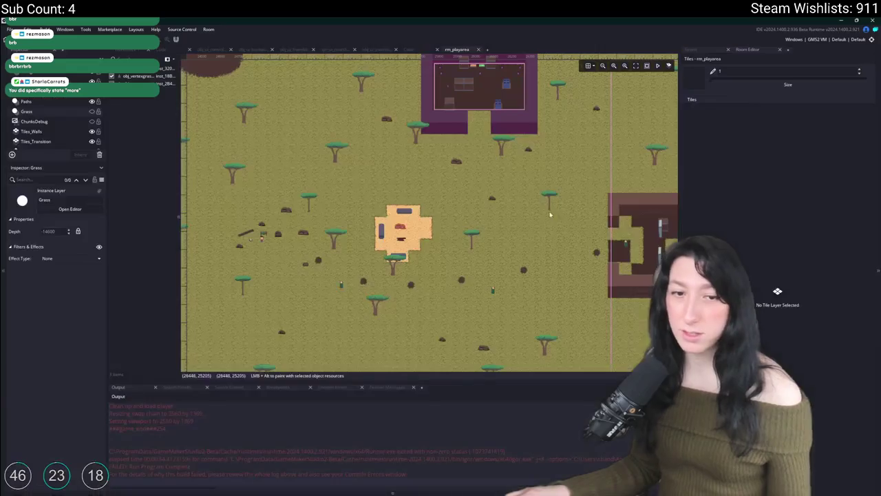
pyautogui.moveTo(549, 214); pyautogui.dragTo(502, 239)
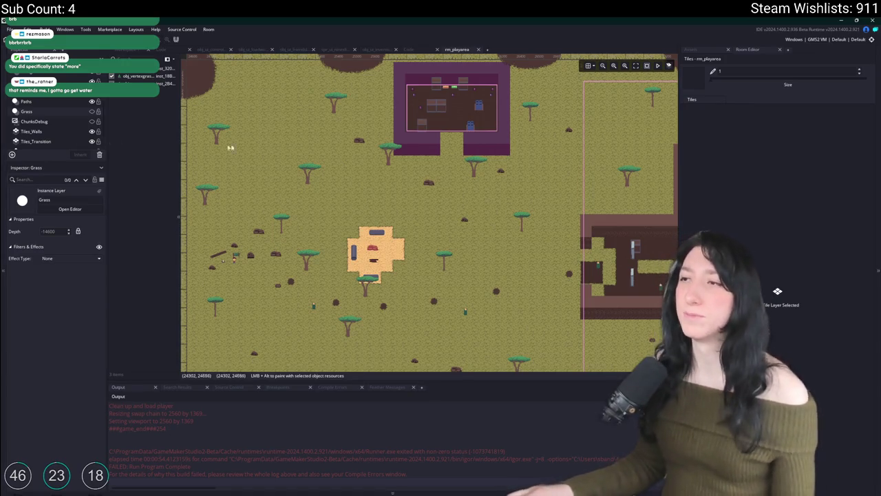
pyautogui.moveTo(397, 214); pyautogui.dragTo(339, 218)
# Build and run the game with F5, zoom into the room, and collapse the side panels
pyautogui.press('F5')
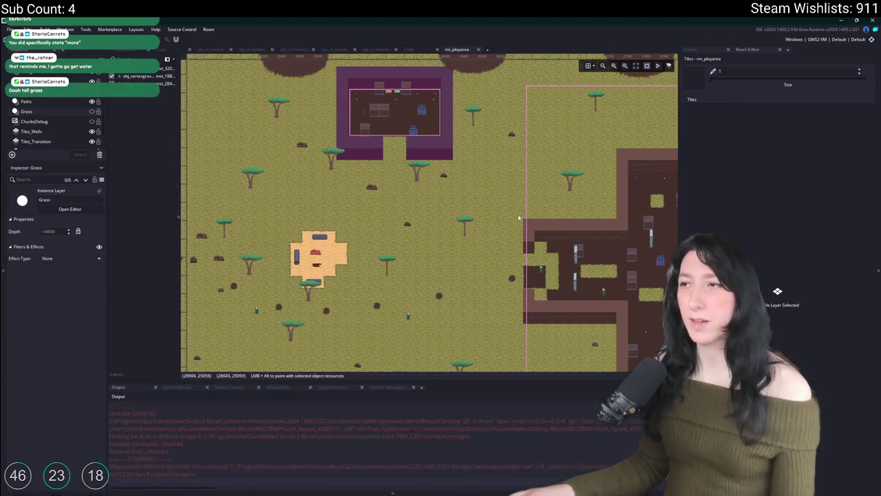
pyautogui.hscroll(5, 364, 191)
pyautogui.scroll(-3, 419, 186)
pyautogui.scroll(3, 327, 180)
pyautogui.hscroll(5, 345, 200)
pyautogui.scroll(-1, 362, 216)
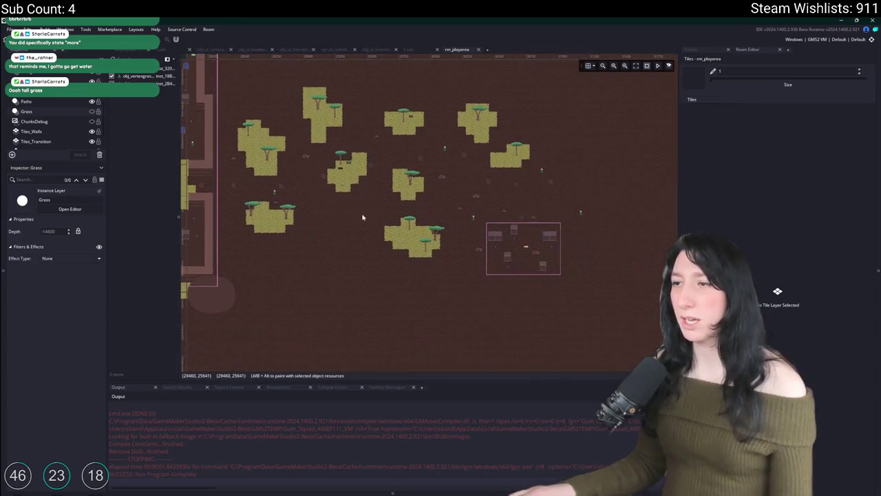
pyautogui.scroll(4, 296, 191)
pyautogui.scroll(-1, 416, 201)
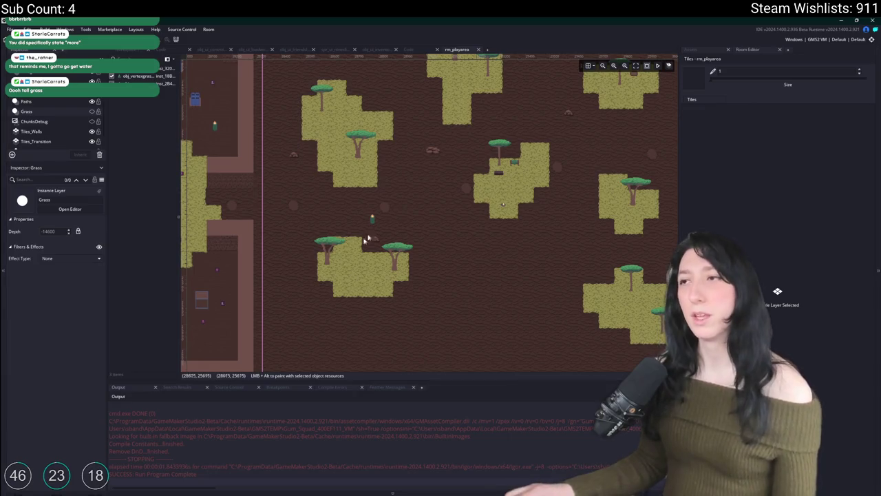
pyautogui.hscroll(1, 511, 94)
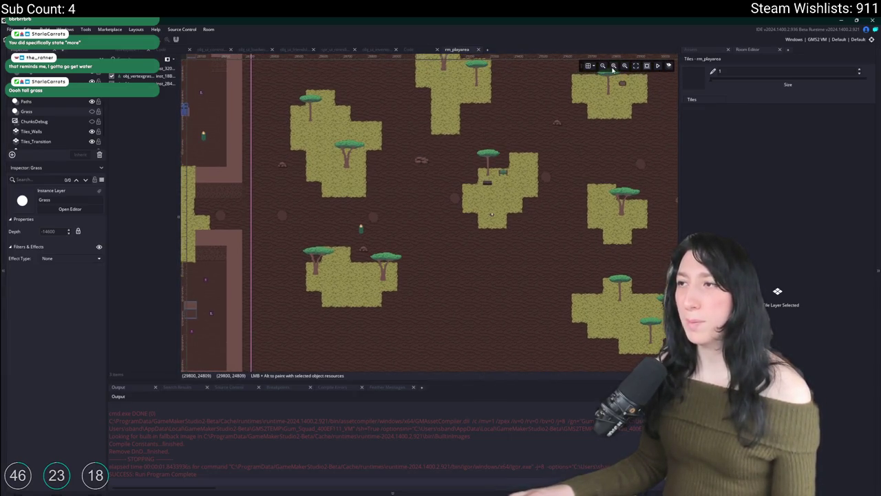
pyautogui.click(613, 69)
pyautogui.scroll(-5, 385, 206)
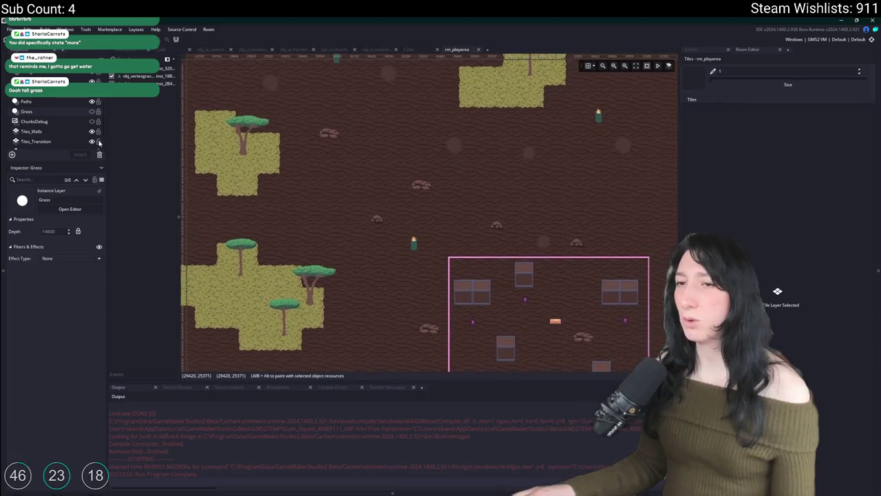
pyautogui.scroll(-5, 517, 183)
pyautogui.hscroll(5, 582, 186)
pyautogui.press('F12')
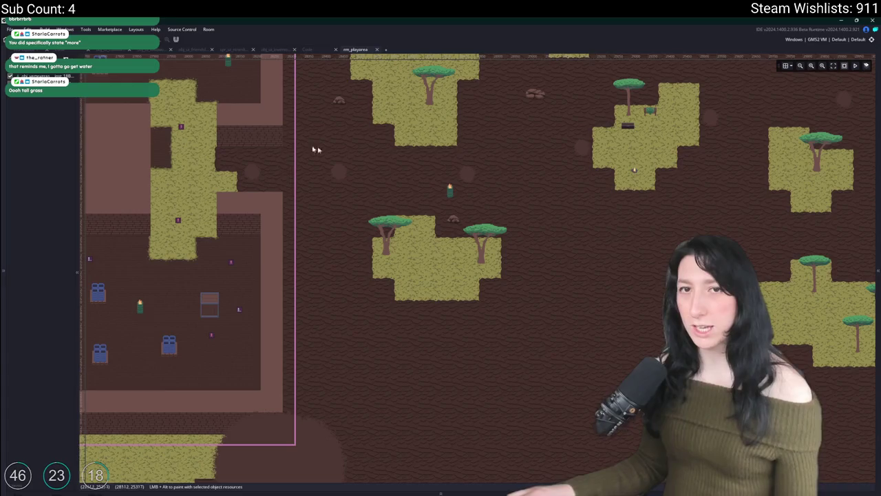
# In Aseprite, view the shark drawing, sketching two loops and undoing both
pyautogui.hotkey('alt', 'Tab')
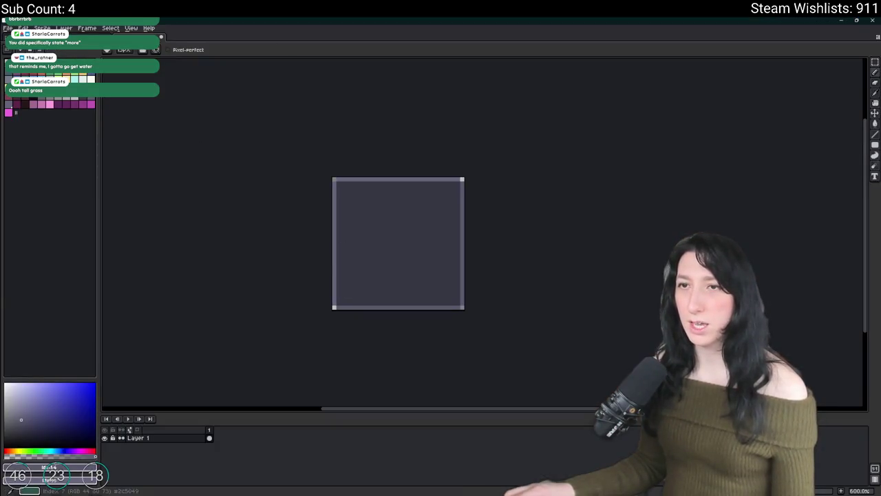
pyautogui.hotkey('ctrl', 'Tab')
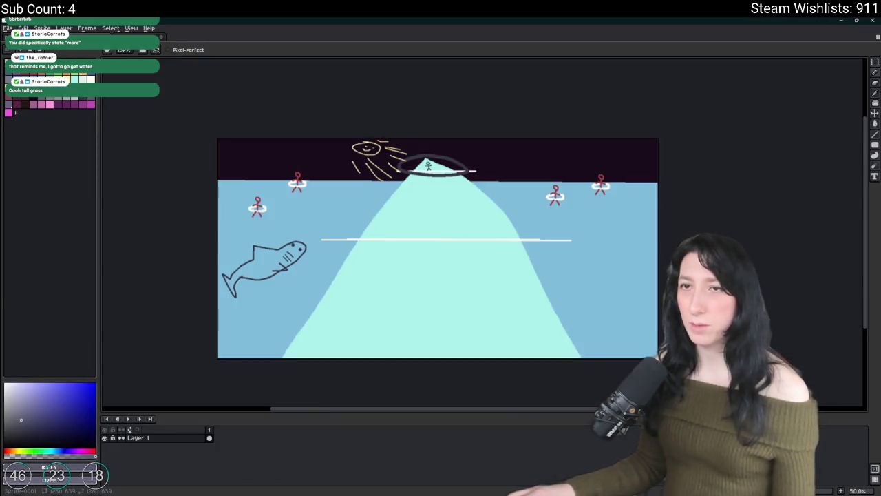
pyautogui.scroll(3, 351, 126)
pyautogui.moveTo(450, 199)
pyautogui.mouseDown()
pyautogui.moveTo(543, 103)
pyautogui.moveTo(295, 94)
pyautogui.moveTo(434, 257)
pyautogui.moveTo(455, 163)
pyautogui.mouseUp()
pyautogui.scroll(1, 454, 163)
pyautogui.scroll(-2, 455, 206)
pyautogui.moveTo(660, 303)
pyautogui.mouseDown()
pyautogui.moveTo(523, 294)
pyautogui.moveTo(438, 389)
pyautogui.mouseUp()
pyautogui.hotkey('ctrl', 'z')
pyautogui.moveTo(604, 288)
pyautogui.mouseDown()
pyautogui.moveTo(385, 344)
pyautogui.moveTo(618, 386)
pyautogui.mouseUp()
pyautogui.hotkey('ctrl', 'z')
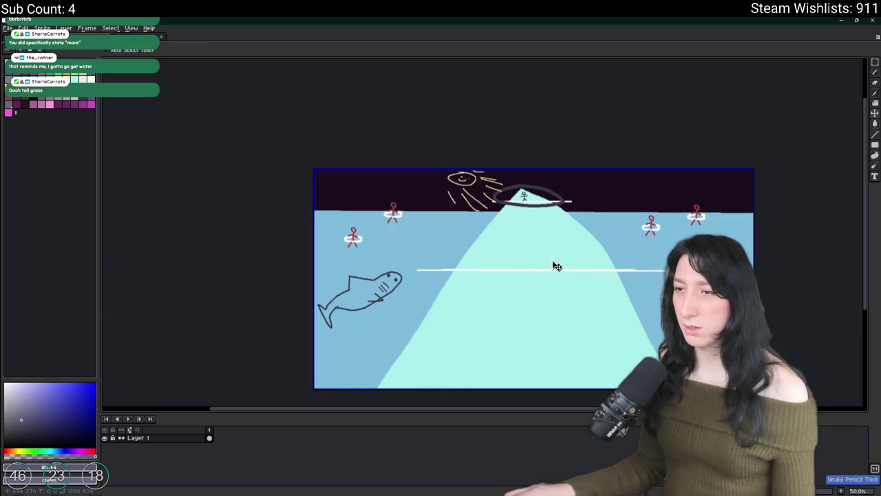
pyautogui.hscroll(2, 500, 243)
# Open the New Sprite dialog from the File menu, then switch to GameMaker
pyautogui.click(8, 27)
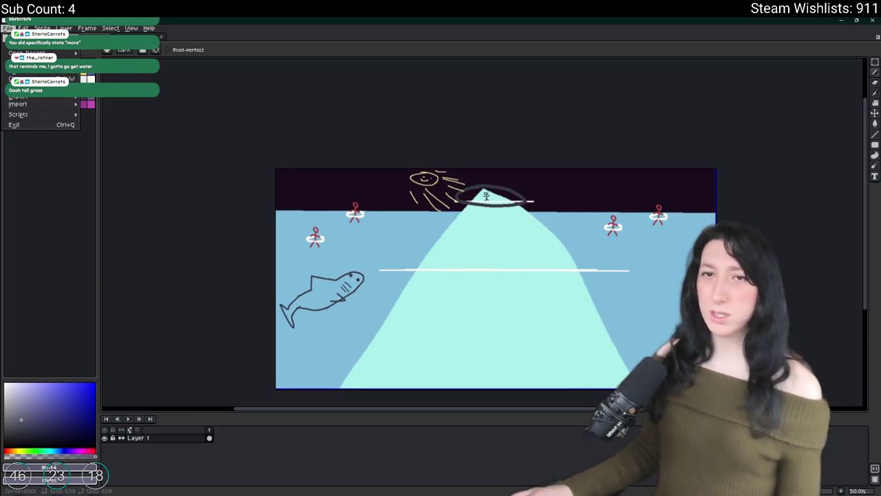
pyautogui.click(16, 34)
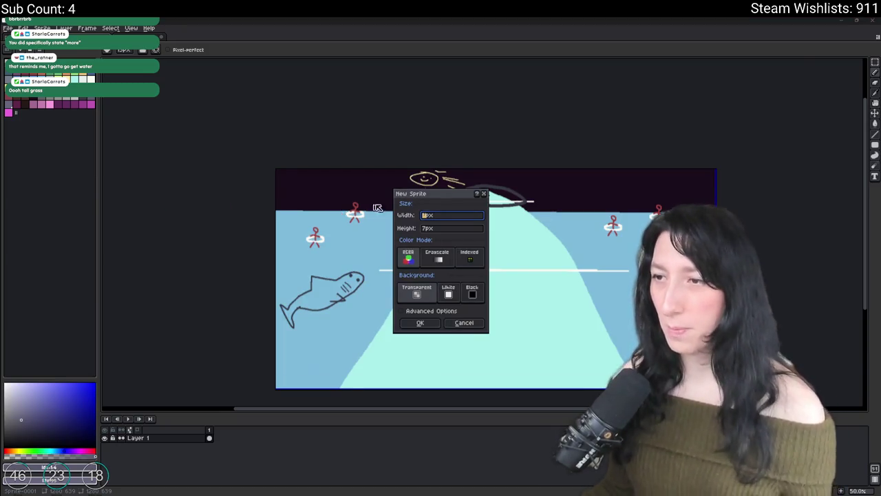
pyautogui.hotkey('alt', 'Tab')
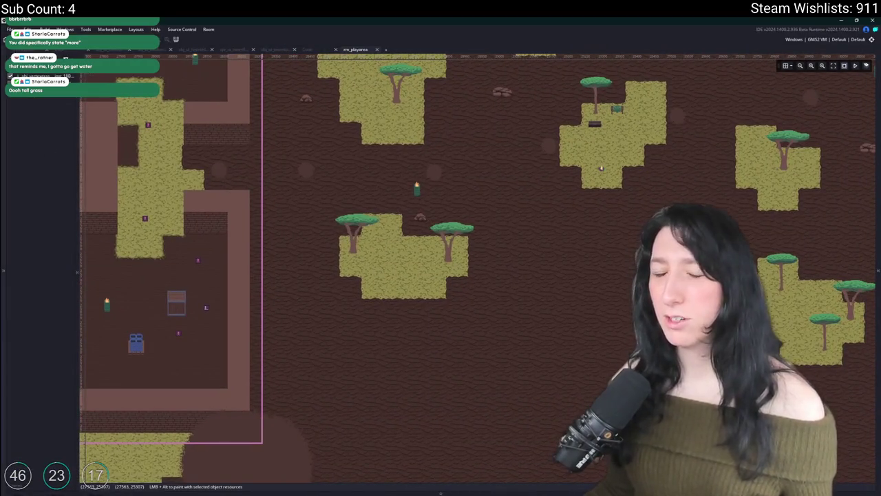
# Snip the rm_playarea map region with Snipping Tool and return to Aseprite's New Sprite dialog
pyautogui.moveTo(518, 198)
pyautogui.mouseDown()
pyautogui.moveTo(498, 166)
pyautogui.moveTo(413, 142)
pyautogui.moveTo(401, 174)
pyautogui.mouseUp()
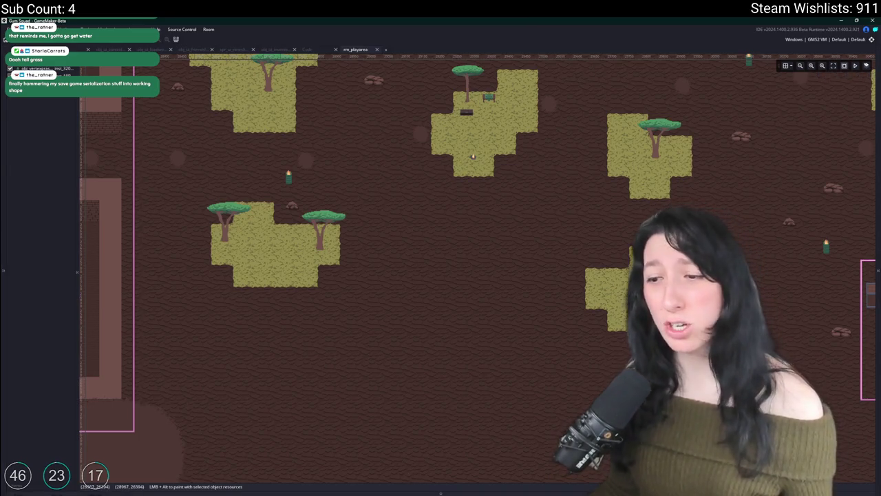
pyautogui.press('super')
pyautogui.write('sn')
pyautogui.click(368, 307)
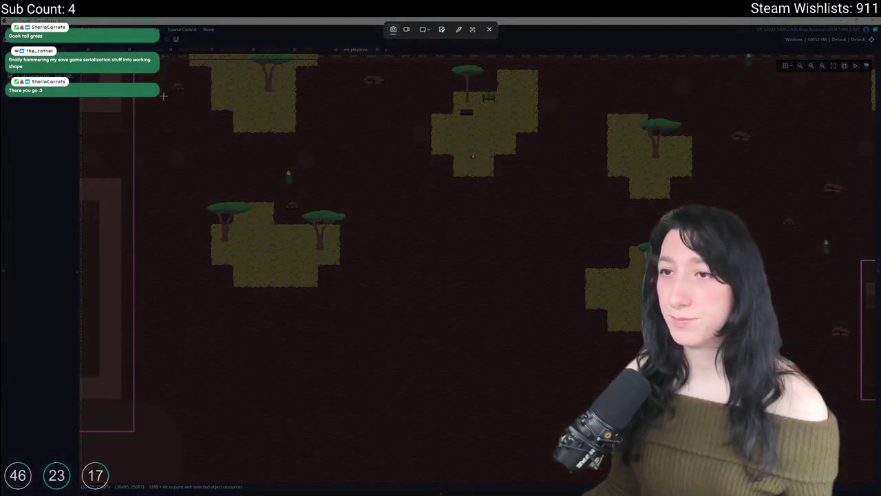
pyautogui.moveTo(163, 95)
pyautogui.mouseDown()
pyautogui.moveTo(720, 382)
pyautogui.moveTo(766, 423)
pyautogui.mouseUp()
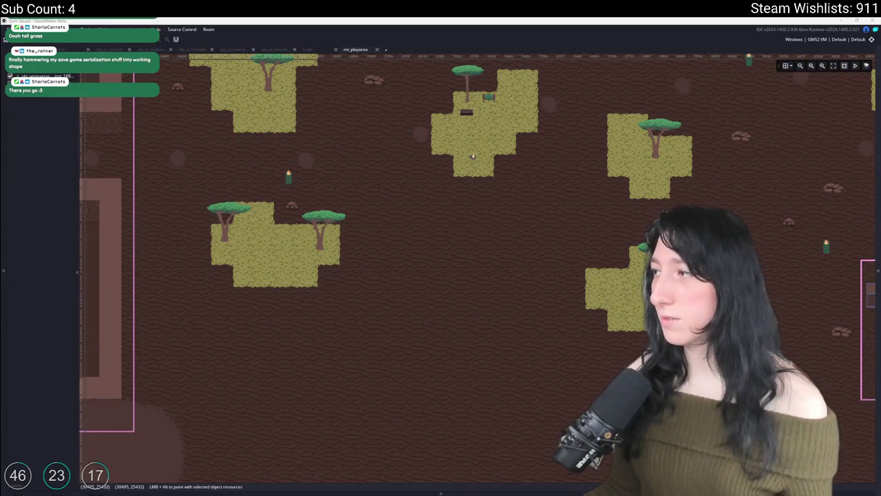
pyautogui.hotkey('alt', 'Tab')
pyautogui.hotkey('ctrl', 'n')
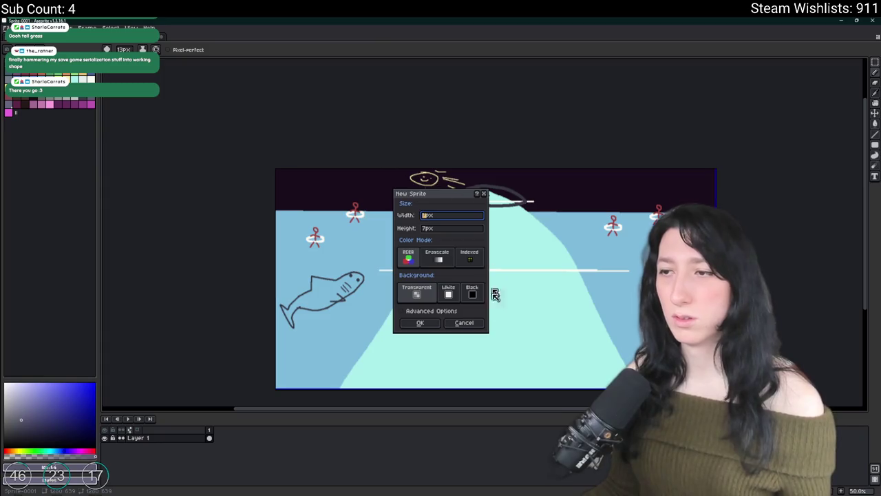
# Paste the map snip as new sprite Sprite-0003 and bring the empty brown ground into view
pyautogui.click(463, 324)
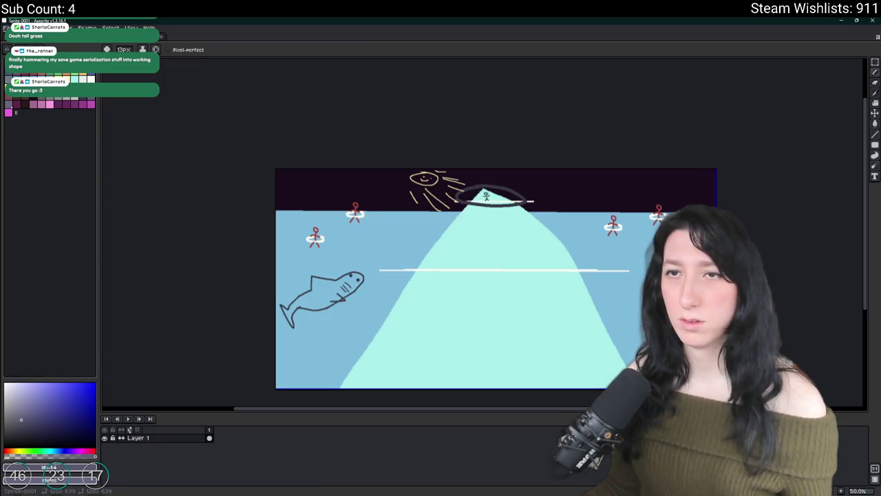
pyautogui.hotkey('ctrl', 'n')
pyautogui.press('Return')
pyautogui.hotkey('ctrl', 'v')
pyautogui.press('Return')
pyautogui.scroll(-1, 357, 162)
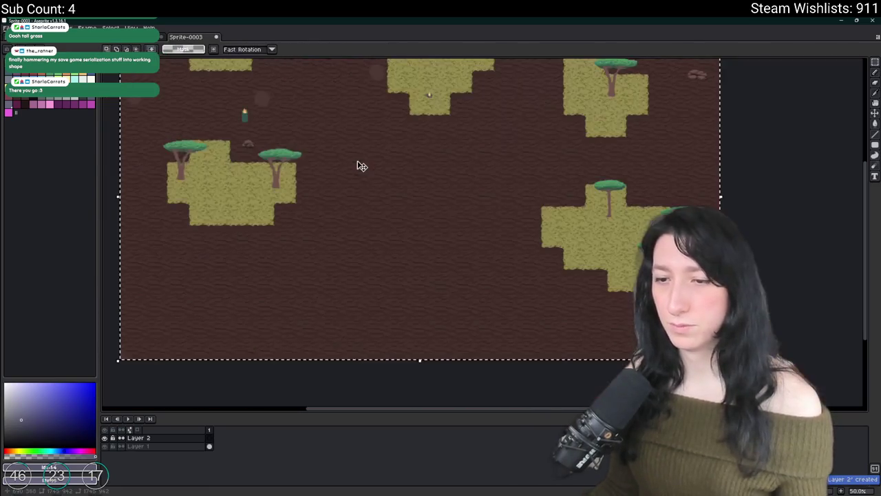
pyautogui.moveTo(224, 159)
pyautogui.mouseDown()
pyautogui.moveTo(260, 200)
pyautogui.moveTo(271, 186)
pyautogui.mouseUp()
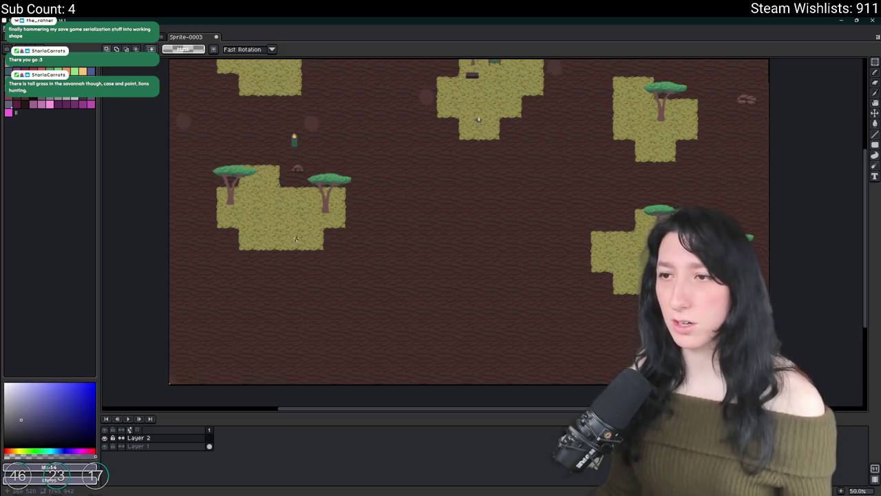
pyautogui.scroll(-1, 297, 236)
pyautogui.scroll(-1, 298, 236)
pyautogui.moveTo(344, 234); pyautogui.dragTo(523, 166)
pyautogui.scroll(2, 516, 174)
pyautogui.scroll(2, 516, 173)
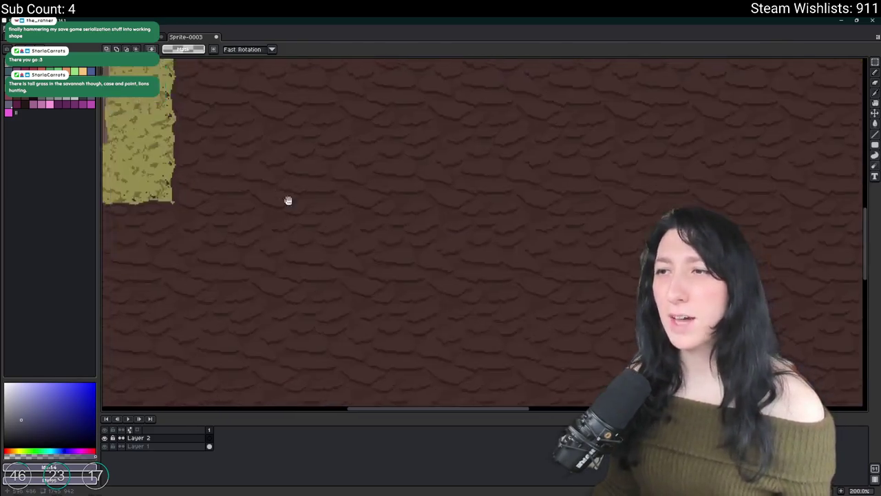
pyautogui.moveTo(275, 191); pyautogui.dragTo(390, 238)
pyautogui.moveTo(444, 246)
pyautogui.mouseDown()
pyautogui.moveTo(376, 246)
pyautogui.moveTo(423, 335)
pyautogui.moveTo(623, 322)
pyautogui.moveTo(576, 338)
pyautogui.moveTo(571, 319)
pyautogui.moveTo(555, 317)
pyautogui.mouseUp()
pyautogui.scroll(-2, 376, 246)
pyautogui.scroll(1, 329, 247)
# Block out a magenta-red container body with a dark top edge and magenta lower part
pyautogui.press('b')
pyautogui.click(481, 295)
pyautogui.scroll(1, 413, 272)
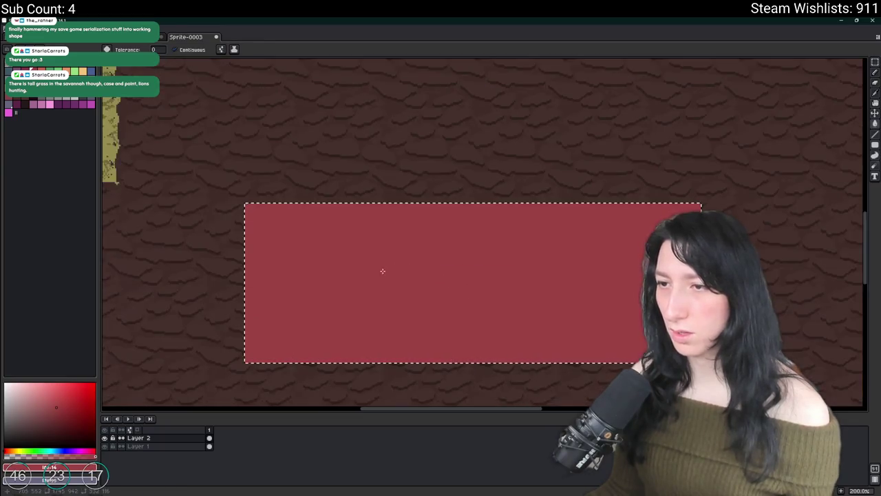
pyautogui.click(363, 276)
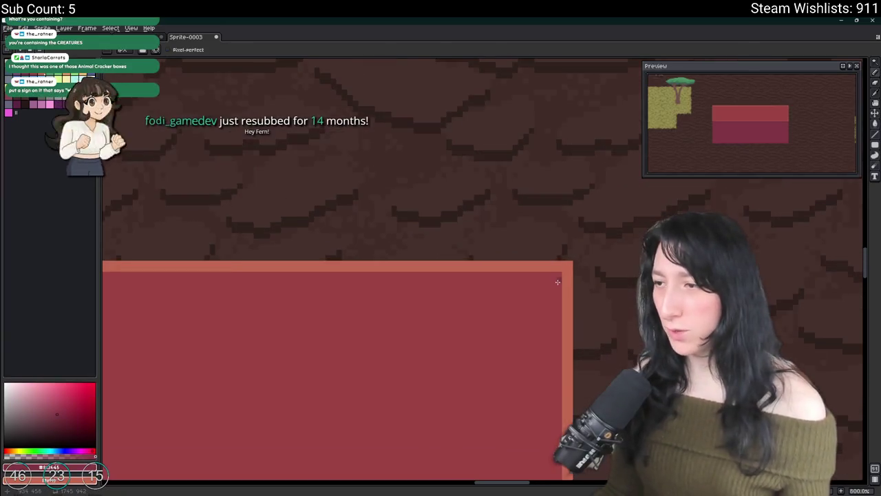
pyautogui.keyDown('shift'); pyautogui.click(556, 280); pyautogui.keyUp('shift')
pyautogui.press('g')
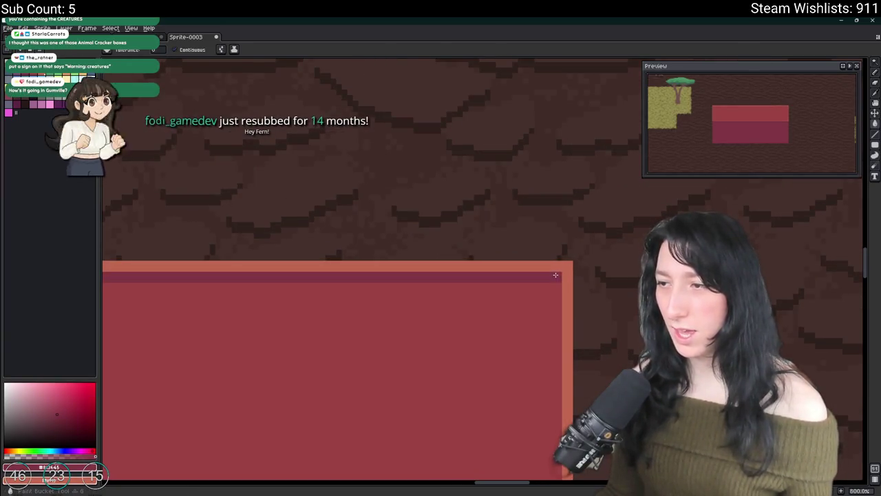
pyautogui.click(462, 289)
pyautogui.scroll(-4, 344, 297)
pyautogui.scroll(1, 303, 303)
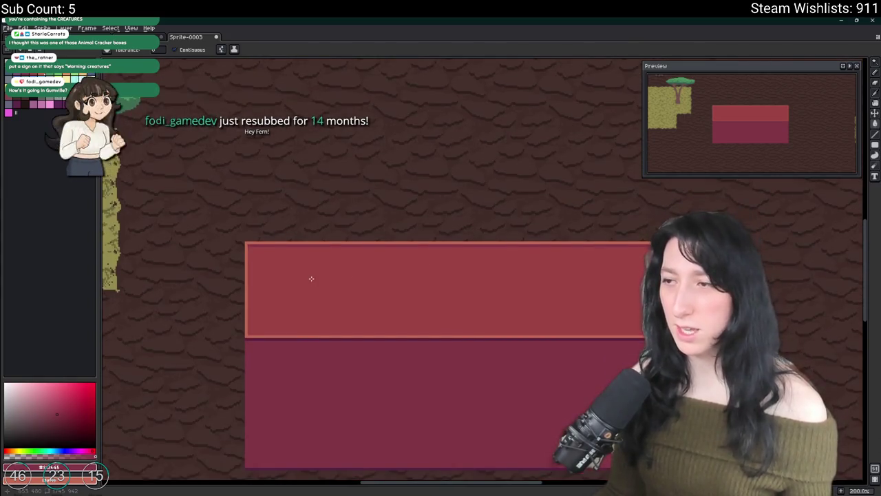
pyautogui.scroll(-1, 313, 303)
# Add a lighter red highlight at the container's lower-left edge
pyautogui.press('i')
pyautogui.scroll(3, 264, 301)
pyautogui.click(249, 297)
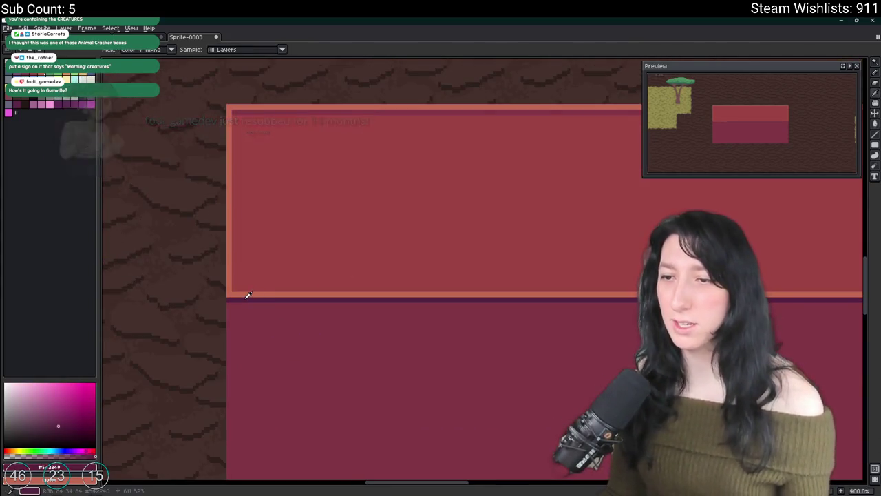
pyautogui.scroll(-2, 227, 268)
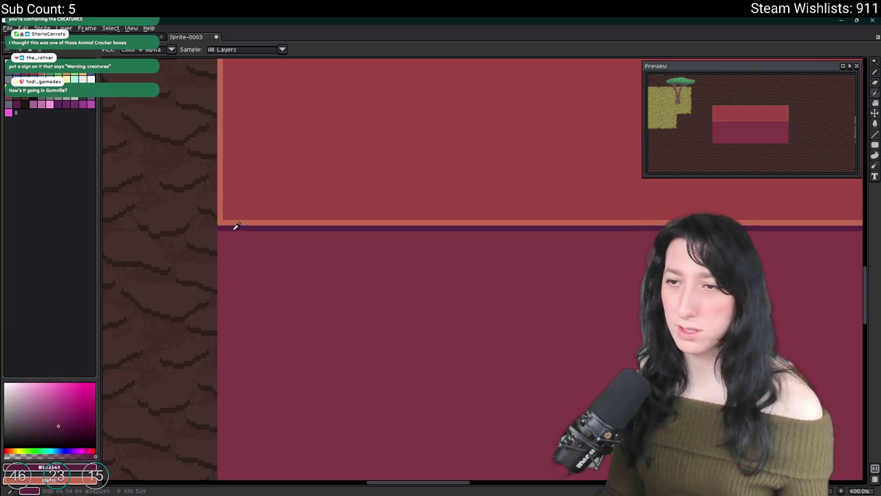
pyautogui.scroll(-1, 294, 311)
pyautogui.moveTo(287, 360); pyautogui.dragTo(275, 289)
pyautogui.click(250, 360)
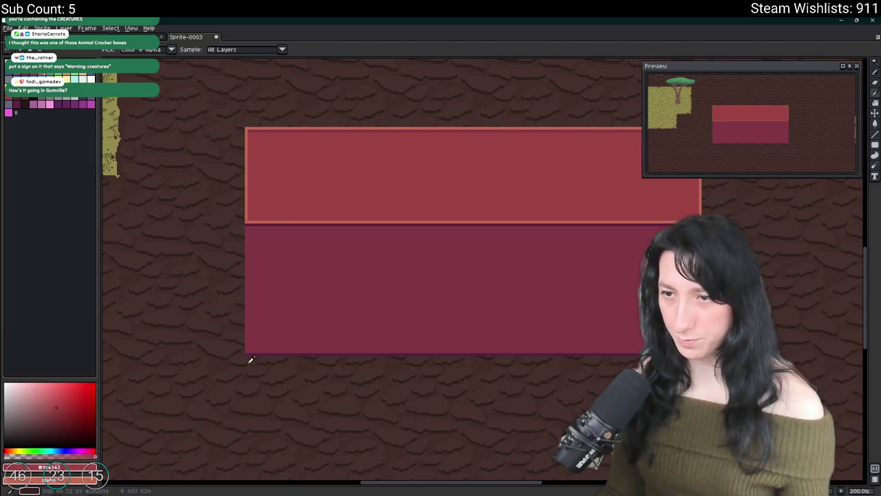
pyautogui.press('b')
pyautogui.scroll(4, 251, 344)
pyautogui.scroll(-2, 249, 329)
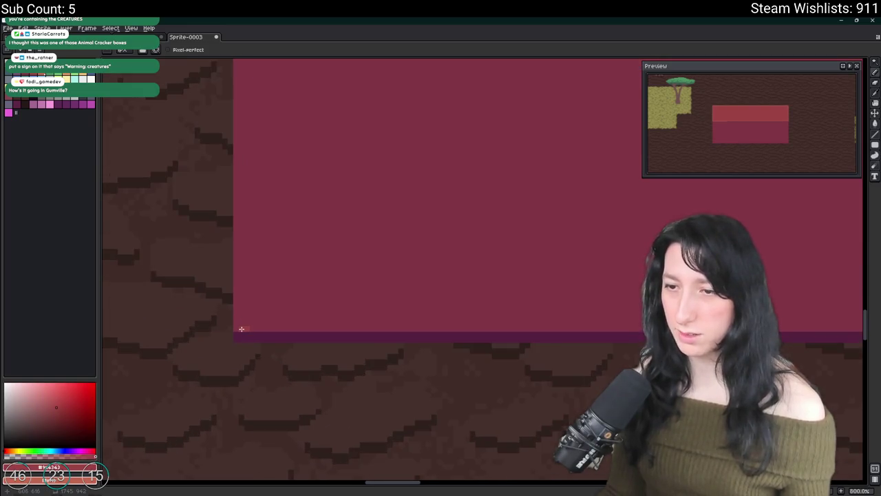
pyautogui.scroll(3, 247, 329)
pyautogui.scroll(-1, 242, 328)
pyautogui.click(245, 327)
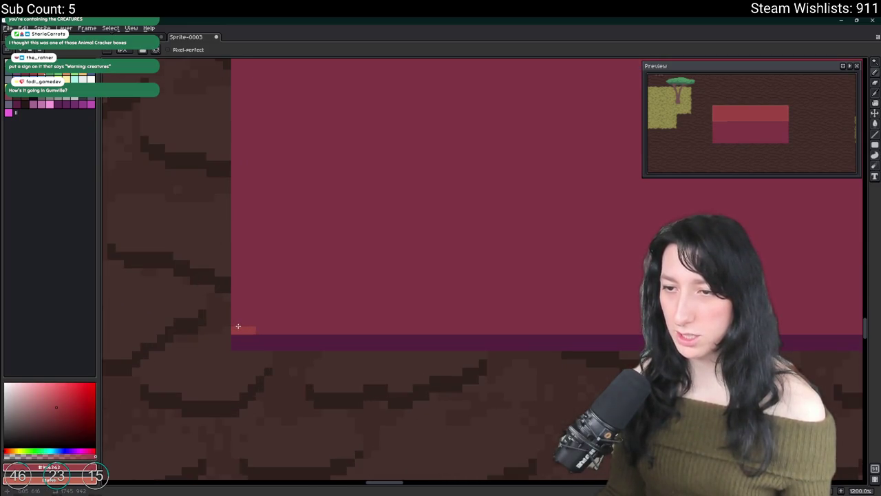
pyautogui.scroll(-2, 240, 319)
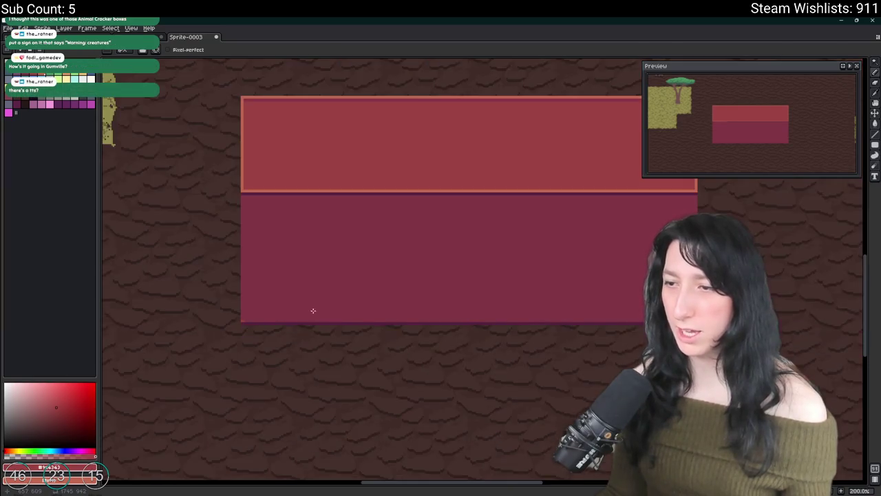
pyautogui.scroll(2, 465, 312)
pyautogui.scroll(1, 247, 330)
# Draw a light pink line down the container's left edge using the body colour
pyautogui.press('g')
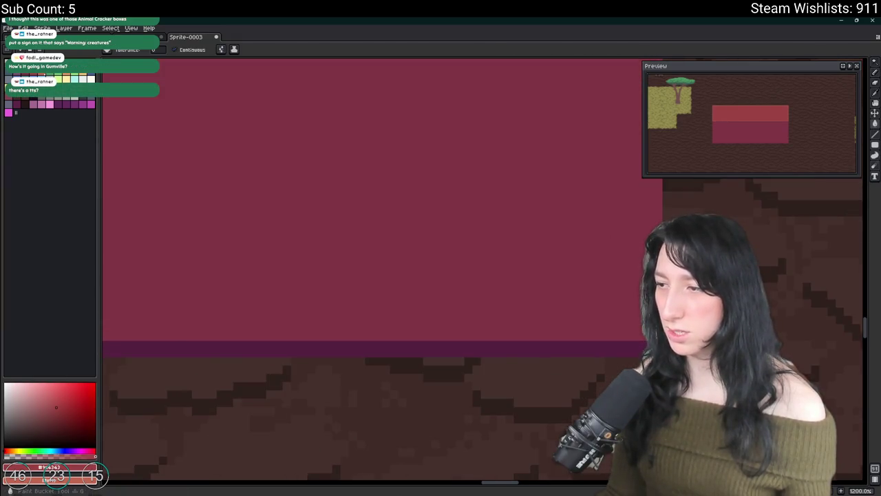
pyautogui.scroll(-5, 451, 304)
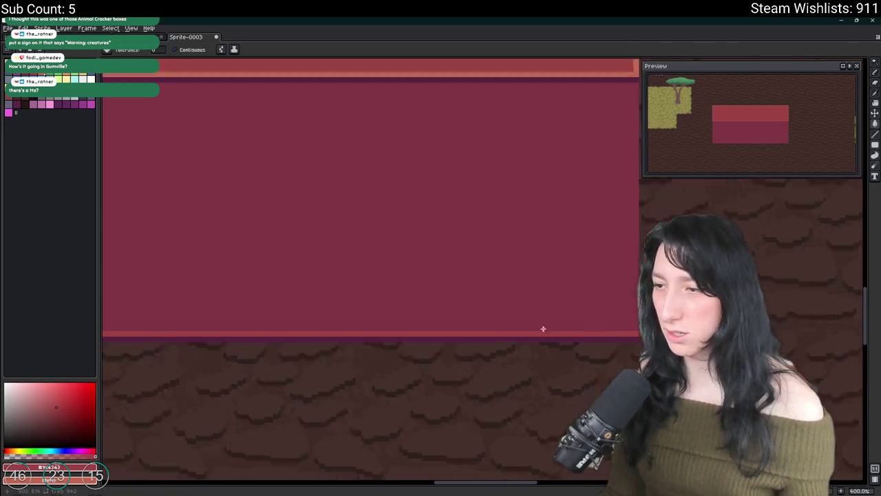
pyautogui.scroll(2, 451, 304)
pyautogui.press('i')
pyautogui.click(288, 227)
pyautogui.press('b')
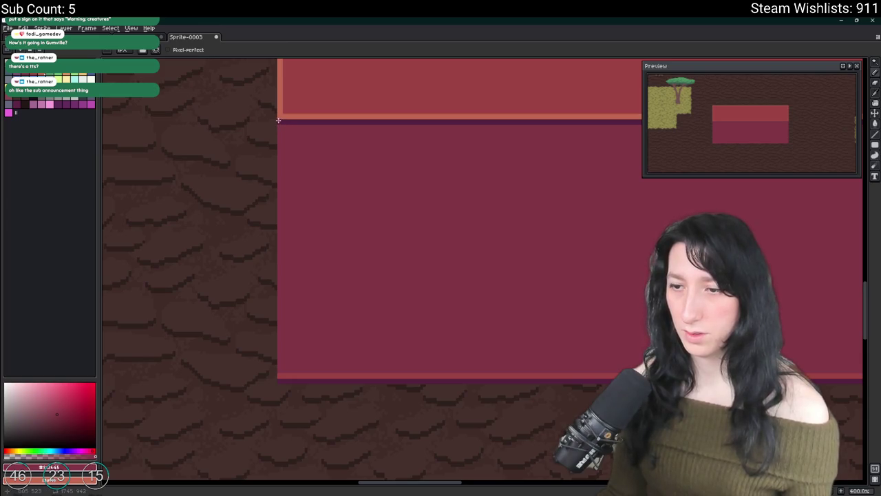
pyautogui.scroll(3, 274, 341)
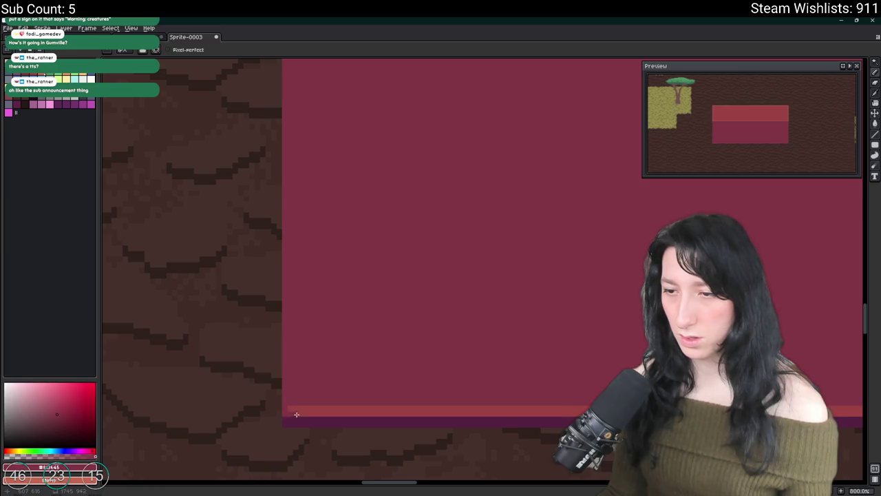
pyautogui.scroll(-2, 296, 414)
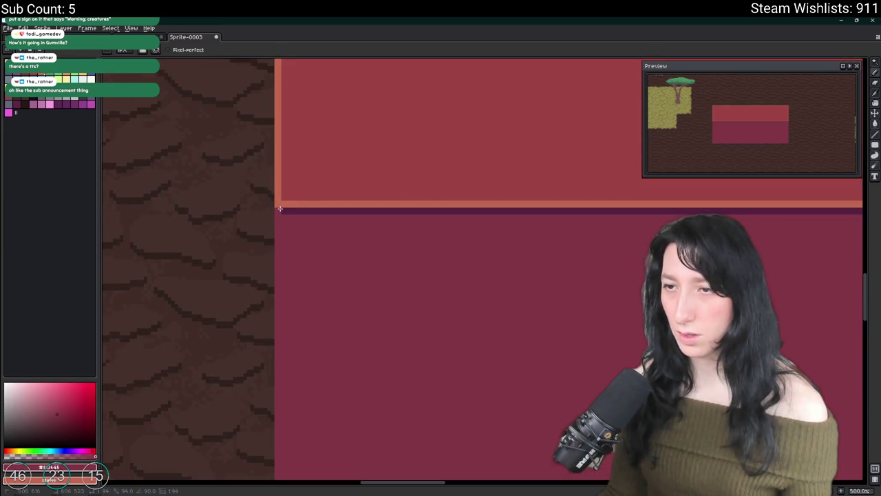
pyautogui.scroll(-4, 328, 234)
pyautogui.scroll(2, 458, 257)
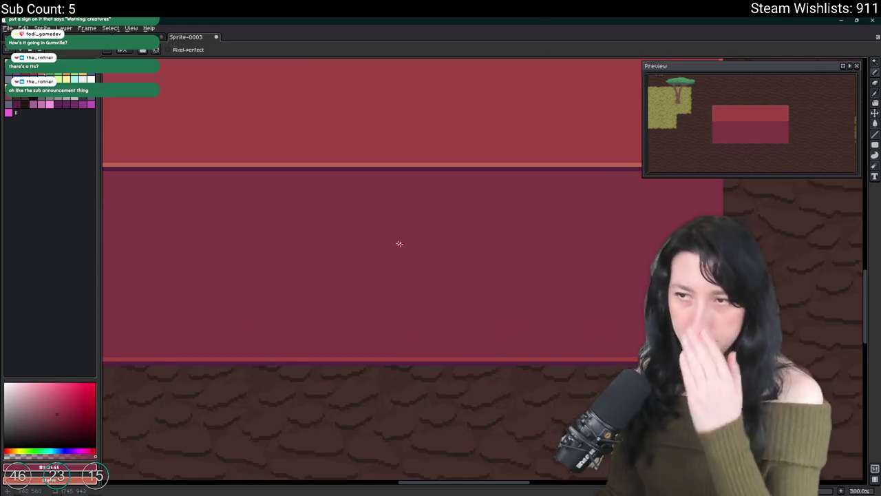
pyautogui.press('i')
pyautogui.scroll(4, 261, 195)
pyautogui.press('b')
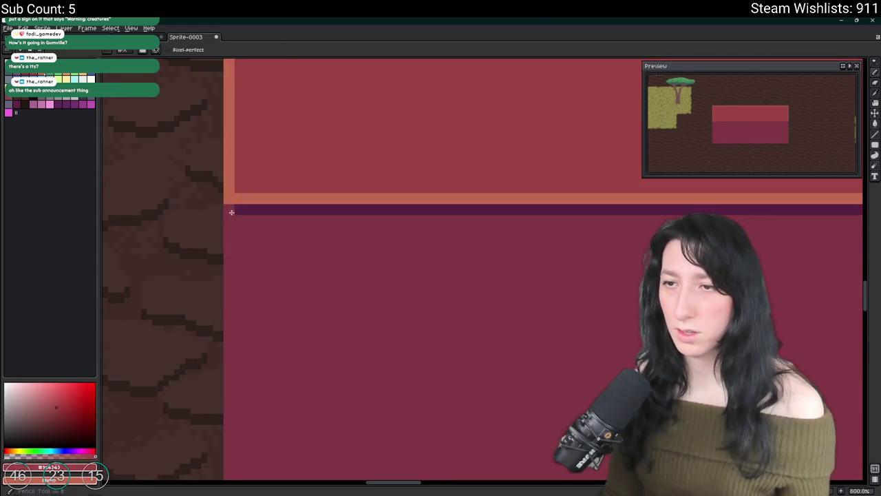
pyautogui.scroll(-5, 240, 344)
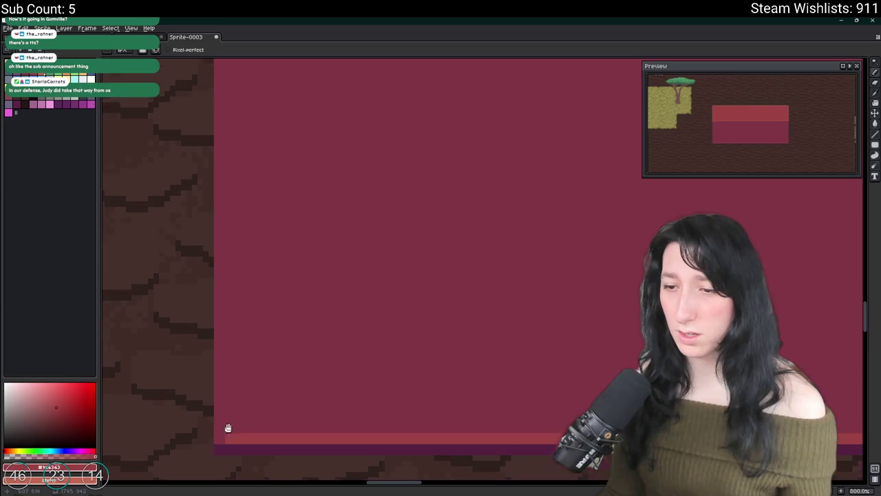
pyautogui.keyDown('shift'); pyautogui.click(222, 429); pyautogui.keyUp('shift')
pyautogui.scroll(5, 227, 433)
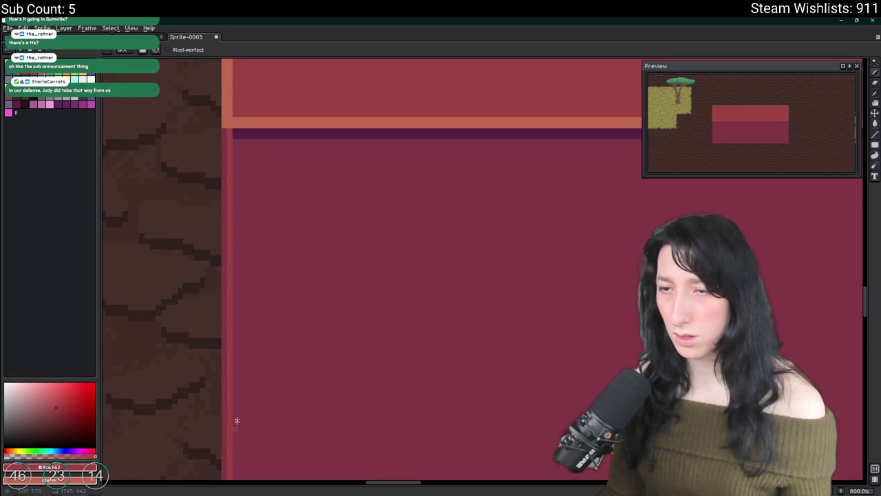
pyautogui.keyDown('shift'); pyautogui.click(223, 136); pyautogui.keyUp('shift')
pyautogui.scroll(-6, 230, 181)
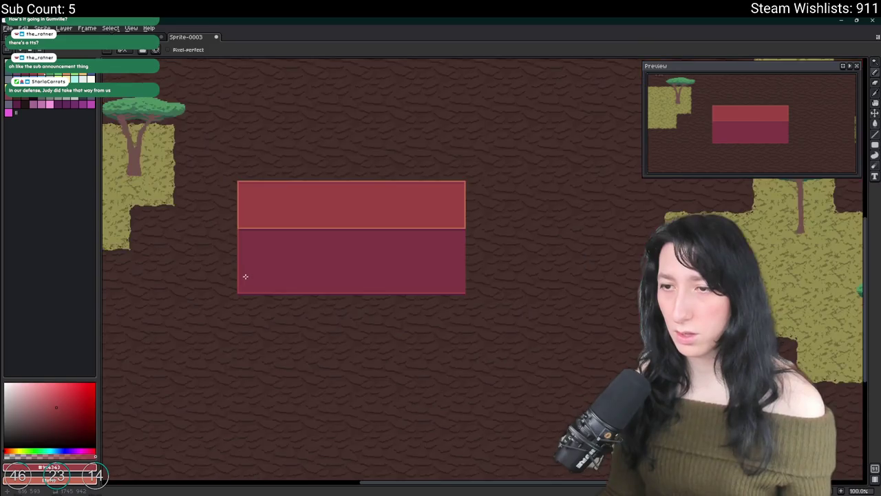
pyautogui.scroll(2, 248, 268)
# Draw a dark purple line and fill it into a strip down the right edge
pyautogui.keyDown('alt'); pyautogui.click(216, 347); pyautogui.keyUp('alt')
pyautogui.scroll(2, 199, 340)
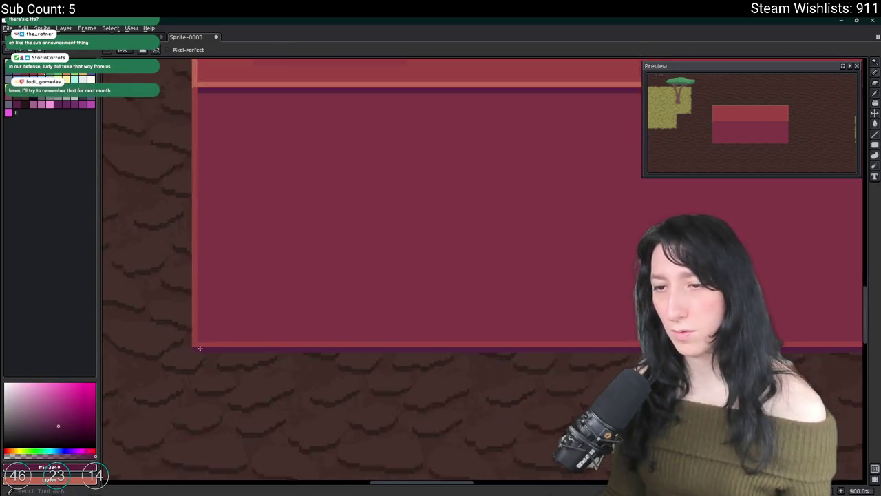
pyautogui.press('g')
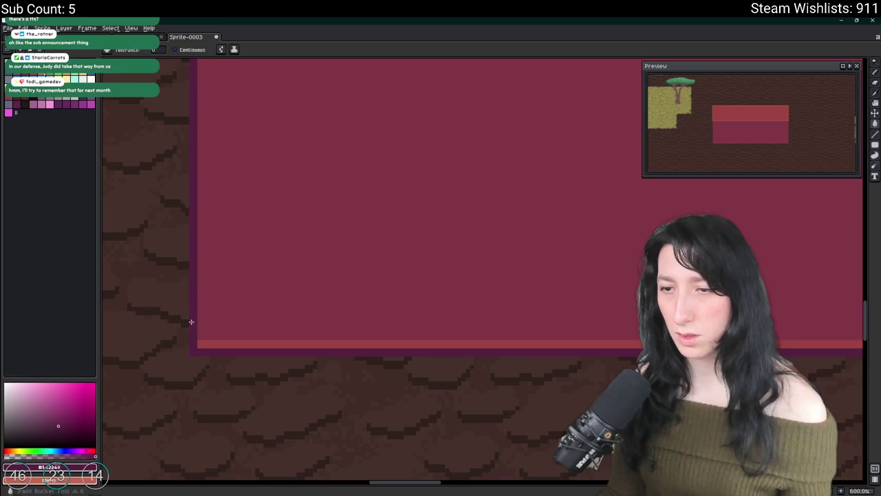
pyautogui.scroll(-3, 195, 343)
pyautogui.hscroll(2, 318, 259)
pyautogui.hscroll(2, 328, 222)
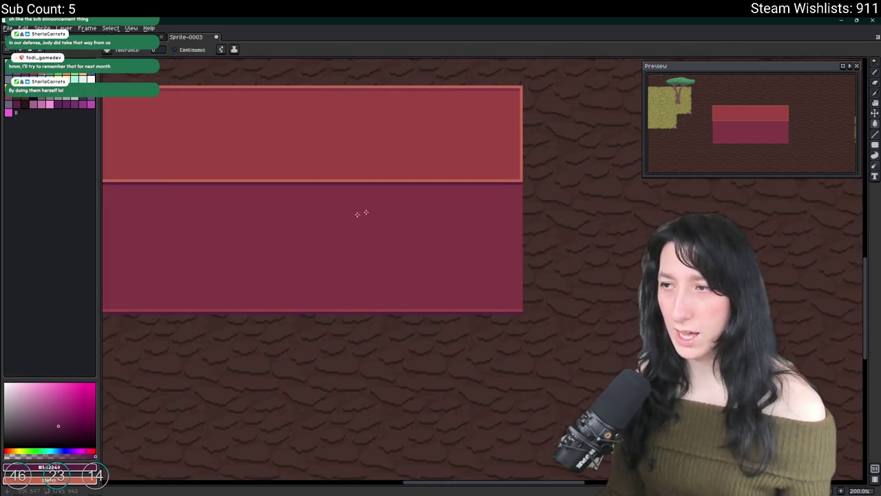
pyautogui.scroll(2, 533, 169)
pyautogui.press('b')
pyautogui.scroll(3, 527, 413)
pyautogui.moveTo(524, 421); pyautogui.dragTo(524, 62)
pyautogui.press('g')
pyautogui.click(527, 412)
pyautogui.scroll(-5, 488, 354)
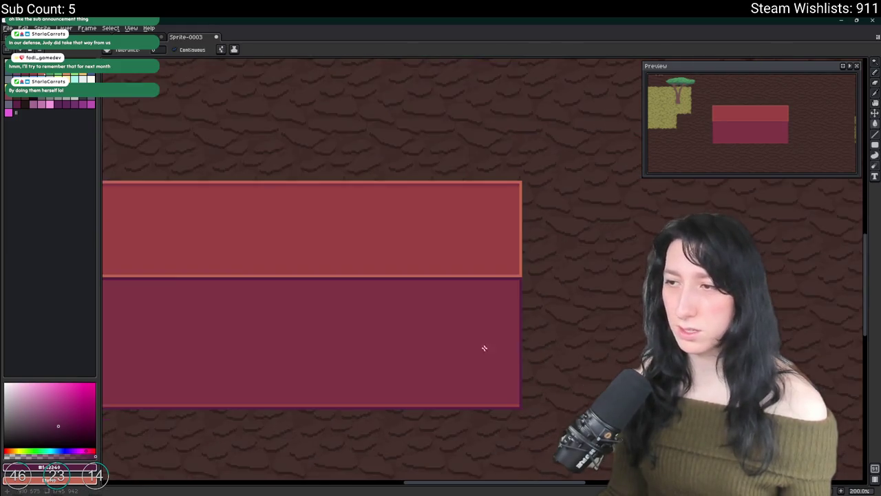
pyautogui.scroll(1, 491, 306)
pyautogui.moveTo(395, 319); pyautogui.dragTo(455, 284)
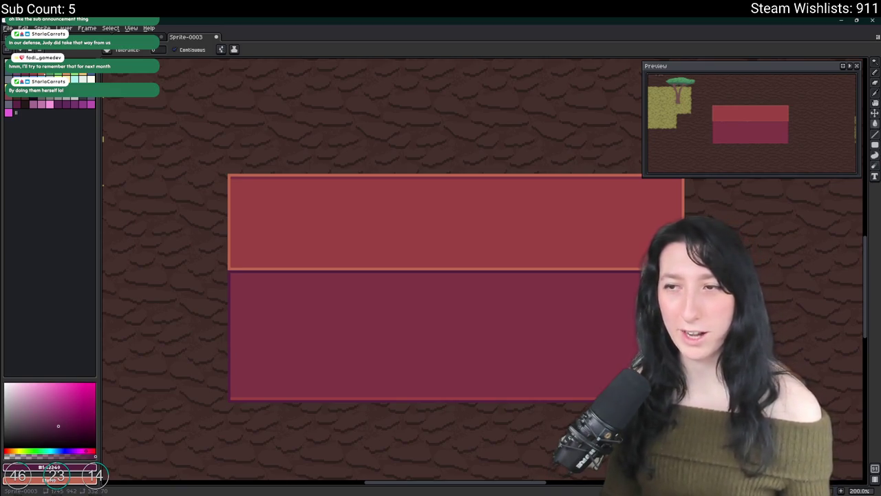
pyautogui.scroll(-3, 480, 330)
pyautogui.scroll(1, 454, 302)
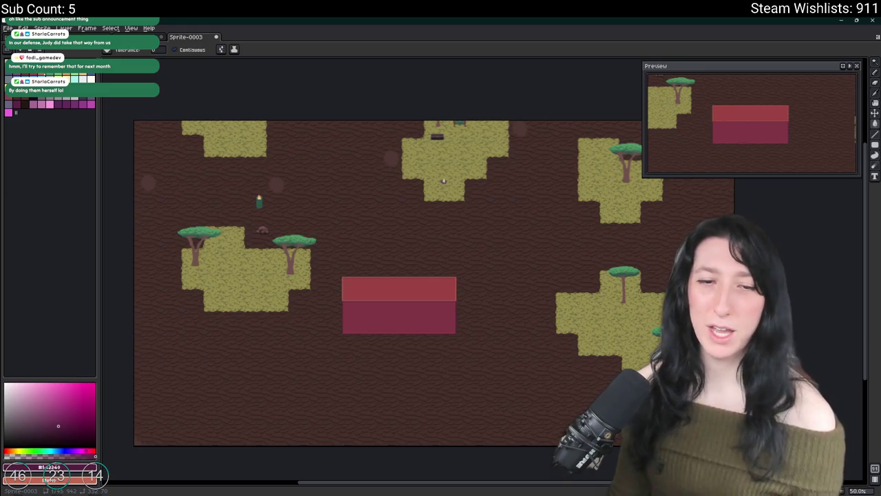
pyautogui.scroll(2, 270, 224)
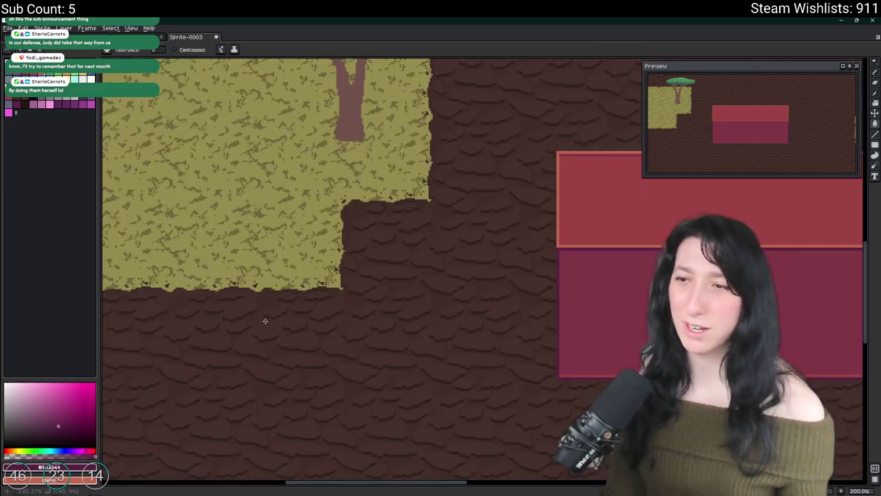
pyautogui.scroll(-1, 352, 220)
pyautogui.scroll(1, 352, 220)
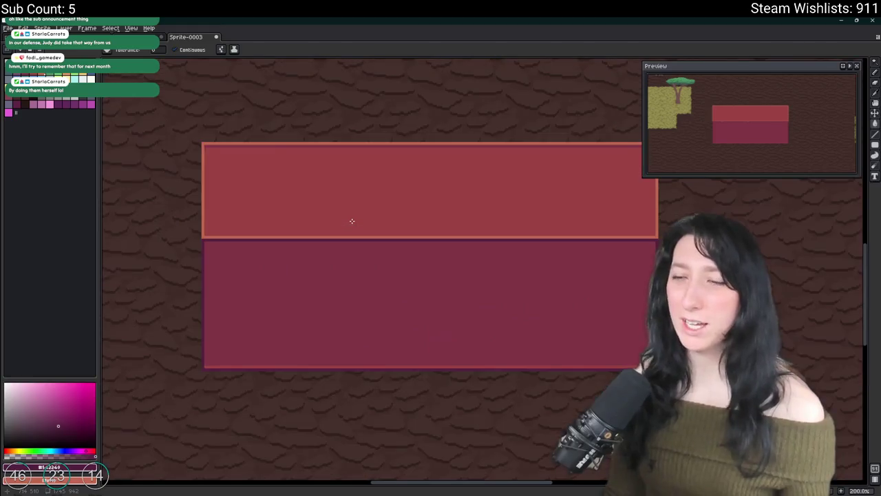
pyautogui.scroll(-1, 352, 220)
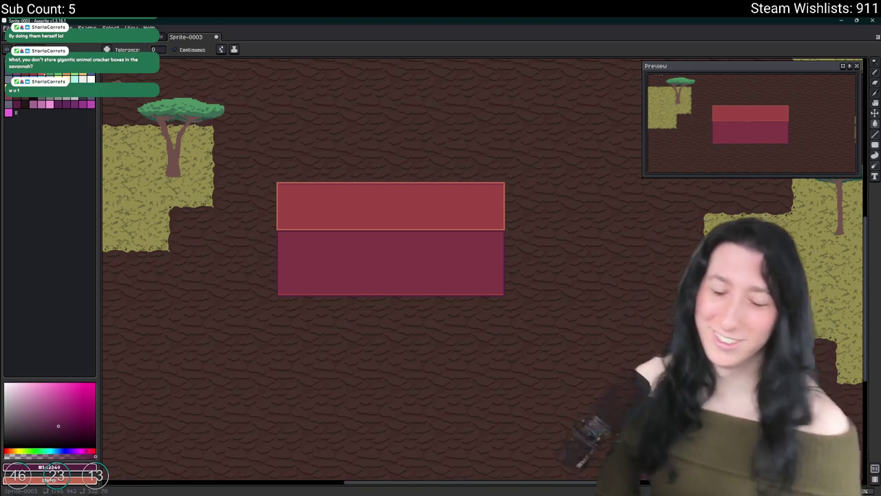
pyautogui.scroll(3, 261, 260)
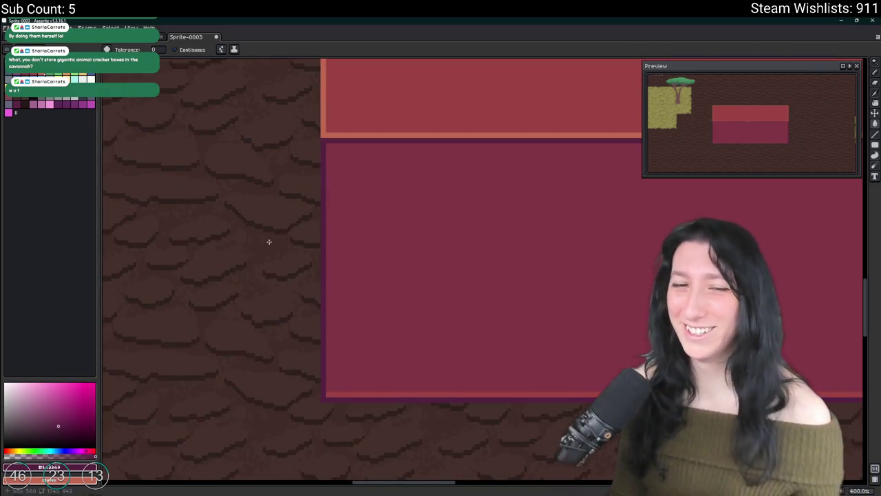
# Draw one dark vertical rib from the body's top-left corner down to its bottom
pyautogui.press('i')
pyautogui.scroll(2, 361, 148)
pyautogui.press('b')
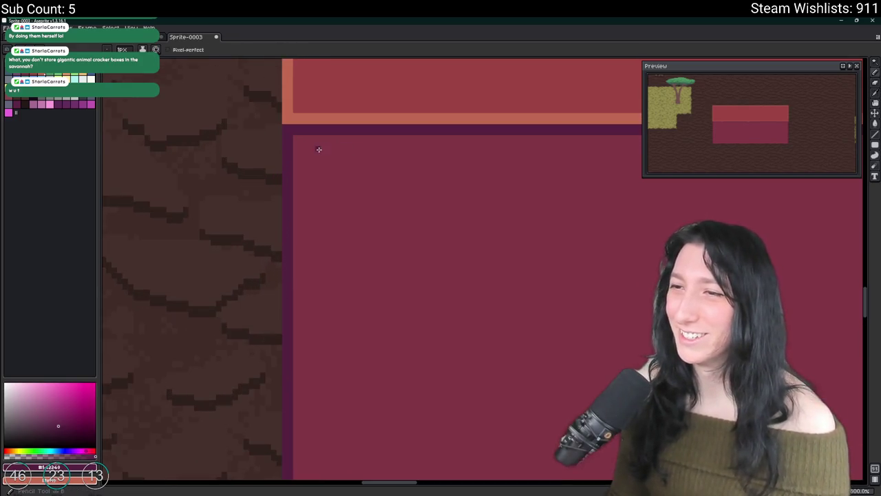
pyautogui.click(317, 149)
pyautogui.scroll(-2, 324, 321)
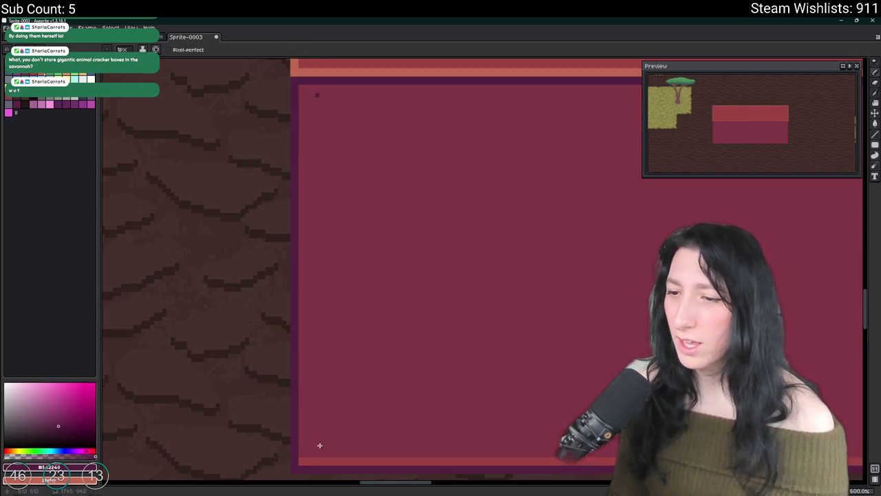
pyautogui.keyDown('shift'); pyautogui.click(318, 447); pyautogui.keyUp('shift')
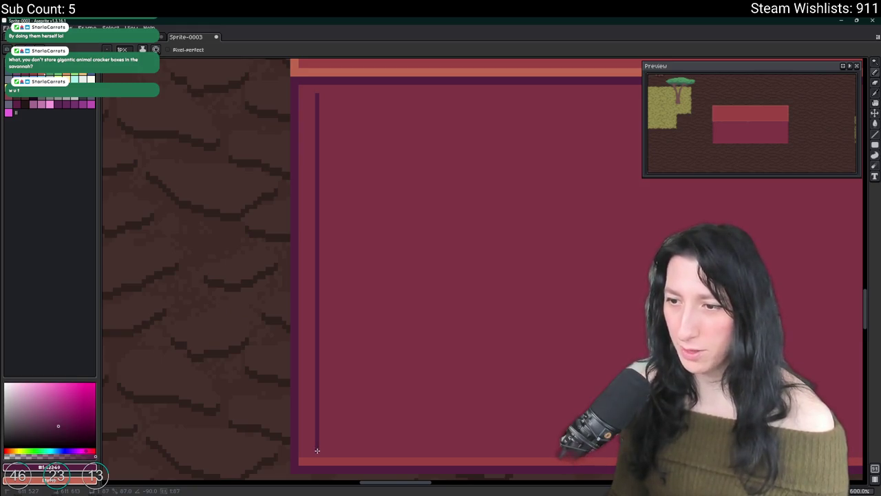
pyautogui.scroll(-3, 316, 450)
pyautogui.moveTo(317, 451); pyautogui.dragTo(263, 352)
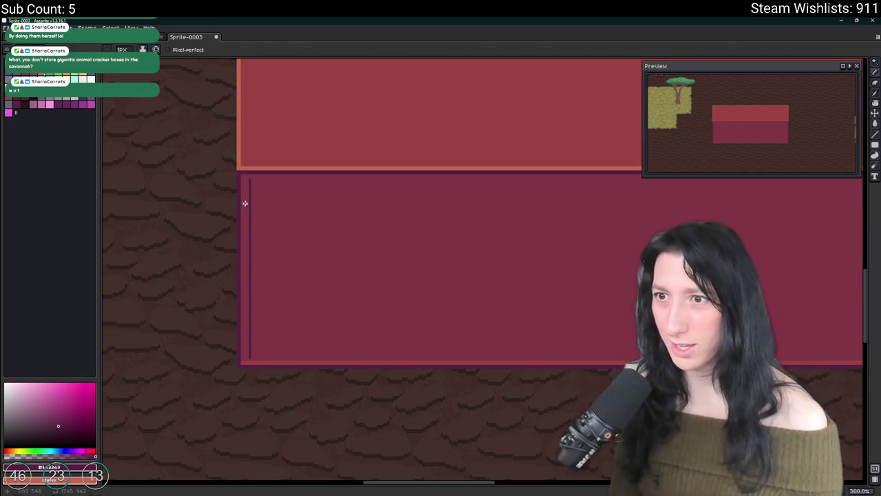
# Select the rib and place a copy shifted to the right
pyautogui.press('m')
pyautogui.scroll(2, 244, 208)
pyautogui.moveTo(241, 170)
pyautogui.mouseDown()
pyautogui.moveTo(289, 287)
pyautogui.moveTo(282, 340)
pyautogui.mouseUp()
pyautogui.scroll(-1, 282, 340)
pyautogui.scroll(2, 282, 340)
pyautogui.moveTo(262, 403)
pyautogui.mouseDown()
pyautogui.moveTo(226, 413)
pyautogui.moveTo(213, 310)
pyautogui.moveTo(213, 335)
pyautogui.moveTo(241, 341)
pyautogui.moveTo(239, 275)
pyautogui.mouseUp()
pyautogui.scroll(-3, 226, 412)
pyautogui.scroll(1, 214, 310)
pyautogui.scroll(2, 214, 335)
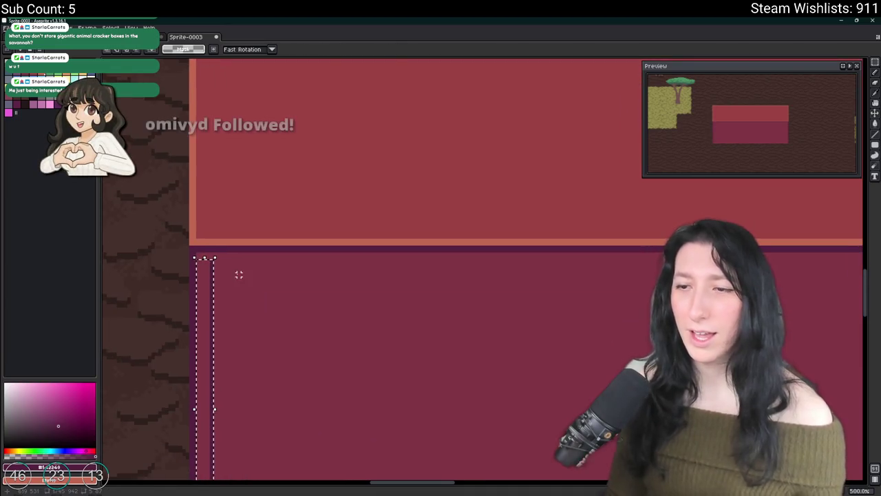
pyautogui.press('Right')
pyautogui.press('Right')
pyautogui.press('Right')
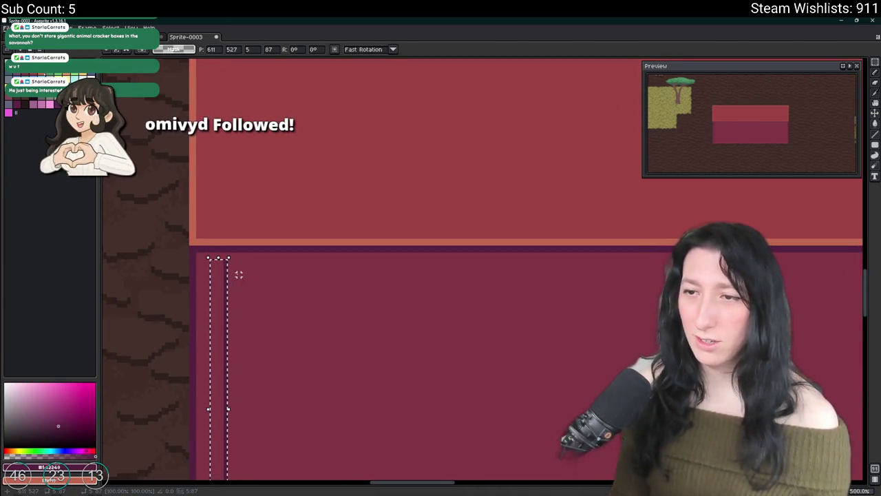
pyautogui.hotkey('ctrl', 'd')
# Select both ribs and duplicate them three pixels further right
pyautogui.scroll(-1, 206, 265)
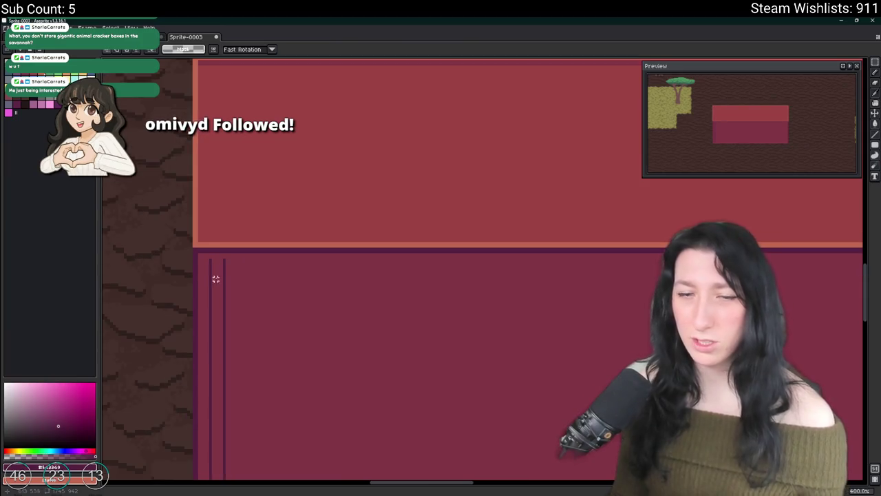
pyautogui.moveTo(215, 278); pyautogui.dragTo(224, 219)
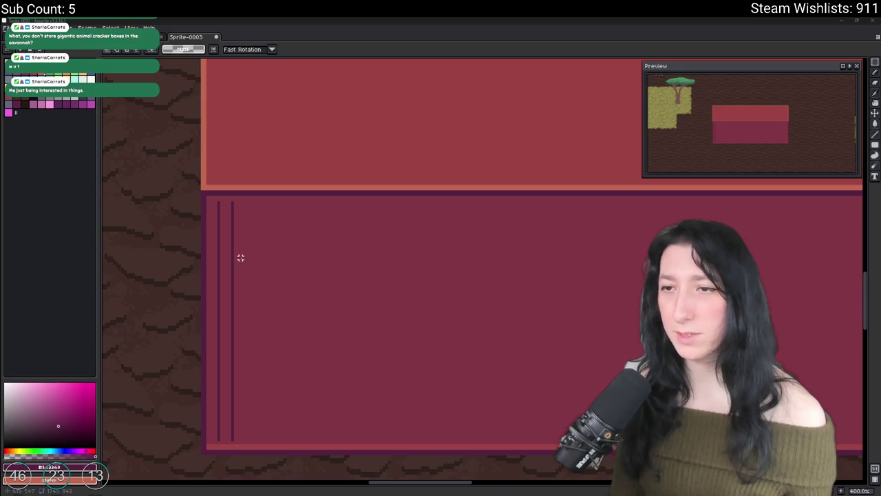
pyautogui.scroll(2, 238, 200)
pyautogui.moveTo(234, 192)
pyautogui.mouseDown()
pyautogui.moveTo(214, 348)
pyautogui.moveTo(216, 452)
pyautogui.moveTo(227, 454)
pyautogui.mouseUp()
pyautogui.press('Right')
pyautogui.press('Right')
pyautogui.press('Right')
# Reselect the stripes and add another nudged copy to the right, committing it
pyautogui.press('Right')
pyautogui.press('Right')
pyautogui.press('Right')
pyautogui.press('Left')
pyautogui.press('Left')
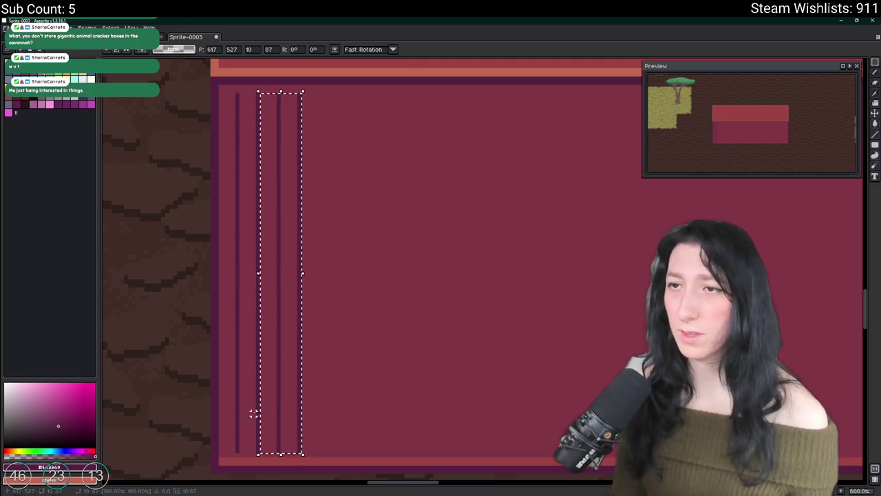
pyautogui.press('Return')
pyautogui.scroll(1, 360, 402)
pyautogui.scroll(-1, 307, 375)
pyautogui.hotkey('ctrl', 'shift', 'd')
pyautogui.press('Right')
pyautogui.press('Right')
pyautogui.press('Right')
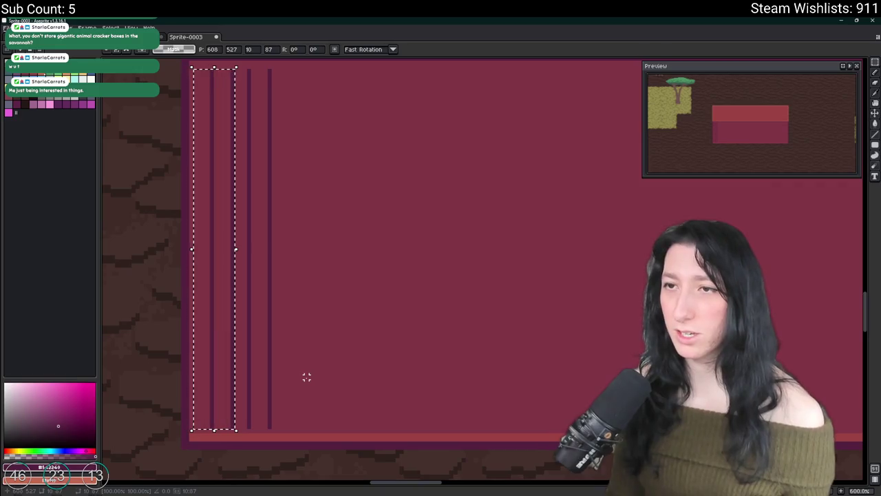
pyautogui.press('Right')
pyautogui.press('Right')
pyautogui.press('Left')
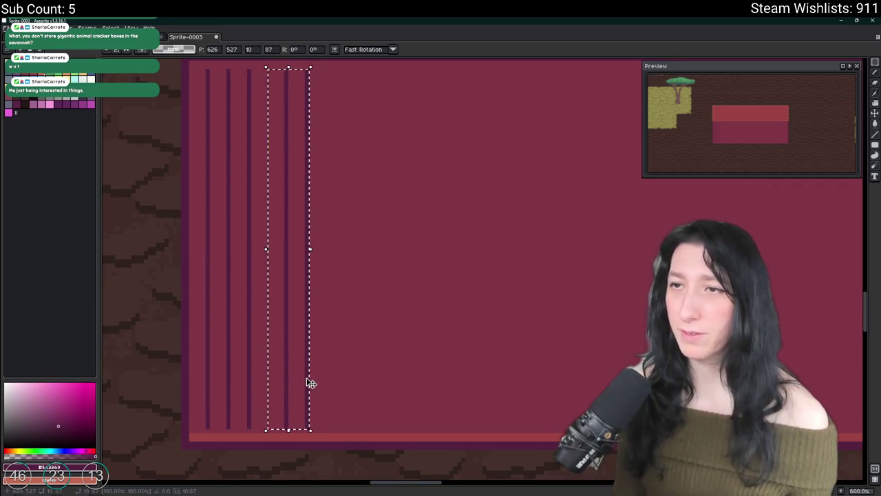
pyautogui.press('Return')
pyautogui.scroll(-6, 348, 358)
pyautogui.scroll(2, 356, 362)
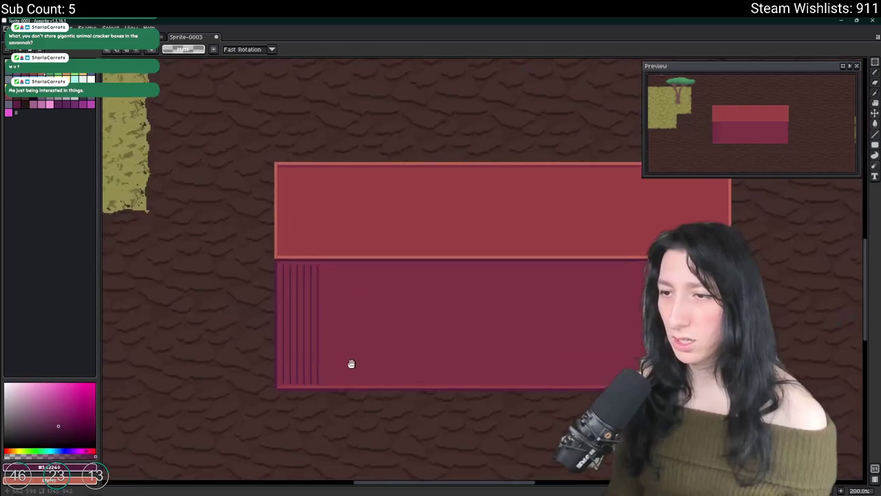
# Marquee-select the existing rib group on the container body and duplicate it
pyautogui.scroll(1, 242, 337)
pyautogui.moveTo(208, 309); pyautogui.dragTo(183, 296)
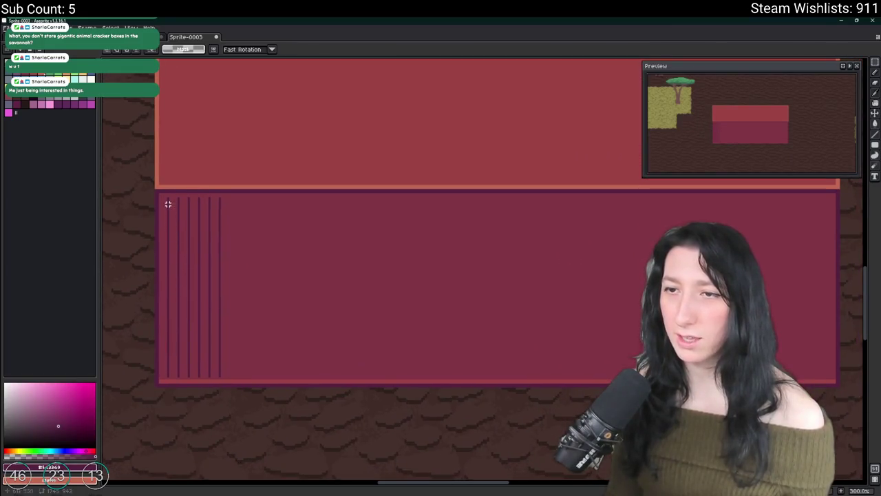
pyautogui.moveTo(168, 194); pyautogui.dragTo(188, 229)
pyautogui.moveTo(221, 372)
pyautogui.mouseDown()
pyautogui.moveTo(177, 299)
pyautogui.moveTo(162, 252)
pyautogui.moveTo(164, 194)
pyautogui.mouseUp()
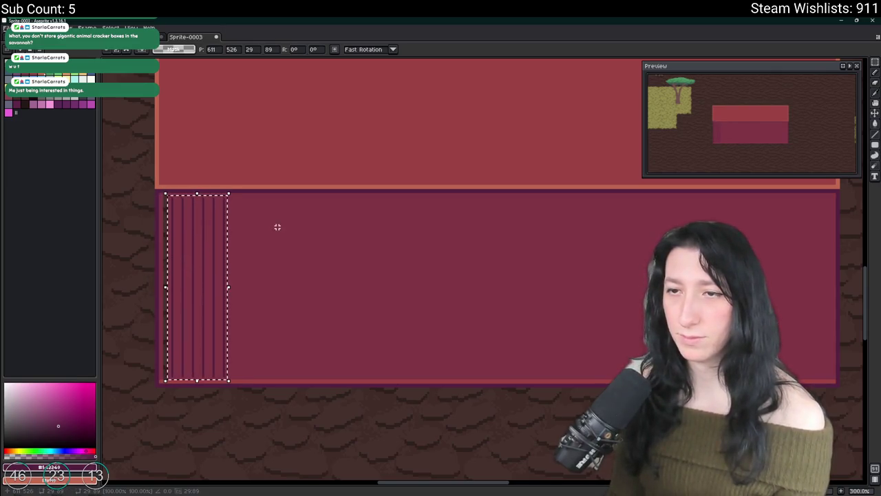
pyautogui.scroll(2, 195, 201)
pyautogui.scroll(-2, 164, 191)
pyautogui.scroll(1, 168, 175)
pyautogui.moveTo(167, 172)
pyautogui.mouseDown()
pyautogui.moveTo(247, 417)
pyautogui.moveTo(184, 171)
pyautogui.mouseUp()
pyautogui.click(304, 216)
pyautogui.moveTo(264, 172)
pyautogui.mouseDown()
pyautogui.moveTo(222, 224)
pyautogui.moveTo(189, 345)
pyautogui.moveTo(208, 369)
pyautogui.moveTo(210, 415)
pyautogui.mouseUp()
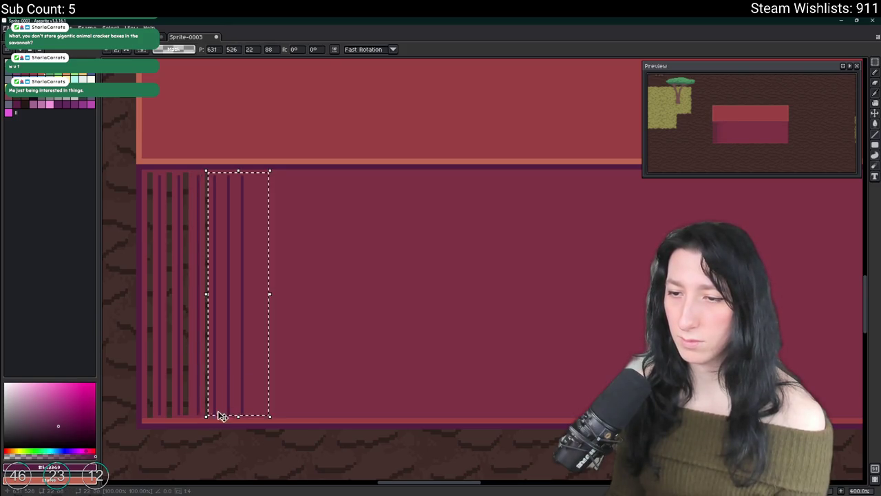
pyautogui.moveTo(291, 413)
pyautogui.mouseDown()
pyautogui.moveTo(222, 179)
pyautogui.moveTo(228, 170)
pyautogui.moveTo(249, 329)
pyautogui.moveTo(249, 414)
pyautogui.mouseUp()
pyautogui.hotkey('ctrl', 'd')
pyautogui.hotkey('ctrl', 'd')
# Bucket-fill the five stray dark stripes with the body's pink colour
pyautogui.scroll(2, 351, 344)
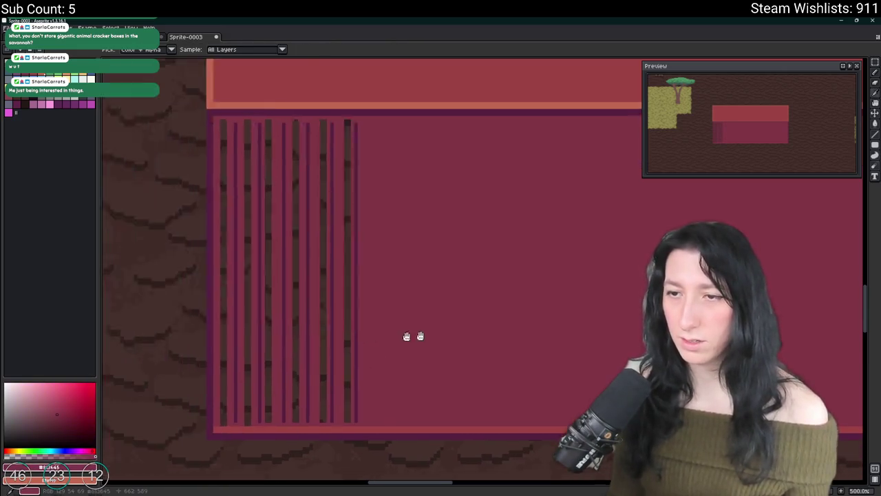
pyautogui.press('g')
pyautogui.click(436, 303)
pyautogui.click(406, 299)
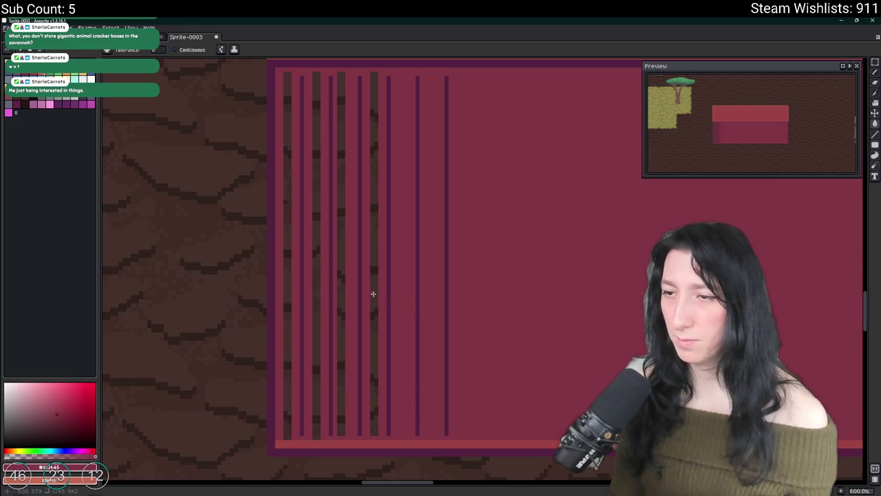
pyautogui.click(374, 294)
pyautogui.click(341, 286)
pyautogui.click(316, 279)
pyautogui.click(287, 269)
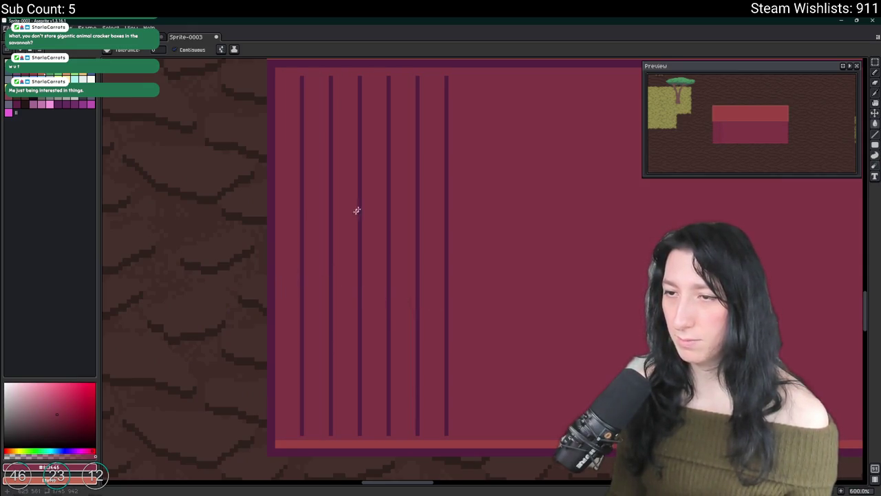
# Select the rib block, drag it along the body, and drop it in place
pyautogui.press('m')
pyautogui.moveTo(446, 68); pyautogui.dragTo(277, 438)
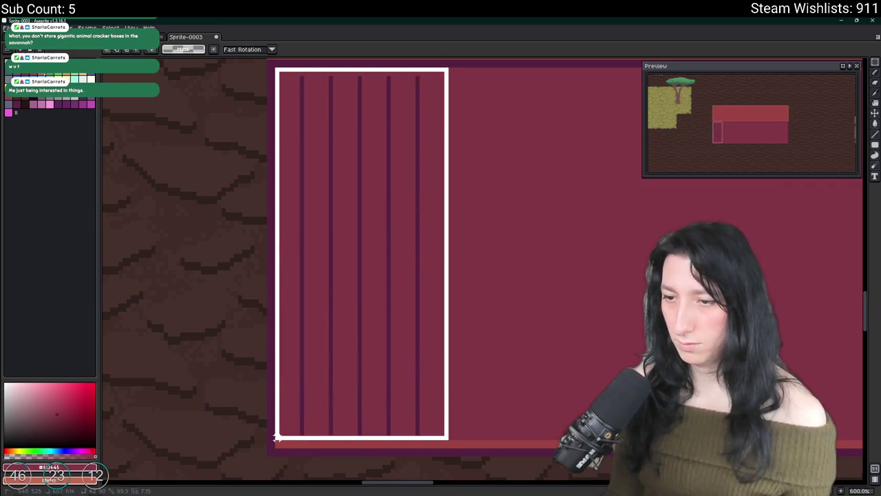
pyautogui.scroll(1, 276, 436)
pyautogui.moveTo(254, 379)
pyautogui.mouseDown()
pyautogui.moveTo(490, 376)
pyautogui.moveTo(480, 378)
pyautogui.mouseUp()
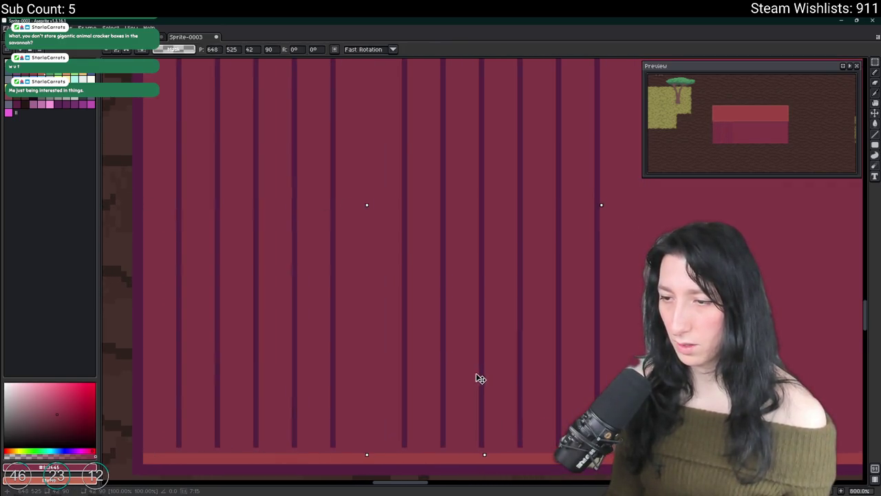
pyautogui.scroll(-3, 477, 376)
pyautogui.moveTo(327, 274)
pyautogui.mouseDown()
pyautogui.moveTo(214, 274)
pyautogui.moveTo(439, 274)
pyautogui.mouseUp()
pyautogui.hotkey('ctrl', 'd')
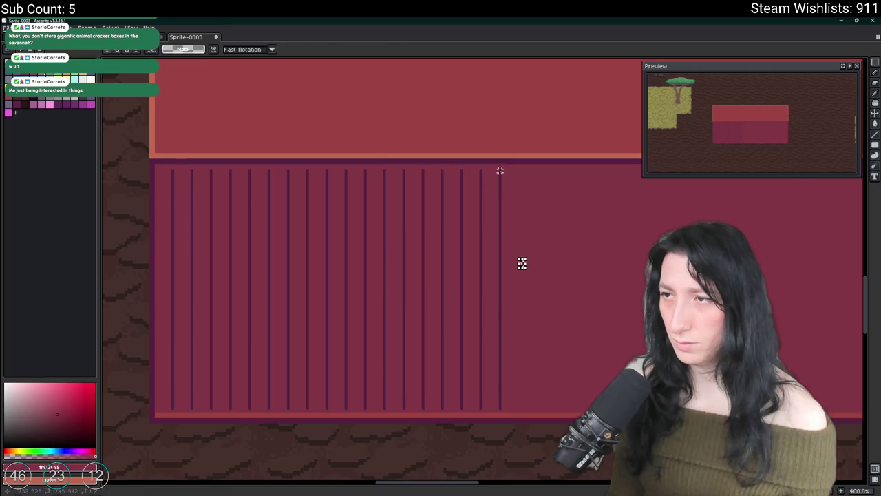
# Nudge the selected rib block with arrow keys until ribs span the body, then commit it
pyautogui.moveTo(499, 165)
pyautogui.mouseDown()
pyautogui.moveTo(265, 305)
pyautogui.moveTo(156, 410)
pyautogui.mouseUp()
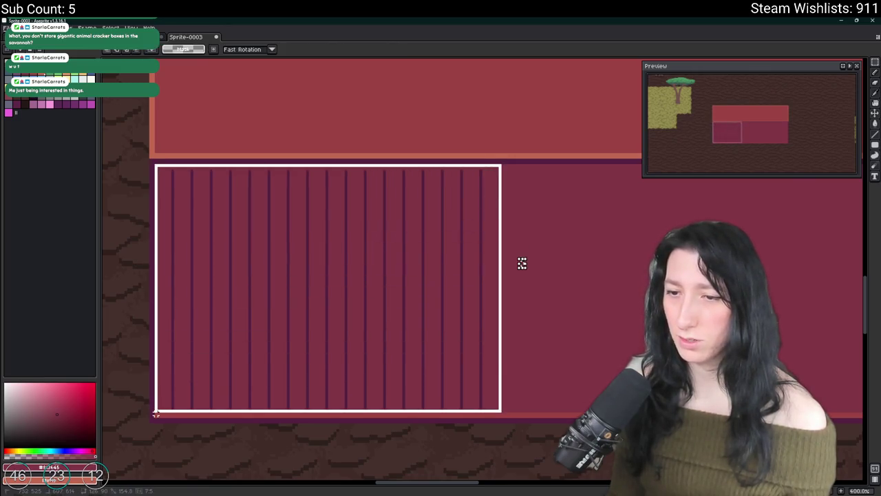
pyautogui.hscroll(2, 478, 364)
pyautogui.click(374, 356)
pyautogui.hotkey('shift', 'Right')
pyautogui.hotkey('shift', 'Left')
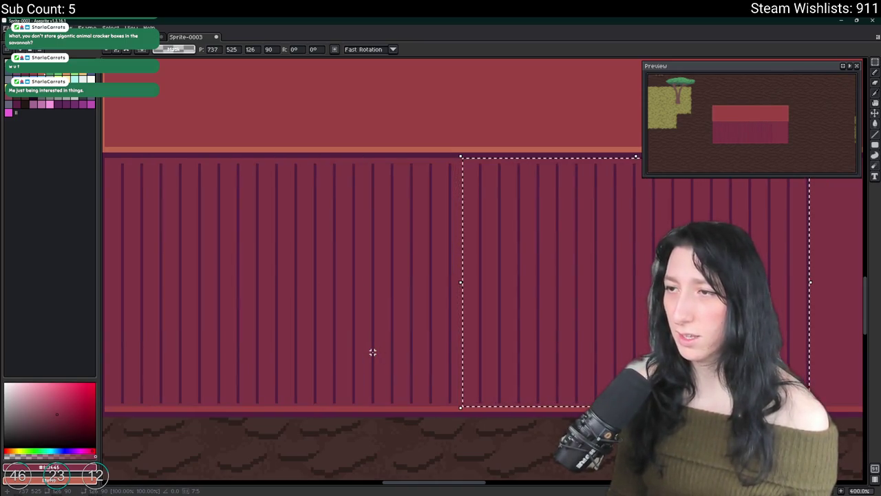
pyautogui.press('Right')
pyautogui.press('Right')
pyautogui.press('Right')
pyautogui.press('Left')
pyautogui.press('Left')
pyautogui.press('Left')
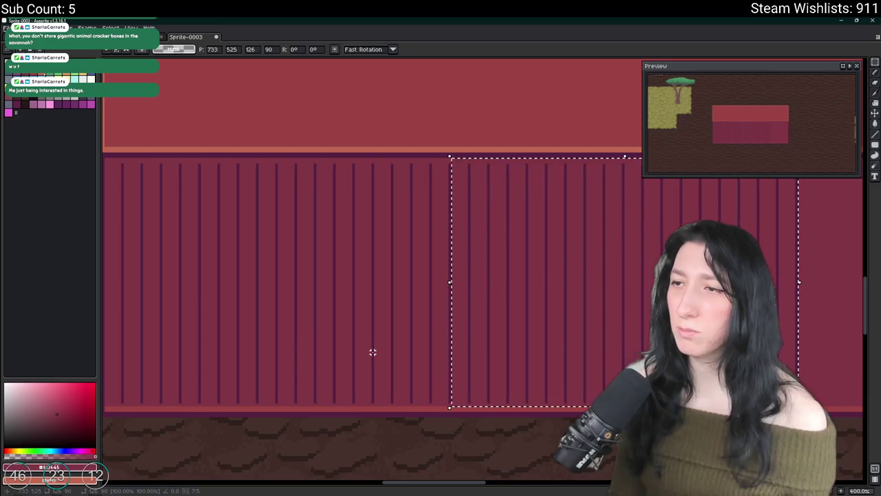
pyautogui.scroll(-1, 373, 352)
pyautogui.hscroll(4, 399, 330)
pyautogui.hotkey('shift', 'Right')
pyautogui.hotkey('shift', 'Right')
pyautogui.hotkey('shift', 'Right')
pyautogui.press('Left')
pyautogui.press('Left')
pyautogui.press('Left')
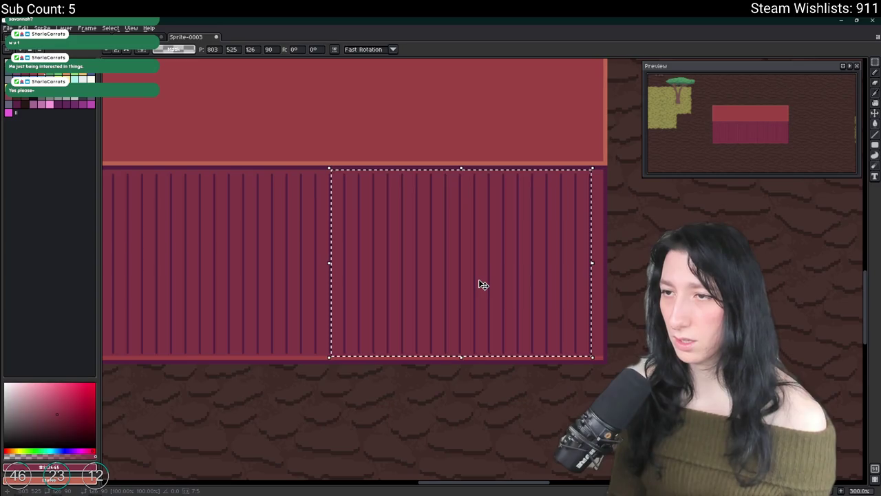
pyautogui.press('Return')
pyautogui.scroll(-1, 634, 286)
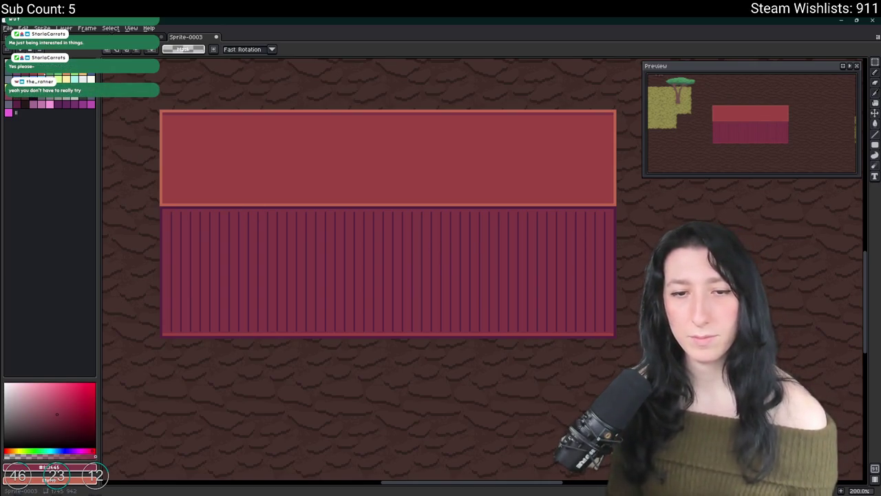
pyautogui.scroll(-1, 328, 233)
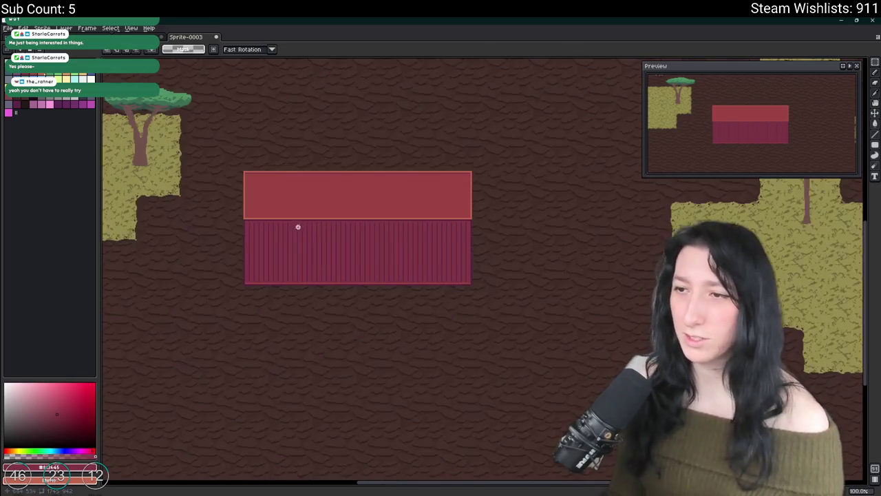
# Sample the darker red of the lid's top strip with the Eyedropper and return to the Pencil
pyautogui.scroll(1, 277, 212)
pyautogui.press('i')
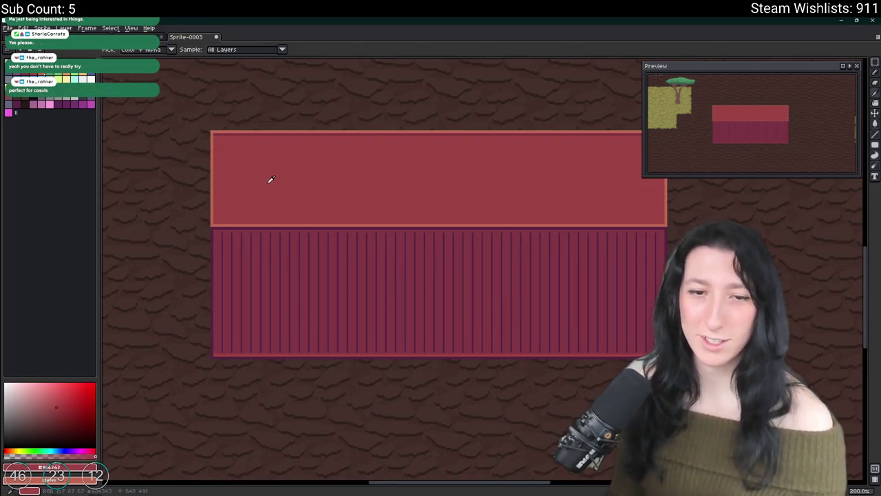
pyautogui.scroll(1, 263, 175)
pyautogui.scroll(1, 220, 110)
pyautogui.click(197, 95)
pyautogui.press('b')
pyautogui.scroll(1, 188, 116)
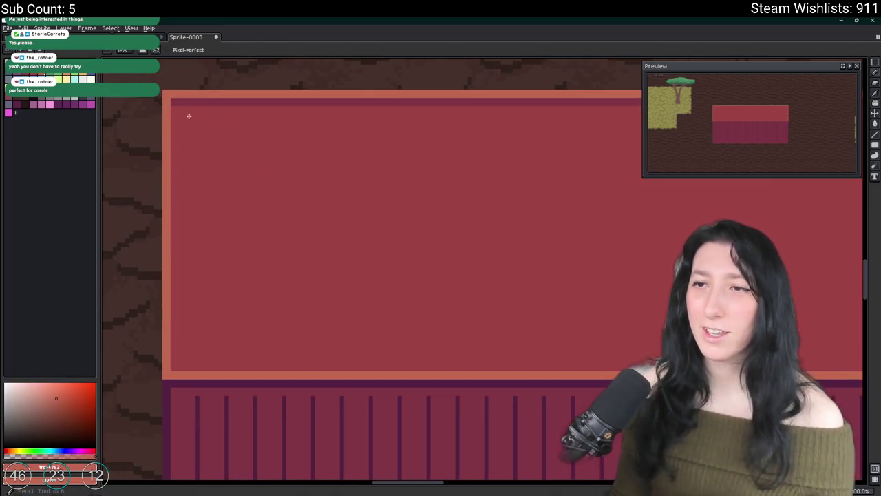
pyautogui.press('i')
pyautogui.click(189, 100)
pyautogui.press('b')
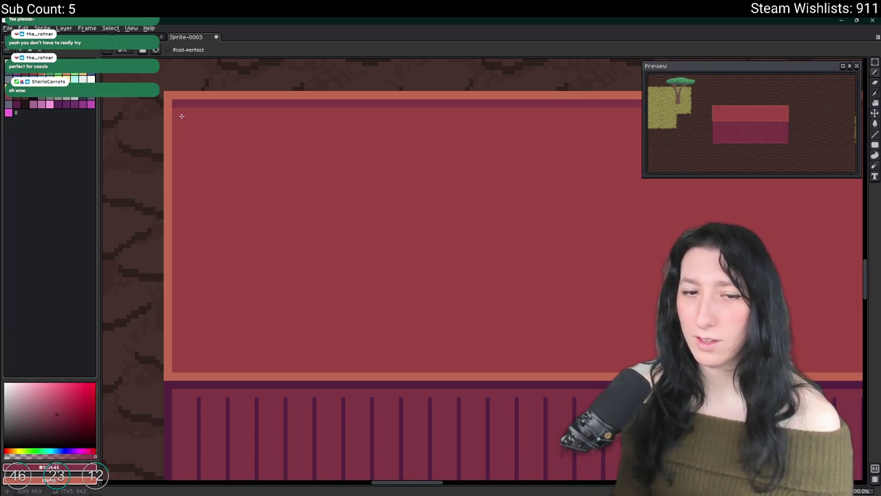
# Draw a thin darker red line across the full width of the lid's top edge
pyautogui.scroll(1, 180, 114)
pyautogui.scroll(-1, 235, 115)
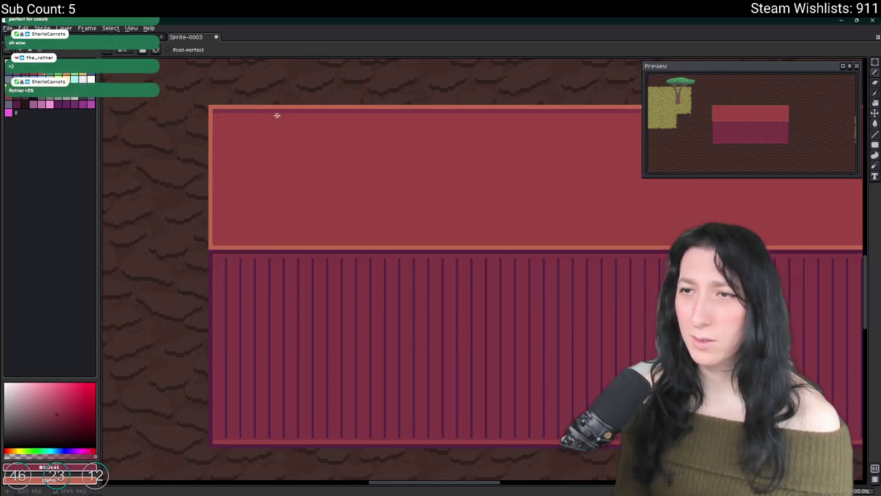
pyautogui.moveTo(273, 116); pyautogui.dragTo(205, 167)
pyautogui.keyDown('shift'); pyautogui.click(556, 179); pyautogui.keyUp('shift')
pyautogui.keyDown('shift'); pyautogui.click(558, 180); pyautogui.keyUp('shift')
pyautogui.scroll(-2, 558, 180)
pyautogui.scroll(2, 521, 202)
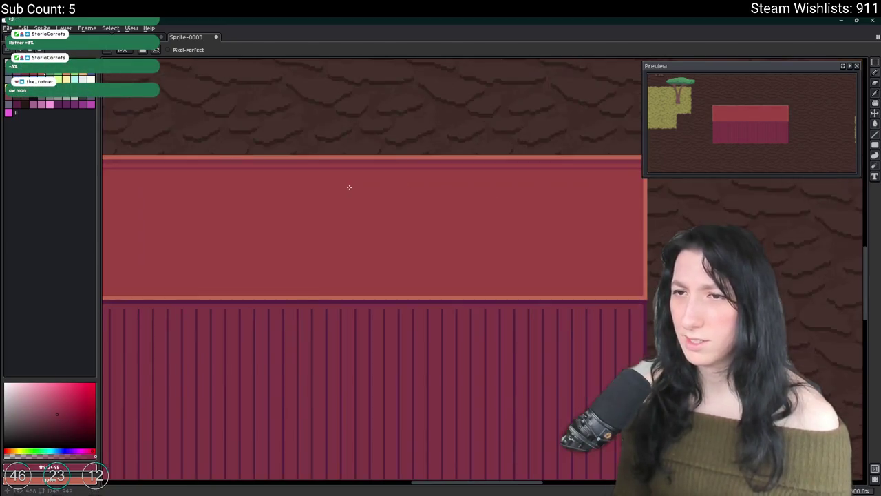
pyautogui.moveTo(350, 187); pyautogui.dragTo(480, 226)
pyautogui.scroll(-1, 482, 225)
# Re-sample the red of the lid's top edge and inspect the drawn line
pyautogui.press('i')
pyautogui.click(484, 223)
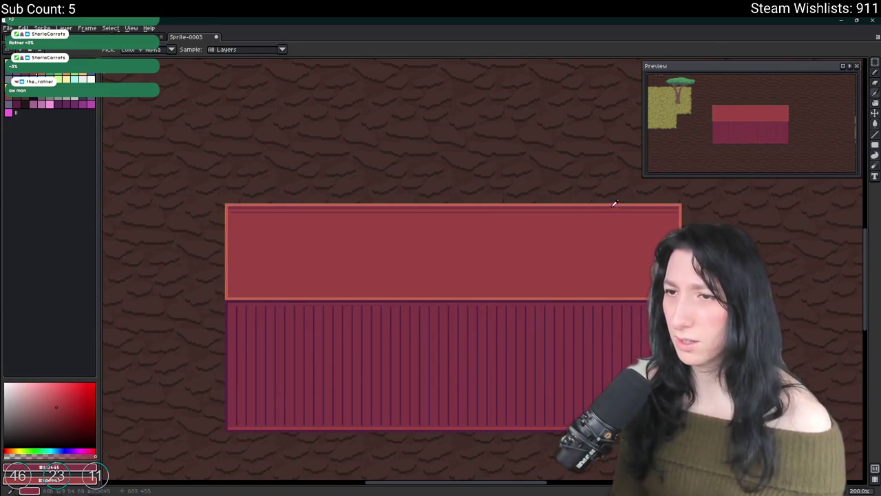
pyautogui.scroll(2, 613, 203)
pyautogui.press('b')
pyautogui.scroll(-2, 654, 220)
pyautogui.scroll(3, 321, 228)
pyautogui.scroll(-4, 261, 224)
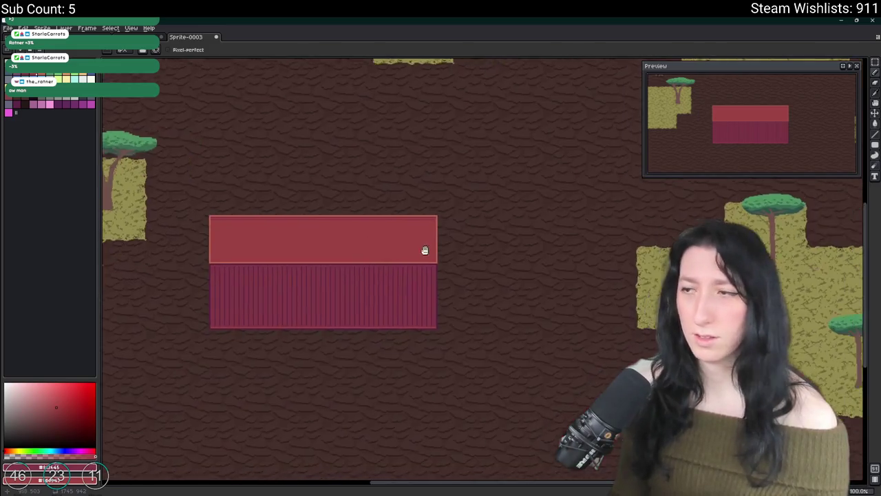
pyautogui.scroll(7, 430, 241)
pyautogui.scroll(-3, 454, 182)
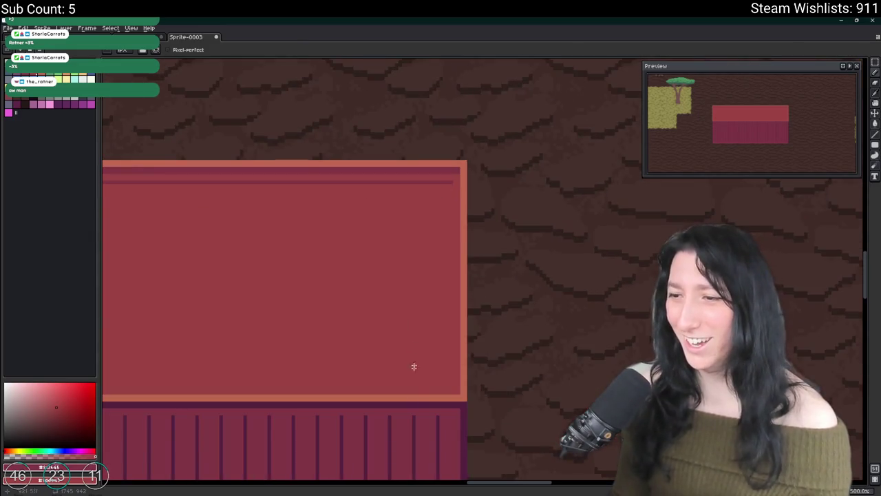
pyautogui.scroll(2, 437, 411)
pyautogui.scroll(-2, 442, 417)
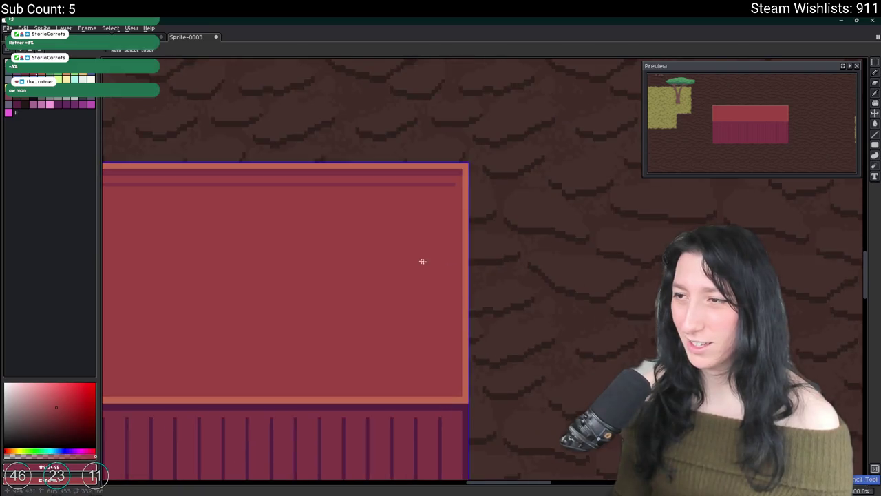
pyautogui.press('m')
pyautogui.hscroll(-3, 260, 238)
pyautogui.scroll(3, 517, 250)
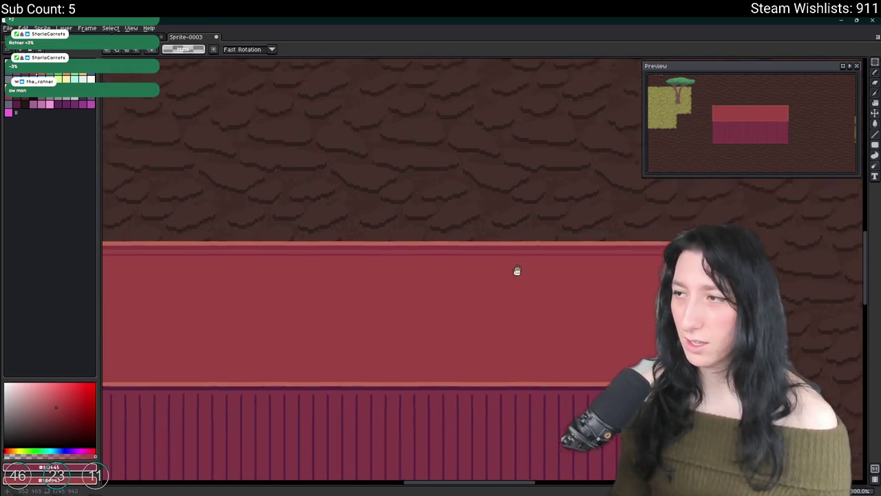
# Select the thin dark band at the lid's top and drag a copy just below it inside the lid
pyautogui.scroll(-1, 271, 337)
pyautogui.moveTo(500, 339)
pyautogui.mouseDown()
pyautogui.moveTo(271, 336)
pyautogui.moveTo(426, 308)
pyautogui.moveTo(295, 186)
pyautogui.moveTo(284, 192)
pyautogui.mouseUp()
pyautogui.scroll(4, 427, 309)
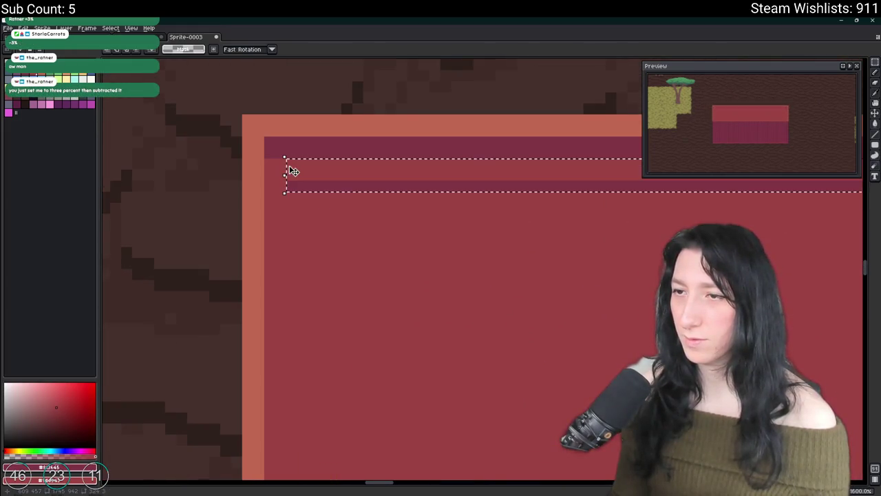
pyautogui.click(289, 170)
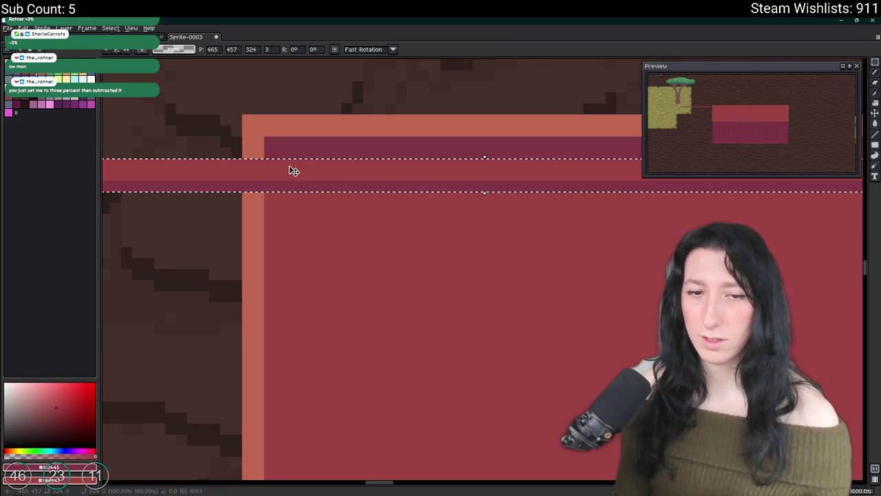
pyautogui.scroll(-2, 293, 171)
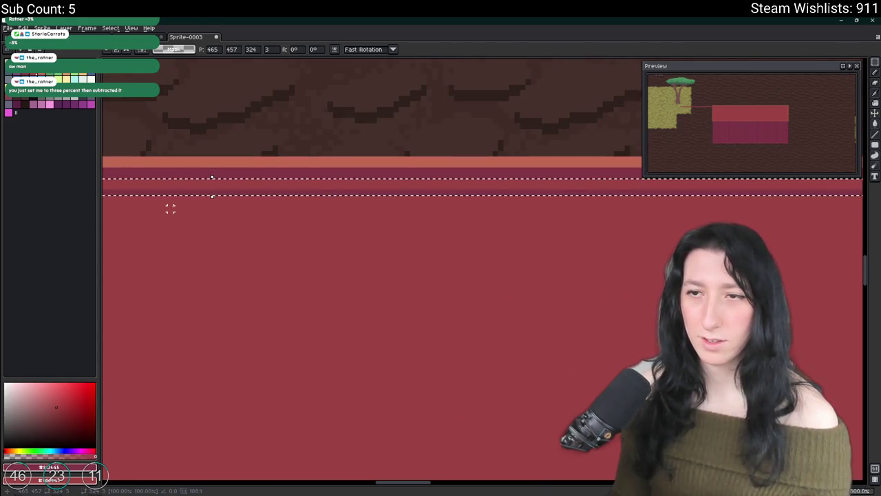
pyautogui.moveTo(265, 208)
pyautogui.mouseDown()
pyautogui.moveTo(504, 243)
pyautogui.moveTo(672, 223)
pyautogui.mouseUp()
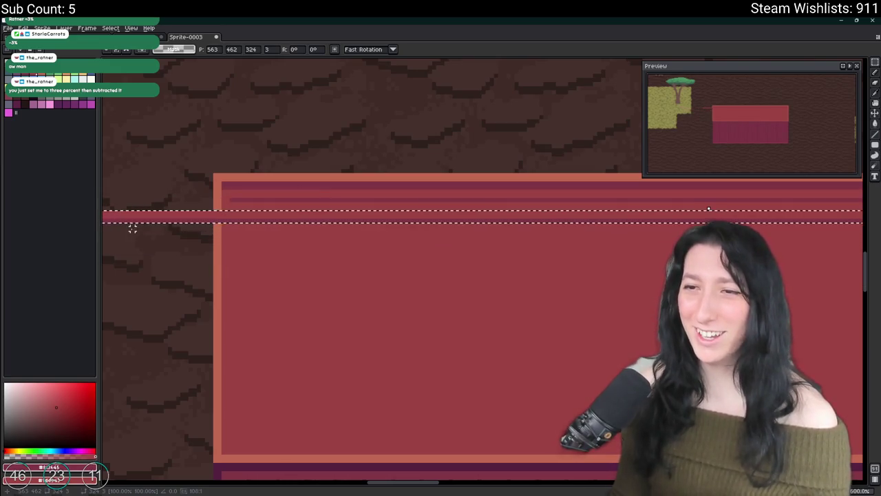
pyautogui.moveTo(138, 223)
pyautogui.mouseDown()
pyautogui.moveTo(331, 227)
pyautogui.moveTo(327, 216)
pyautogui.mouseUp()
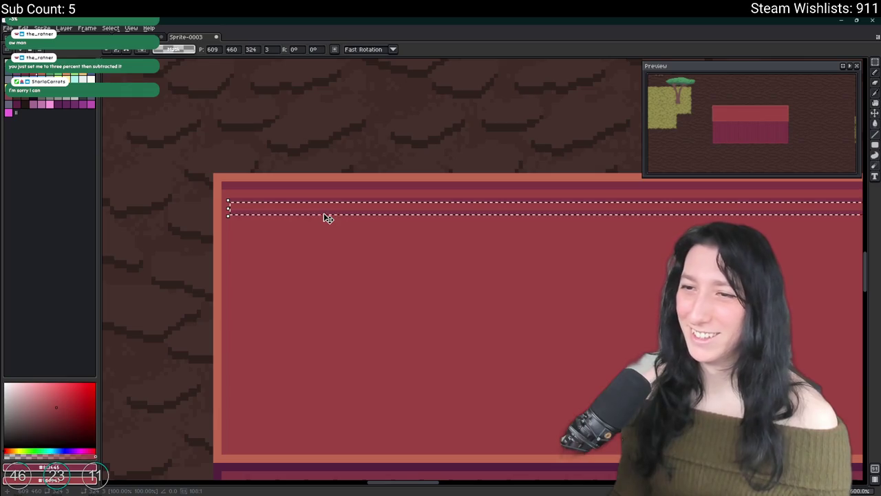
pyautogui.scroll(-1, 337, 234)
pyautogui.scroll(-2, 350, 258)
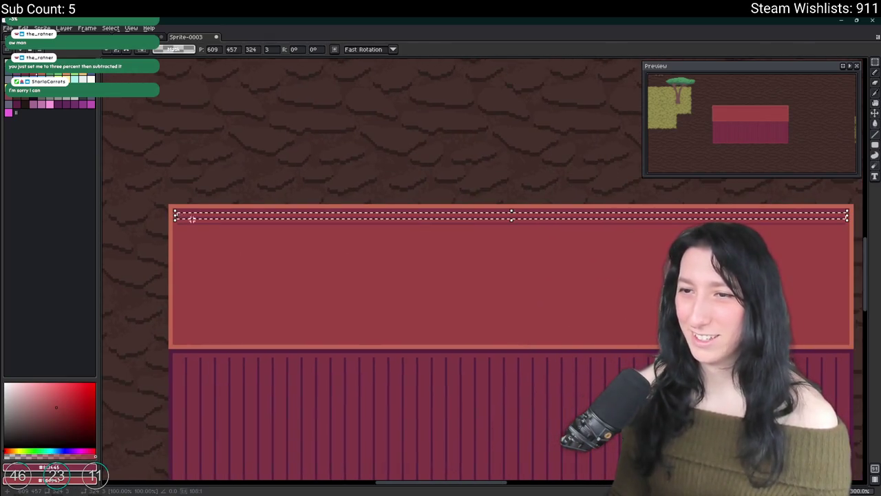
pyautogui.scroll(8, 197, 232)
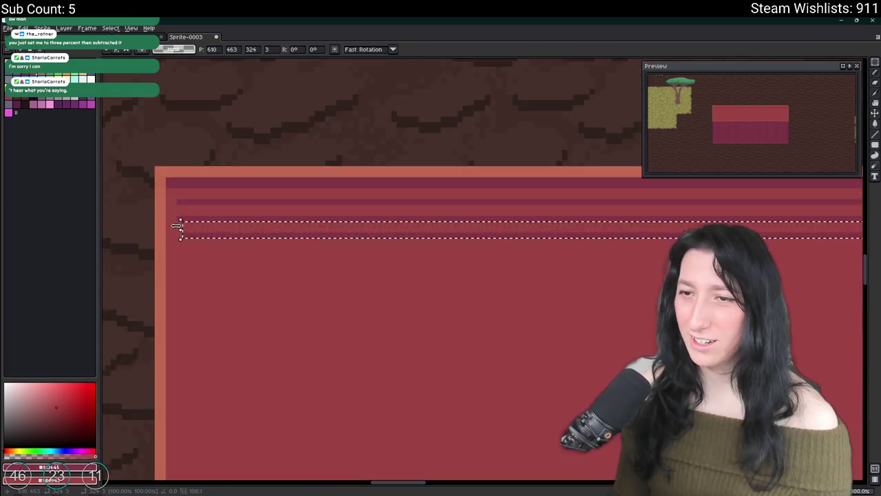
pyautogui.scroll(-10, 252, 353)
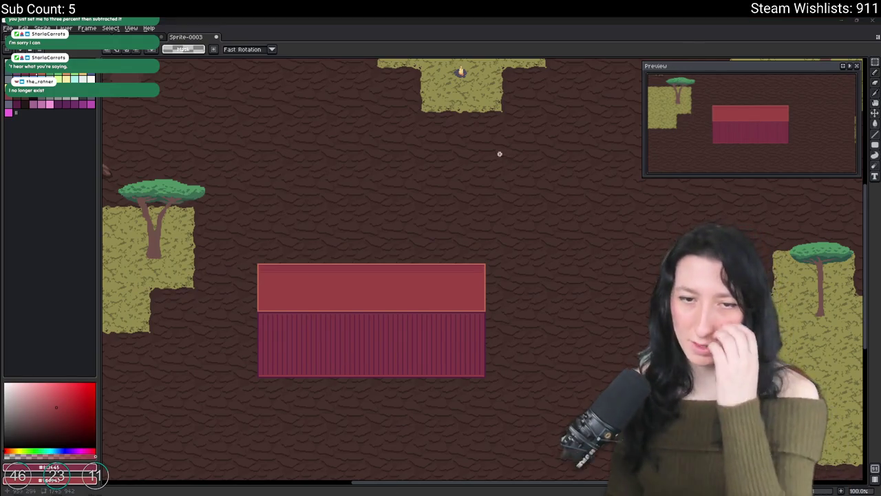
pyautogui.hotkey('alt', 'Tab')
# Search Bing Images for shipping containers and scroll through the results
pyautogui.click(443, 38)
pyautogui.write('sh')
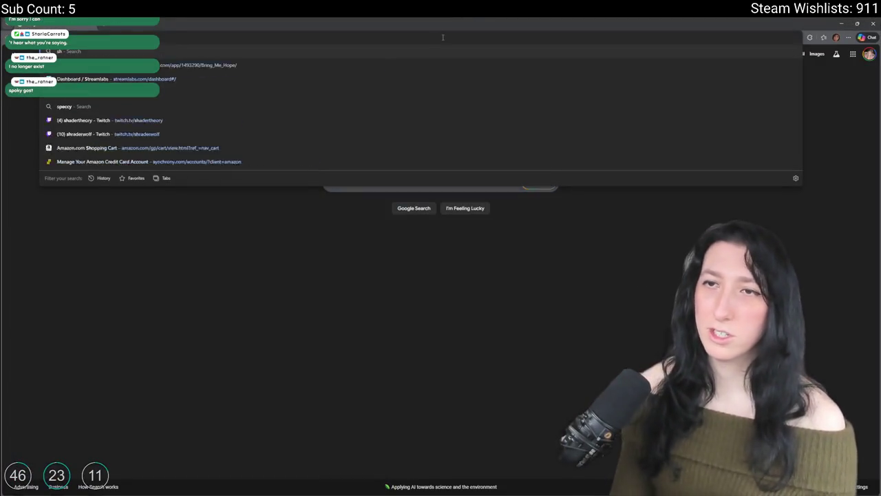
pyautogui.write('ner')
pyautogui.click(146, 79)
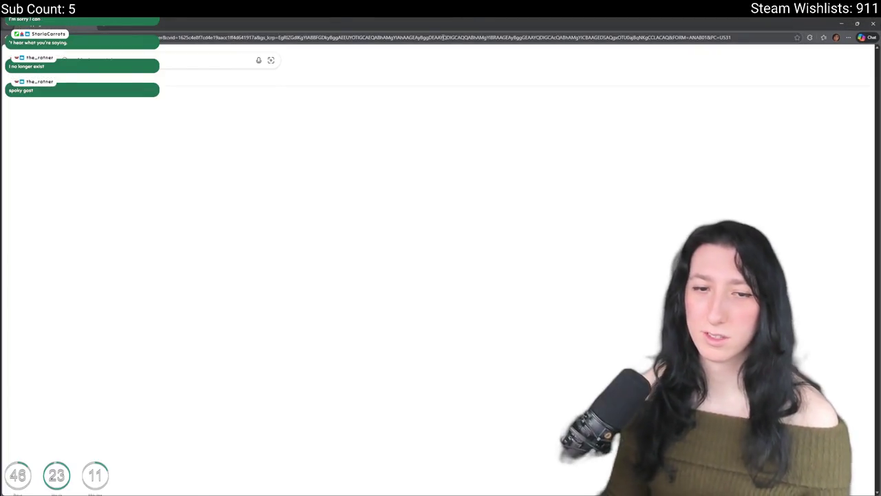
pyautogui.click(151, 79)
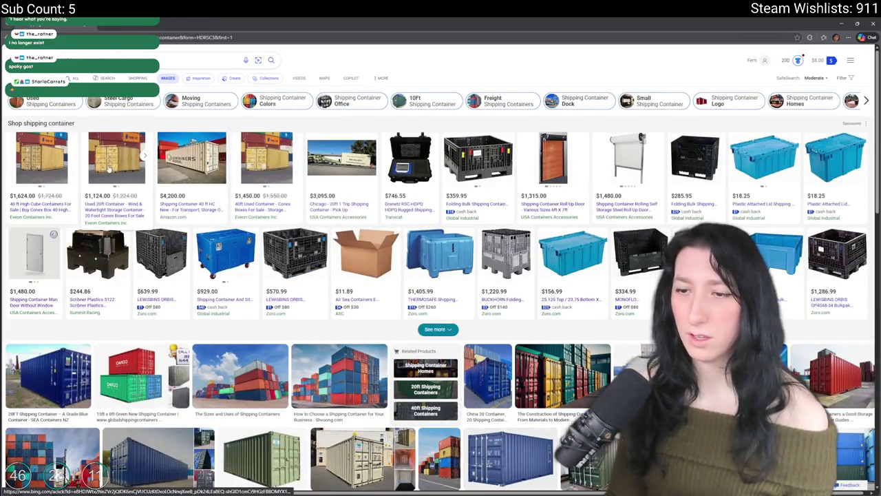
pyautogui.scroll(-2, 319, 413)
pyautogui.scroll(-1, 319, 413)
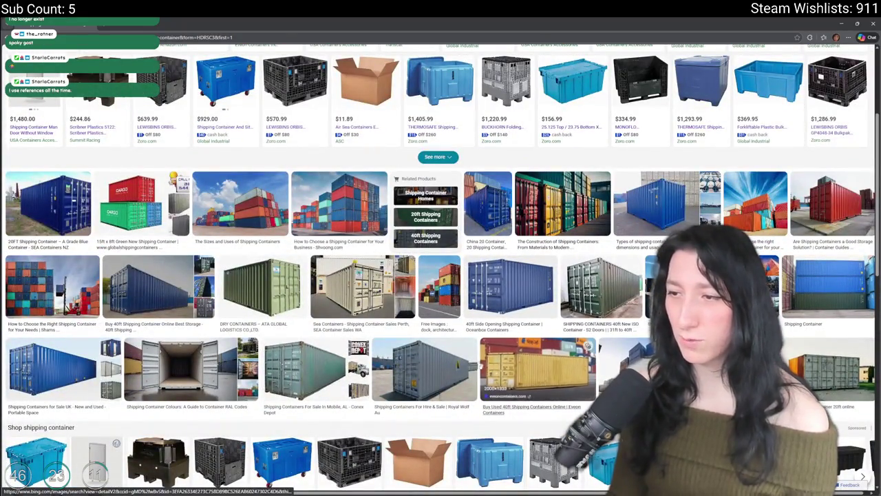
pyautogui.scroll(-2, 319, 413)
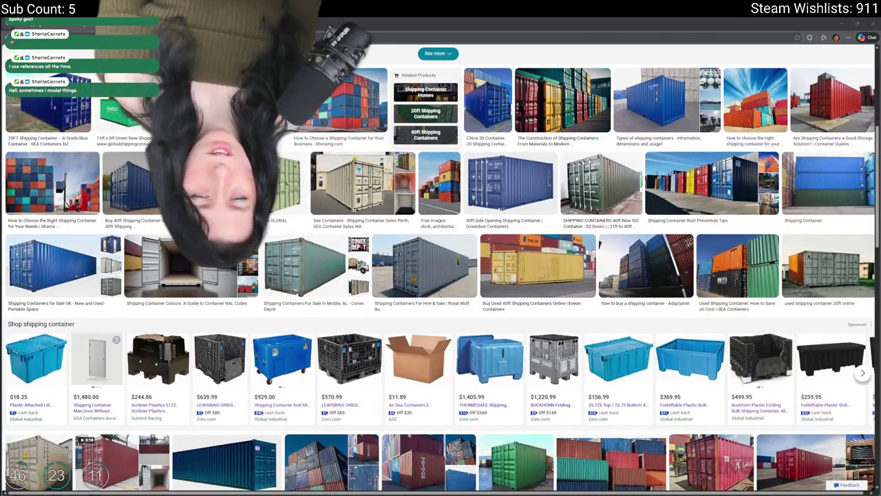
pyautogui.scroll(-6, 316, 263)
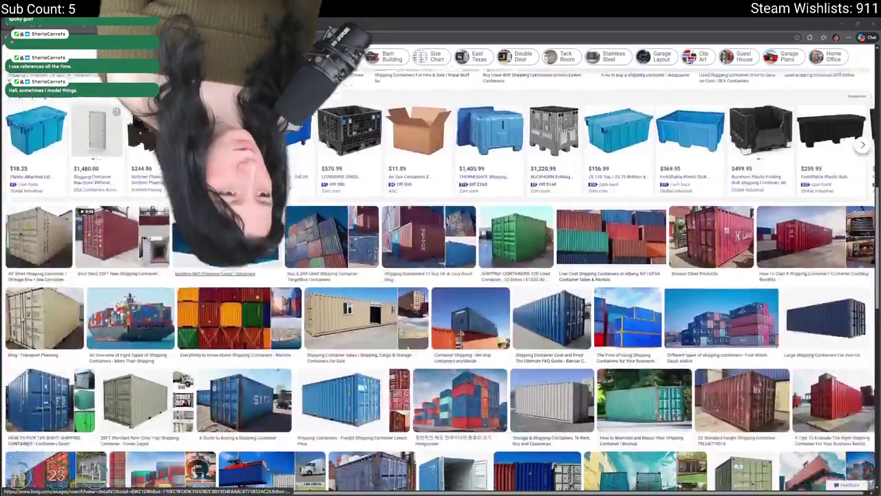
pyautogui.scroll(-2, 316, 262)
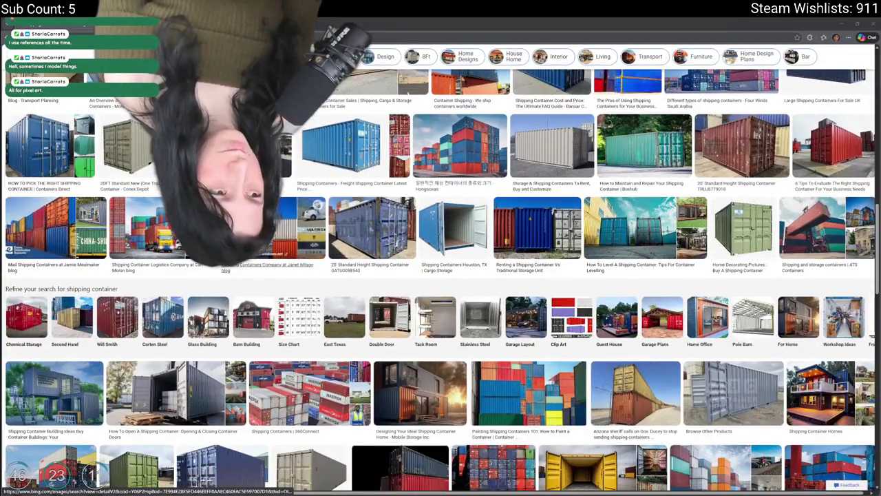
pyautogui.scroll(-2, 179, 392)
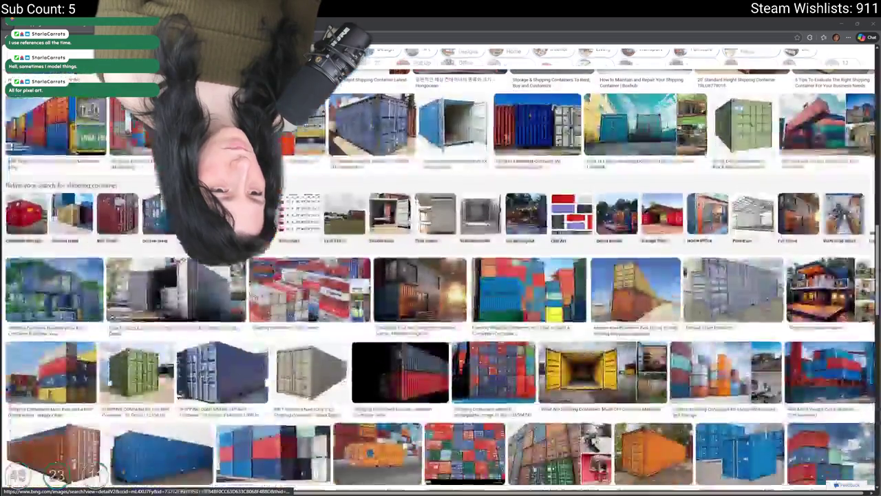
pyautogui.scroll(-2, 732, 287)
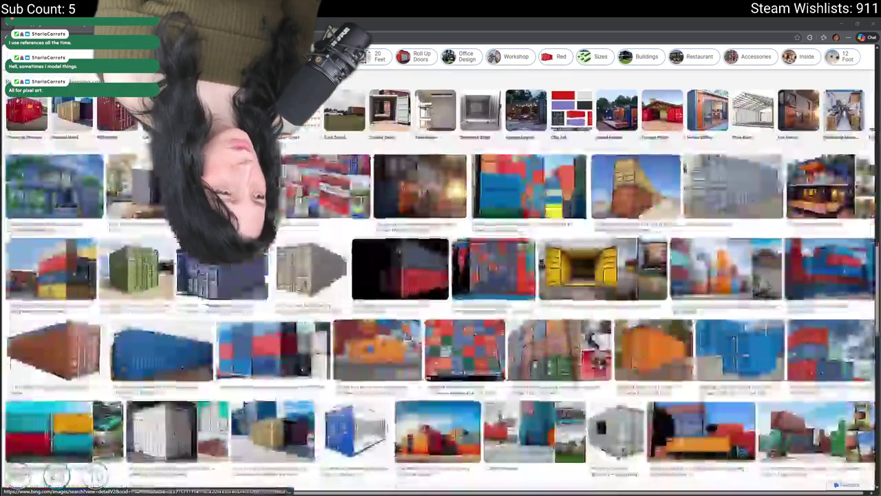
pyautogui.scroll(-2, 733, 288)
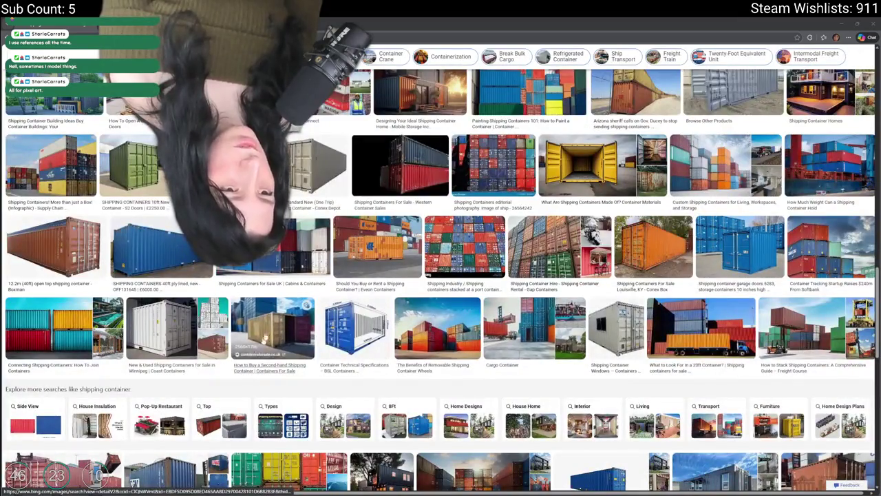
pyautogui.scroll(-1, 254, 320)
pyautogui.scroll(-7, 255, 318)
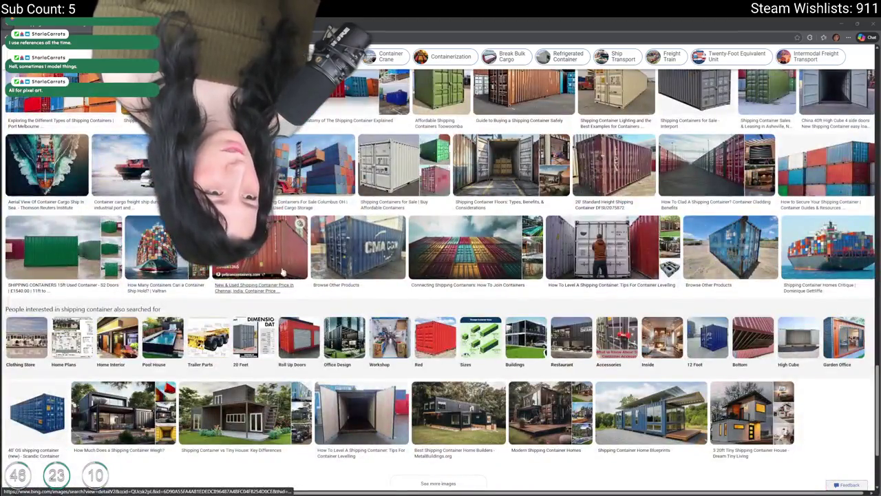
# View a photo of red stacked containers, then close it back to the results
pyautogui.click(274, 245)
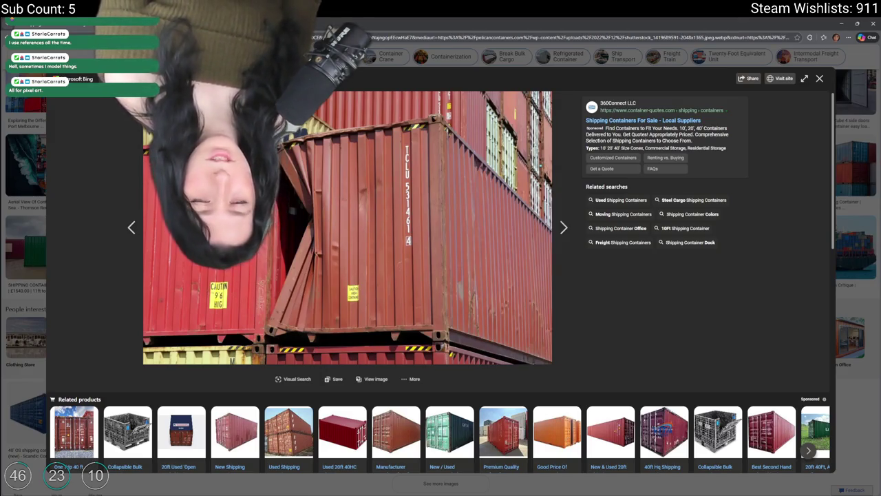
pyautogui.click(819, 78)
pyautogui.scroll(-2, 440, 275)
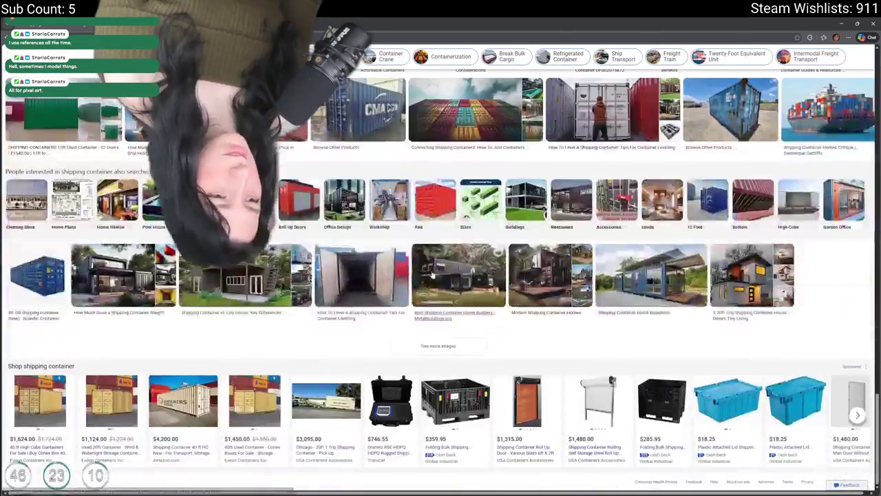
pyautogui.scroll(1, 269, 291)
pyautogui.scroll(3, 268, 290)
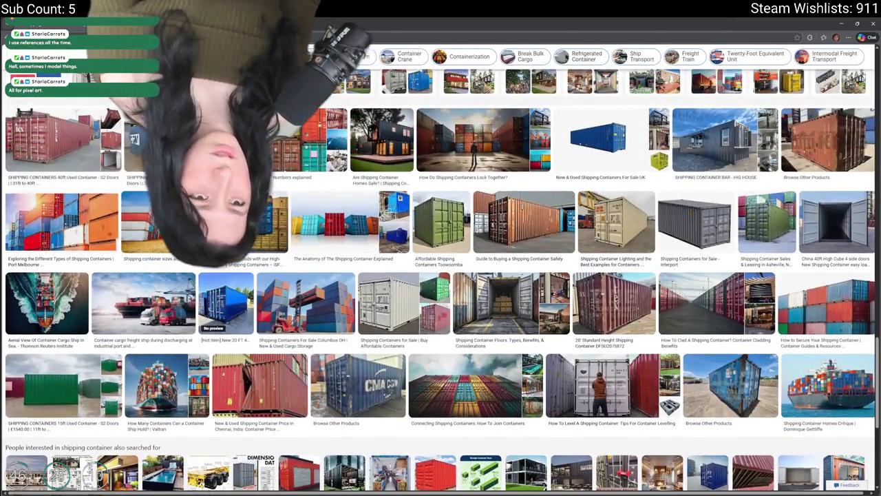
# Search 'shipping container top' and open a close-up of a white container's ribbed roof
pyautogui.click(104, 82)
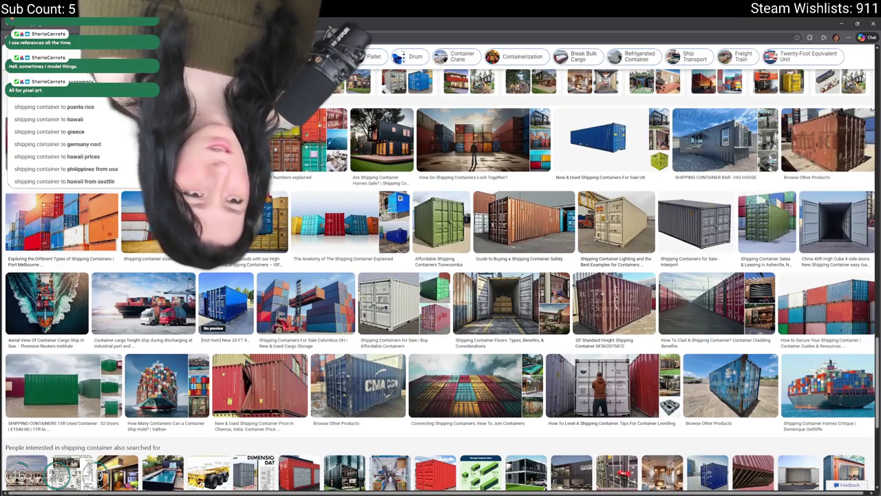
pyautogui.press('Return')
pyautogui.click(324, 265)
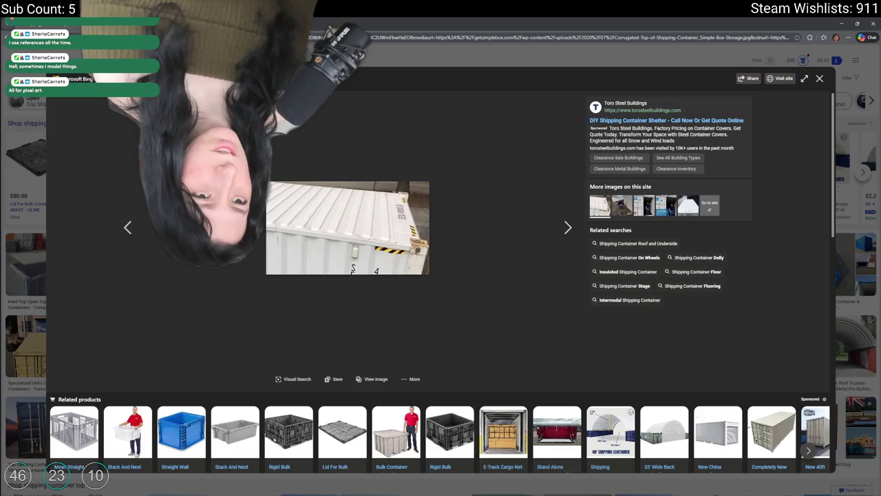
pyautogui.hotkey('alt', 'Tab')
pyautogui.scroll(5, 248, 282)
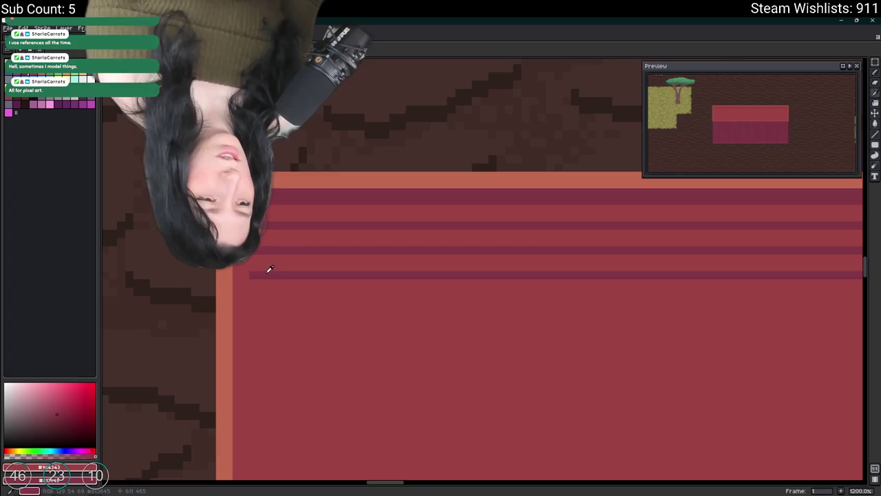
# Marquee-select the top red band of the lid, then clear the selection
pyautogui.scroll(-5, 269, 269)
pyautogui.press('m')
pyautogui.moveTo(260, 253)
pyautogui.mouseDown()
pyautogui.moveTo(472, 301)
pyautogui.moveTo(848, 283)
pyautogui.moveTo(859, 291)
pyautogui.mouseUp()
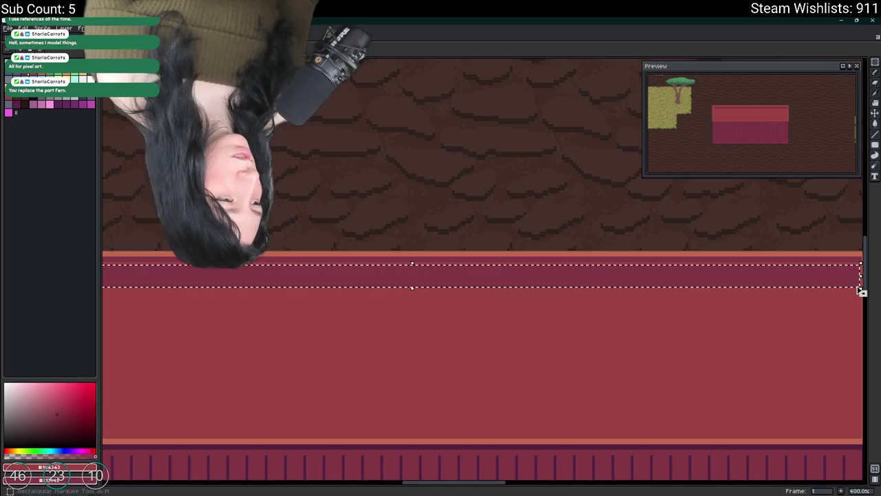
pyautogui.press('g')
pyautogui.click(681, 276)
pyautogui.scroll(-2, 515, 298)
pyautogui.scroll(2, 294, 265)
# Draw a thin dark vertical rib near the lid's left edge
pyautogui.press('i')
pyautogui.scroll(5, 197, 354)
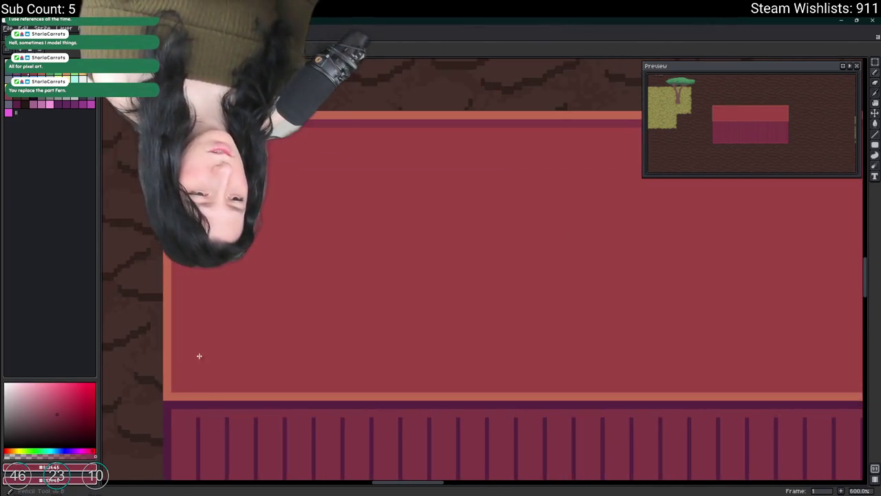
pyautogui.scroll(-1, 237, 375)
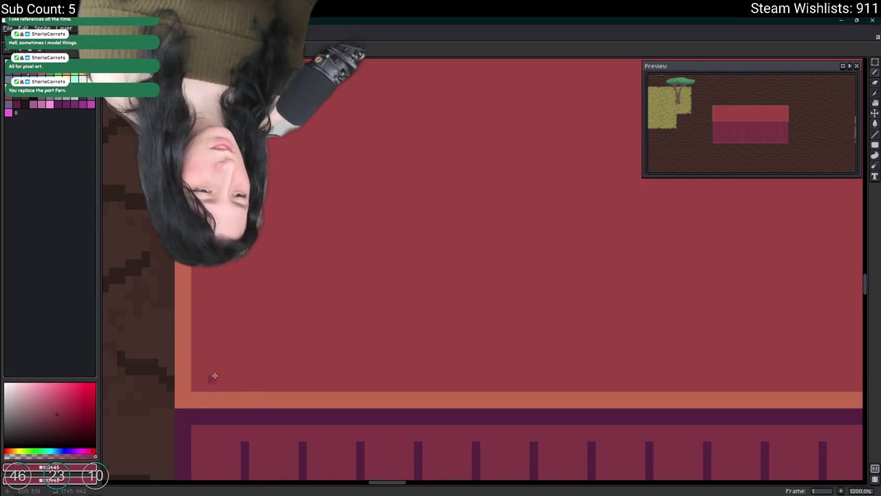
pyautogui.scroll(-2, 233, 371)
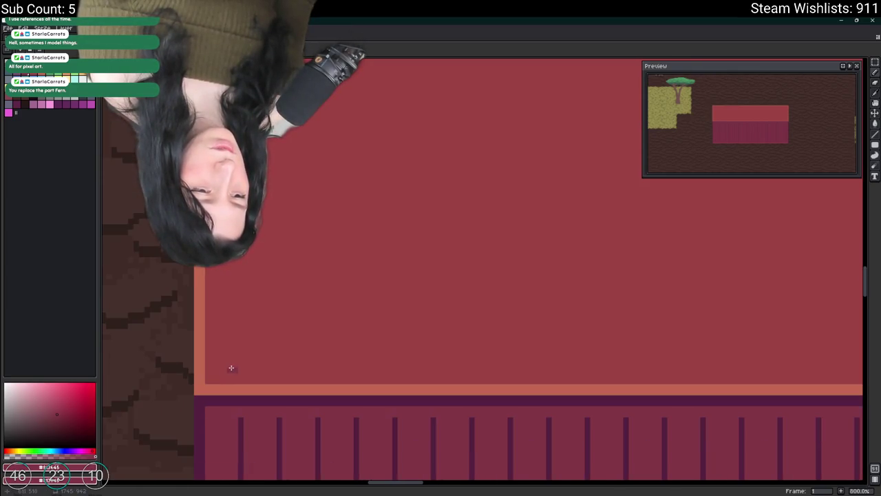
pyautogui.scroll(-1, 234, 369)
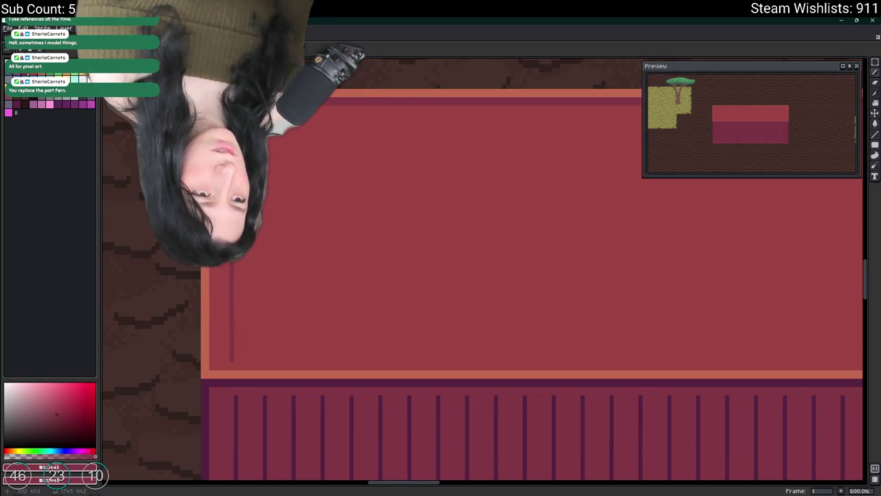
pyautogui.scroll(2, 235, 118)
pyautogui.scroll(-1, 275, 123)
pyautogui.moveTo(268, 417)
pyautogui.mouseDown()
pyautogui.moveTo(259, 433)
pyautogui.moveTo(271, 444)
pyautogui.mouseUp()
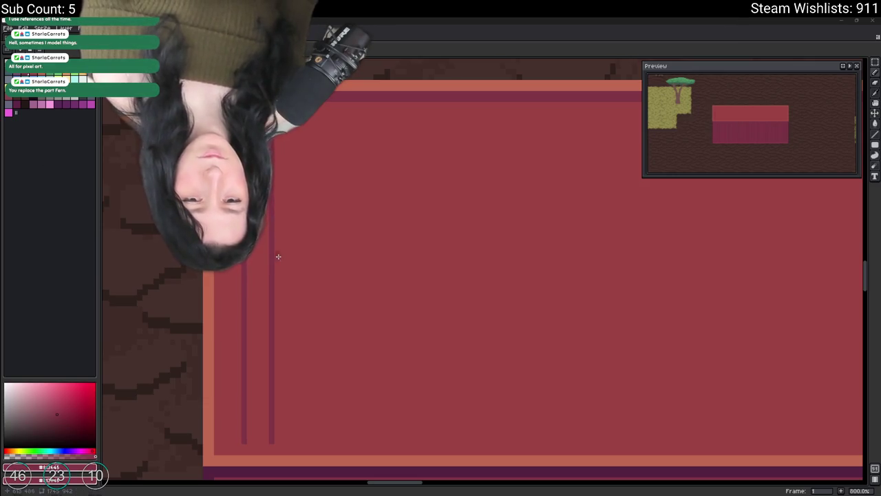
pyautogui.moveTo(277, 245); pyautogui.dragTo(215, 188)
pyautogui.scroll(-2, 234, 290)
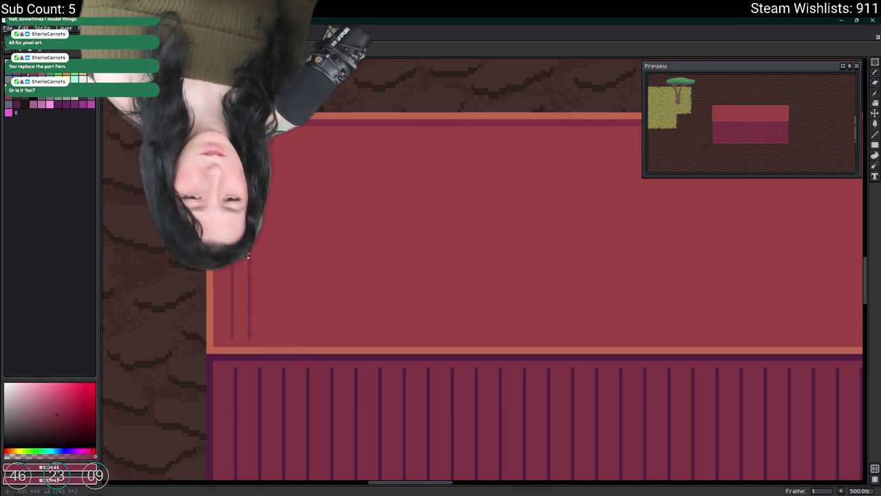
pyautogui.scroll(1, 248, 258)
pyautogui.scroll(1, 222, 243)
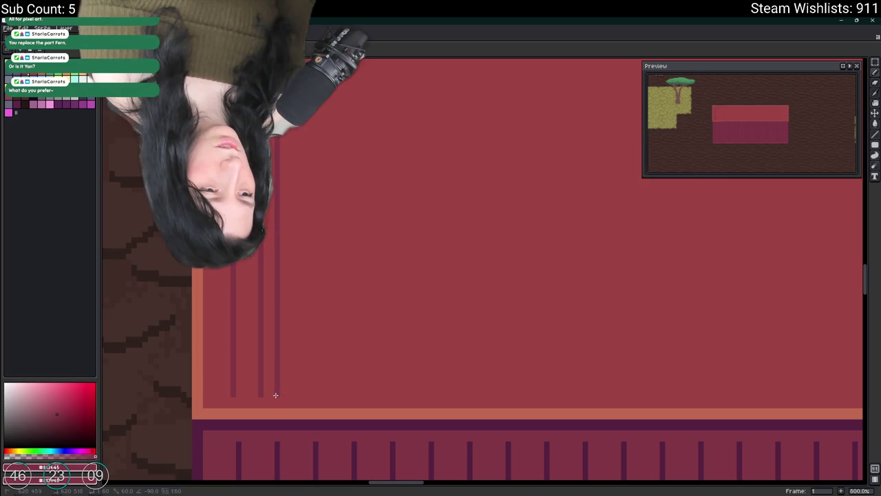
# Sample the lid red, undo a stray fill, add another dark rib, and select the left-end ribs
pyautogui.click(253, 368)
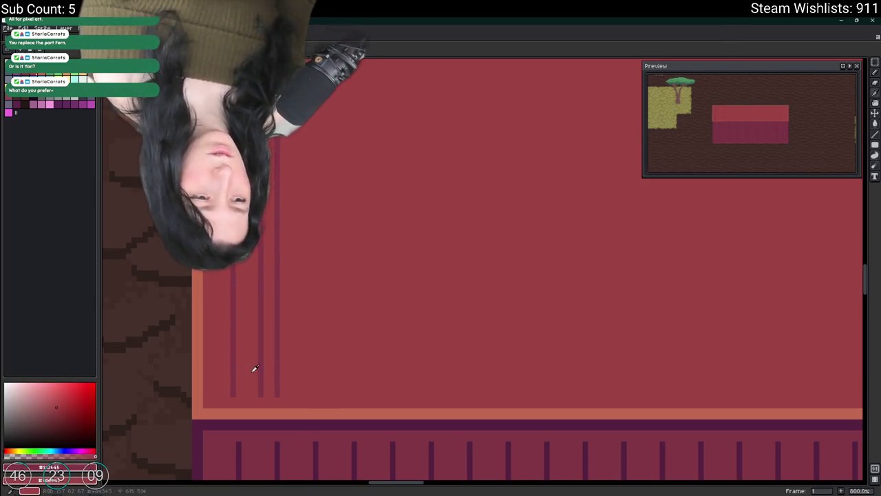
pyautogui.scroll(2, 241, 389)
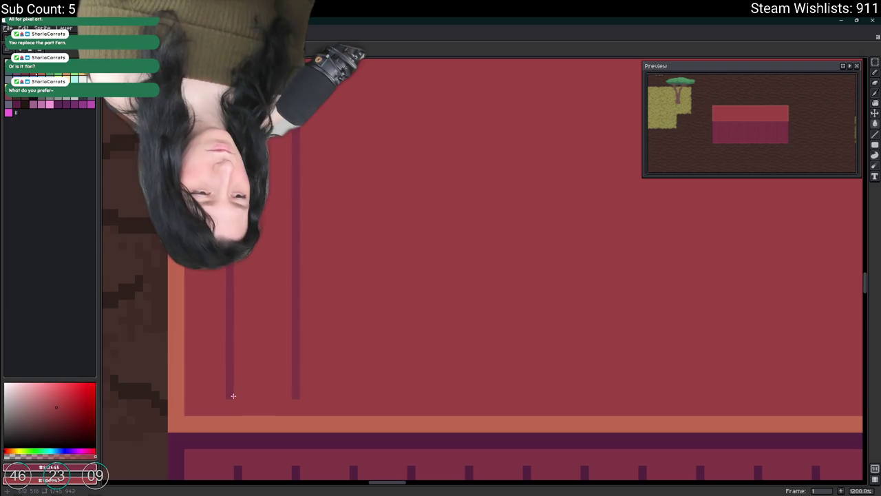
pyautogui.click(301, 395)
pyautogui.hotkey('ctrl', 'z')
pyautogui.scroll(3, 303, 178)
pyautogui.keyDown('shift'); pyautogui.click(301, 128); pyautogui.keyUp('shift')
pyautogui.scroll(-5, 284, 164)
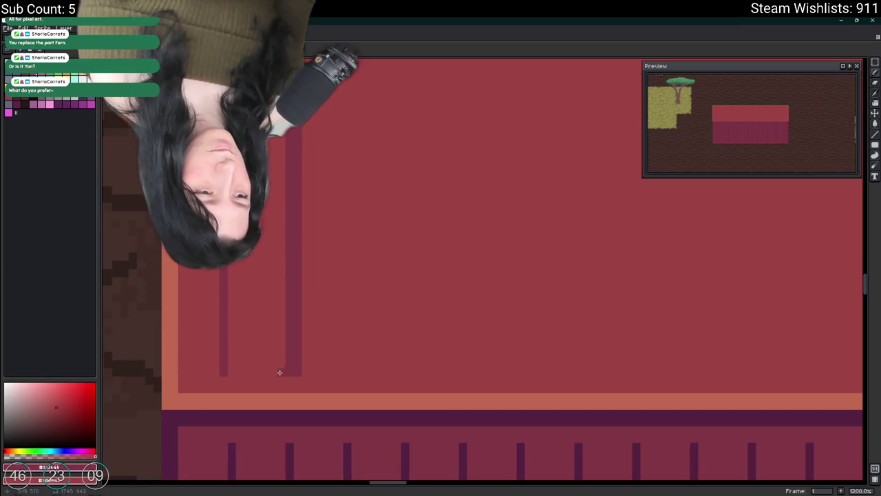
pyautogui.scroll(-4, 284, 370)
pyautogui.scroll(-3, 288, 372)
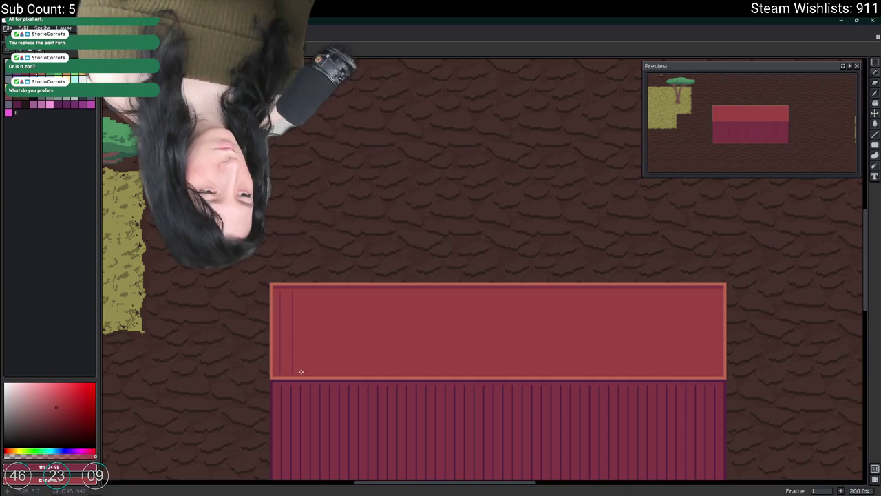
pyautogui.scroll(2, 300, 371)
pyautogui.moveTo(297, 377); pyautogui.dragTo(274, 264)
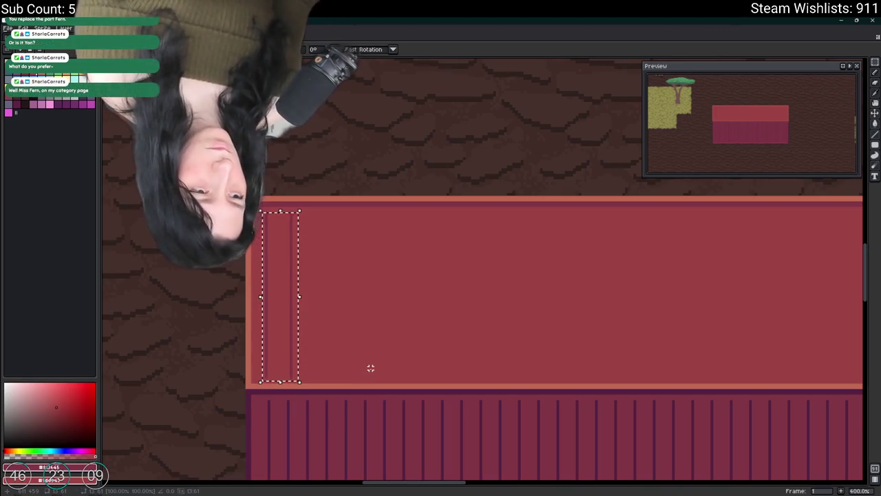
# Nudge the selected lid ribs 14 pixels right, then bring the whole lid into view
pyautogui.press('Right')
pyautogui.press('Right')
pyautogui.press('Right')
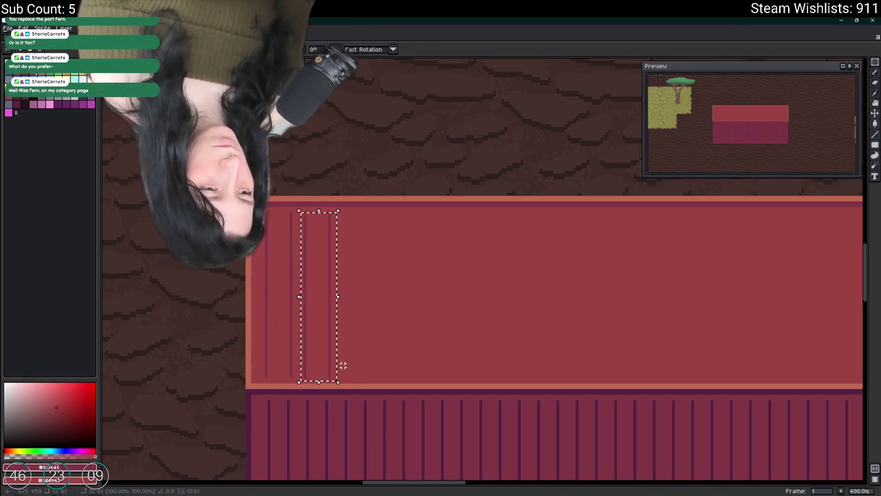
pyautogui.scroll(8, 342, 365)
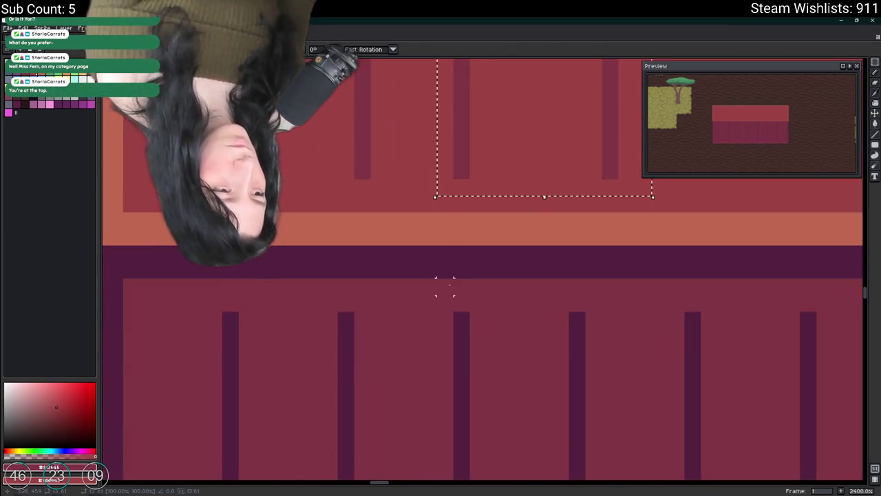
pyautogui.scroll(-6, 420, 268)
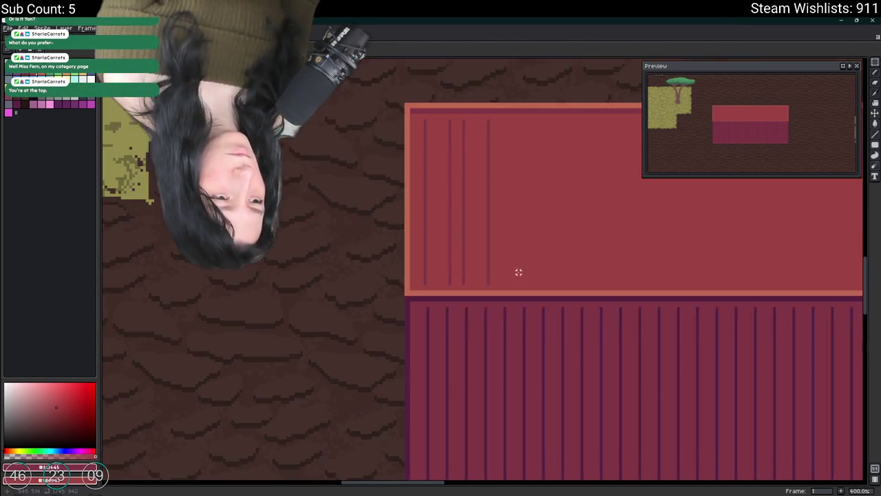
pyautogui.moveTo(517, 271); pyautogui.dragTo(431, 285)
pyautogui.scroll(-2, 351, 243)
pyautogui.scroll(-2, 344, 241)
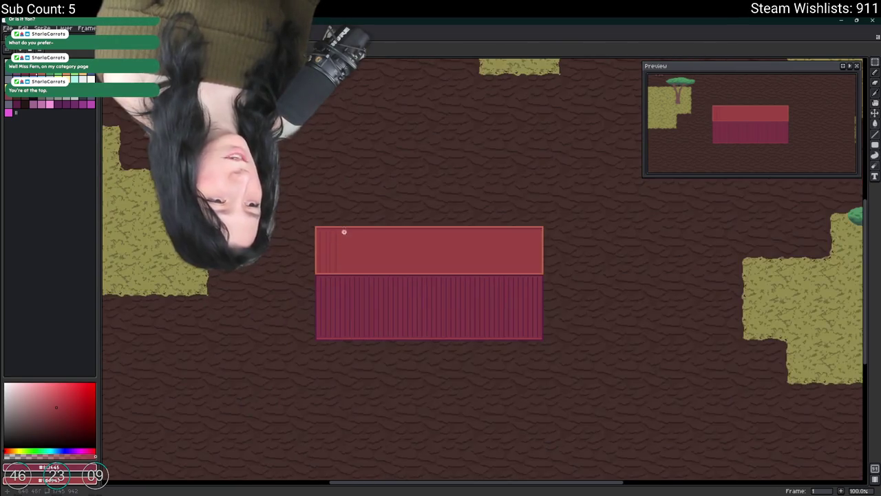
pyautogui.scroll(3, 344, 234)
pyautogui.moveTo(307, 268); pyautogui.dragTo(321, 231)
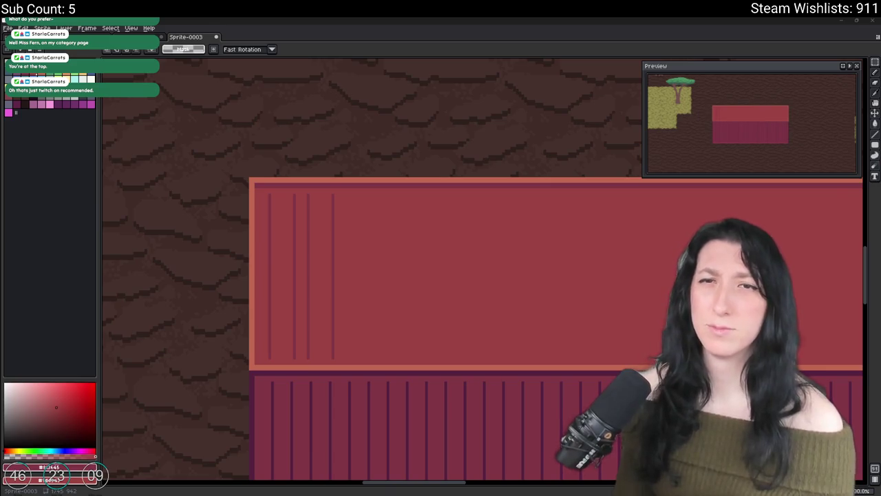
pyautogui.hotkey('alt', 'Tab')
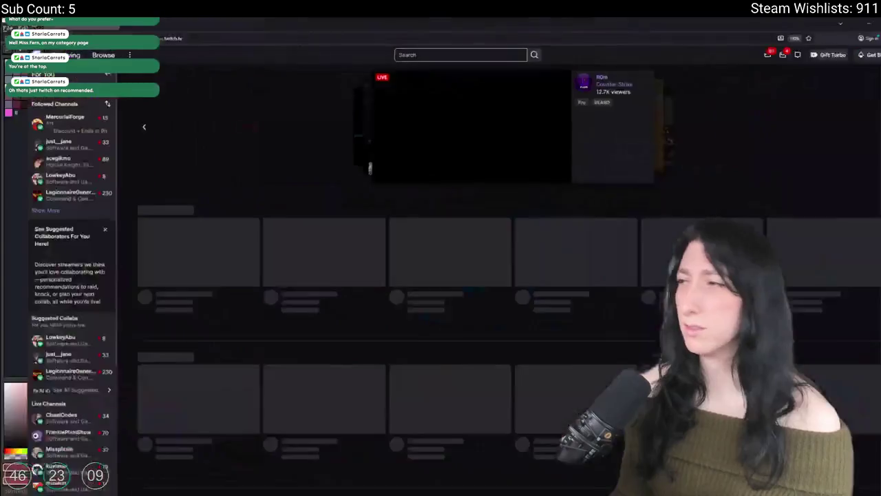
pyautogui.click(872, 55)
pyautogui.click(843, 107)
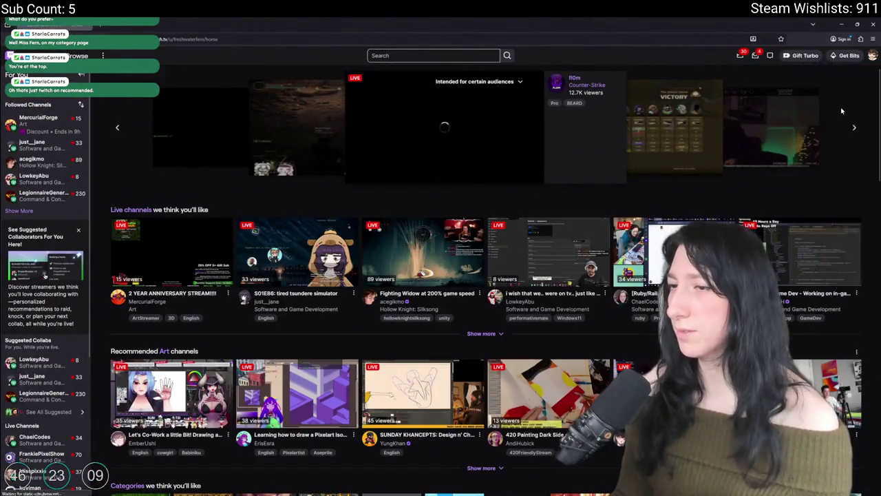
pyautogui.hotkey('alt', 'Left')
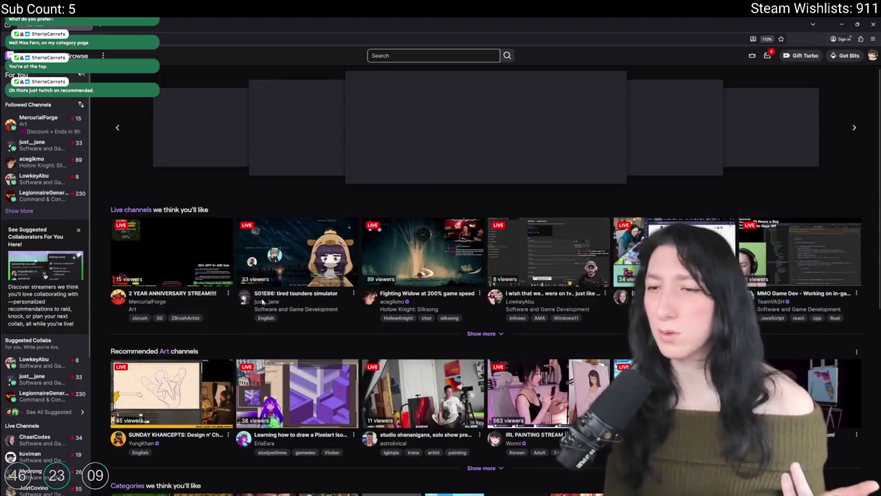
pyautogui.click(271, 308)
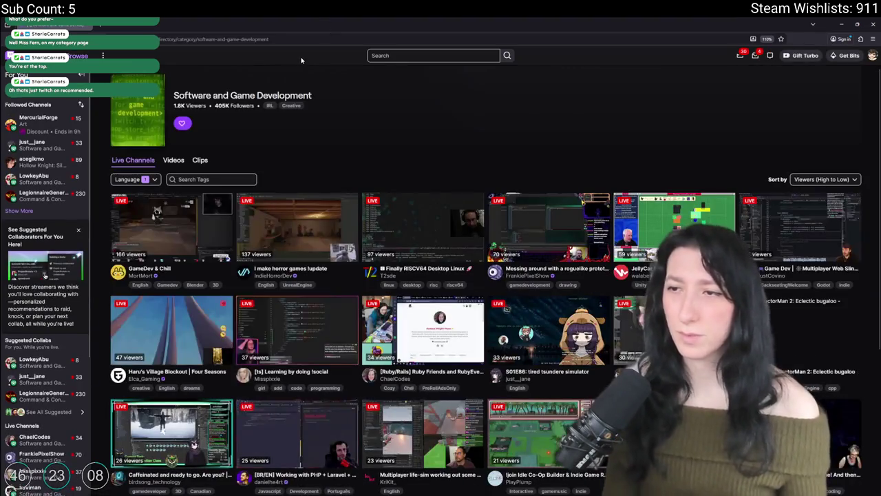
pyautogui.scroll(-5, 351, 136)
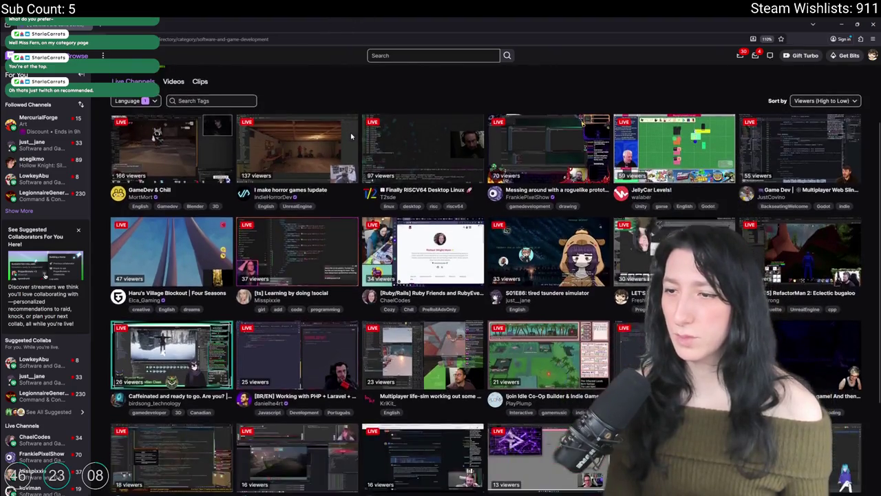
pyautogui.scroll(-2, 346, 130)
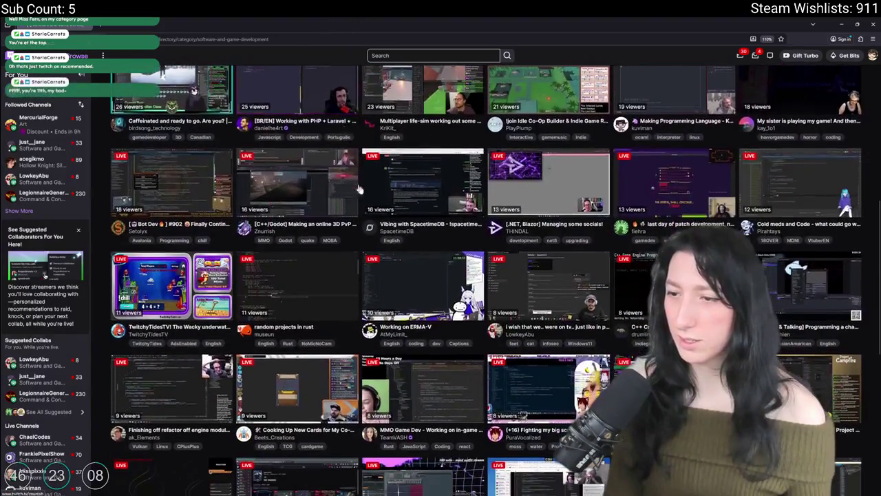
pyautogui.scroll(2, 491, 328)
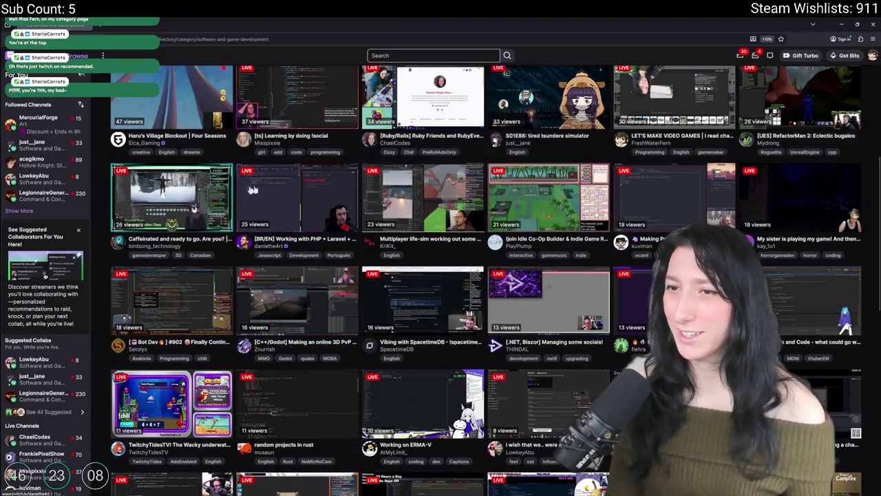
pyautogui.scroll(1, 181, 200)
pyautogui.scroll(1, 180, 199)
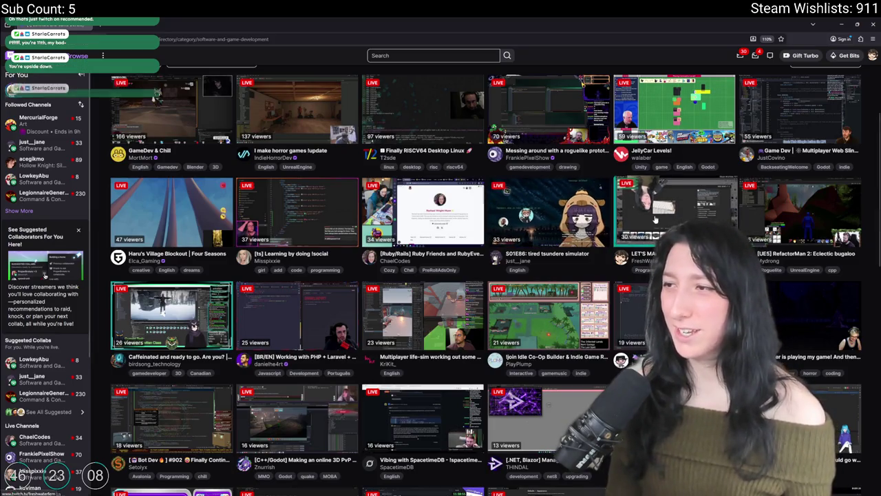
pyautogui.scroll(2, 422, 270)
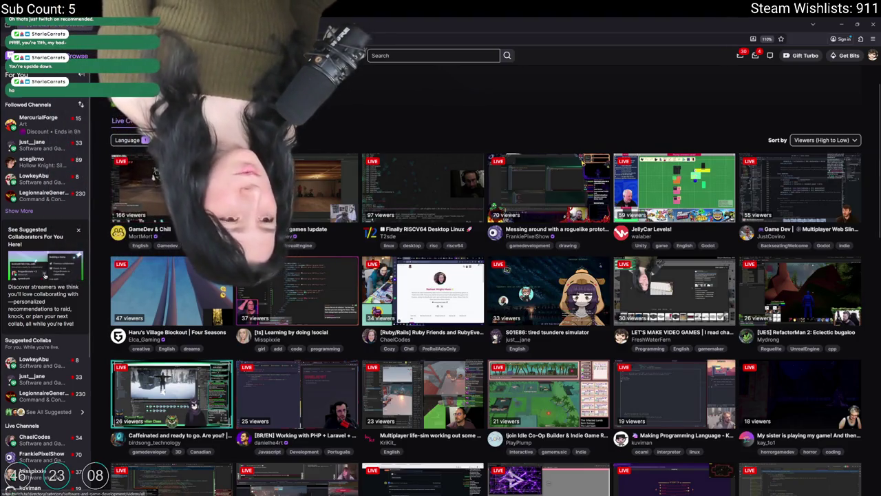
pyautogui.hotkey('alt', 'Tab')
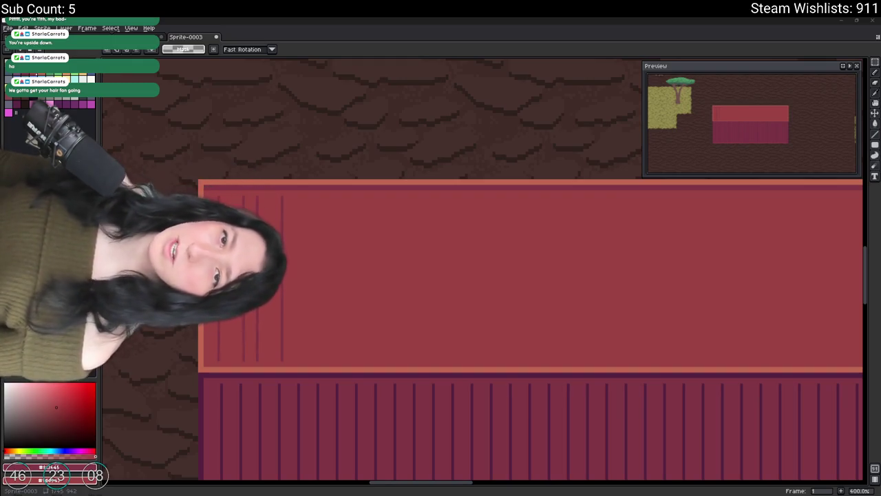
# Clear a rectangular area of the lid and refill it with solid red
pyautogui.moveTo(348, 268); pyautogui.dragTo(304, 266)
pyautogui.scroll(2, 304, 266)
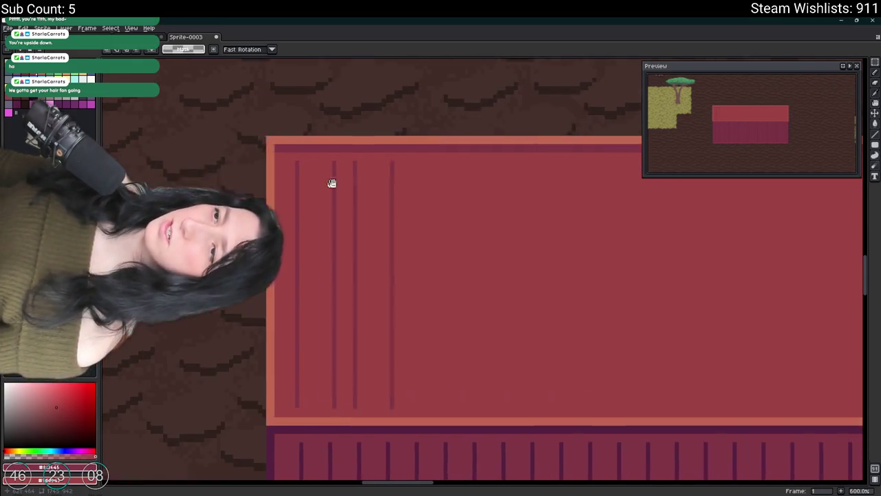
pyautogui.scroll(-1, 388, 222)
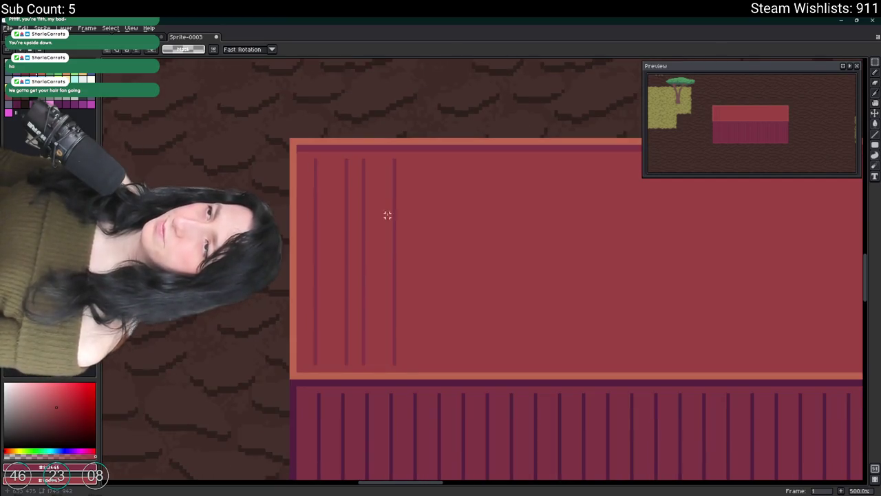
pyautogui.moveTo(408, 157)
pyautogui.mouseDown()
pyautogui.moveTo(324, 364)
pyautogui.moveTo(313, 366)
pyautogui.moveTo(344, 251)
pyautogui.mouseUp()
pyautogui.press('Delete')
pyautogui.press('g')
pyautogui.click(330, 340)
# Shift a copy of the body's ribbing up over the lid, shortened to the lid's height
pyautogui.scroll(-2, 337, 234)
pyautogui.press('m')
pyautogui.scroll(3, 303, 252)
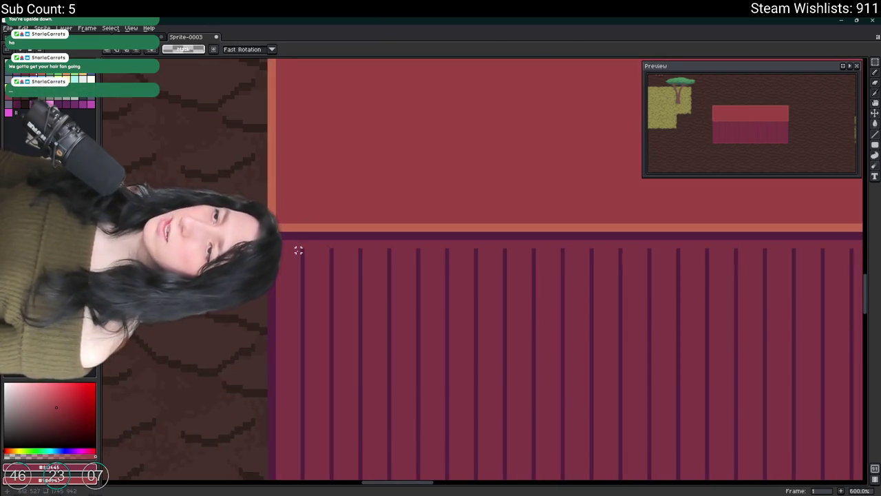
pyautogui.moveTo(302, 251)
pyautogui.mouseDown()
pyautogui.moveTo(295, 248)
pyautogui.moveTo(761, 352)
pyautogui.moveTo(655, 380)
pyautogui.moveTo(665, 393)
pyautogui.mouseUp()
pyautogui.scroll(-2, 294, 248)
pyautogui.scroll(3, 761, 352)
pyautogui.scroll(-2, 489, 330)
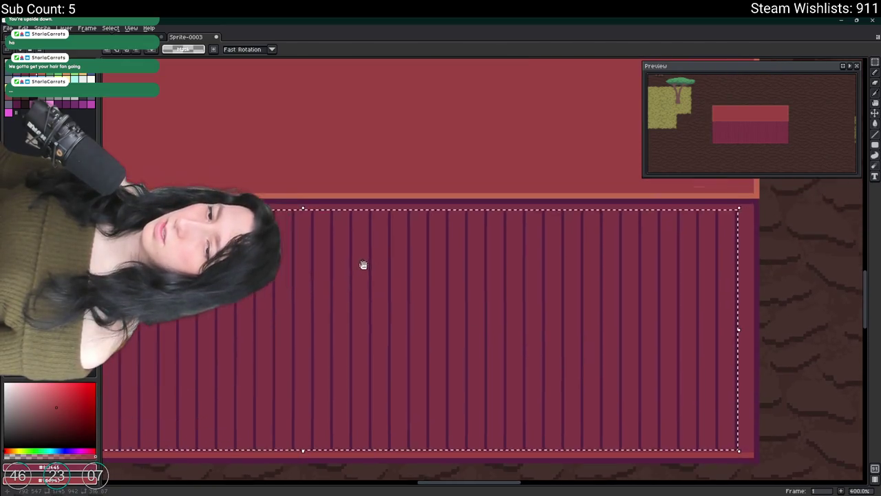
pyautogui.scroll(-1, 383, 268)
pyautogui.press('Up')
pyautogui.press('Up')
pyautogui.press('Up')
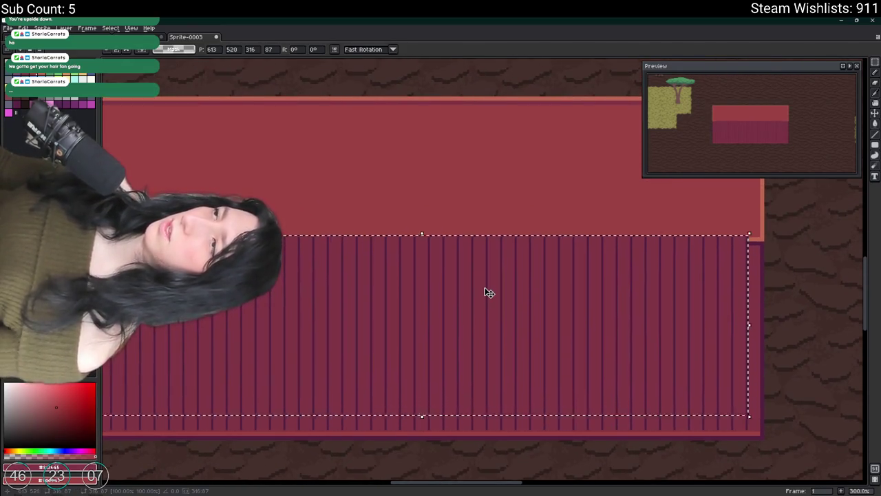
pyautogui.press('Up')
pyautogui.press('Up')
pyautogui.press('Up')
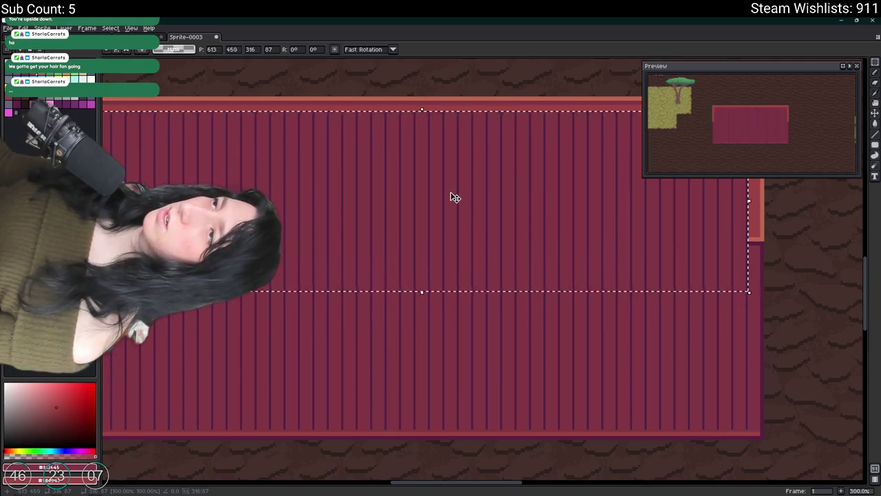
pyautogui.moveTo(425, 295); pyautogui.dragTo(423, 236)
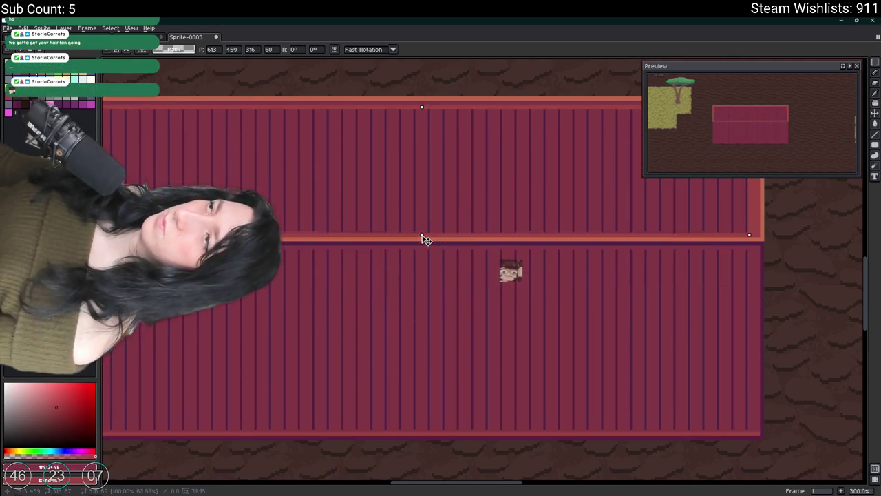
# Recolour the copied stripes to the lid's sampled red with Replace Color, then deselect
pyautogui.scroll(-3, 482, 238)
pyautogui.scroll(3, 315, 193)
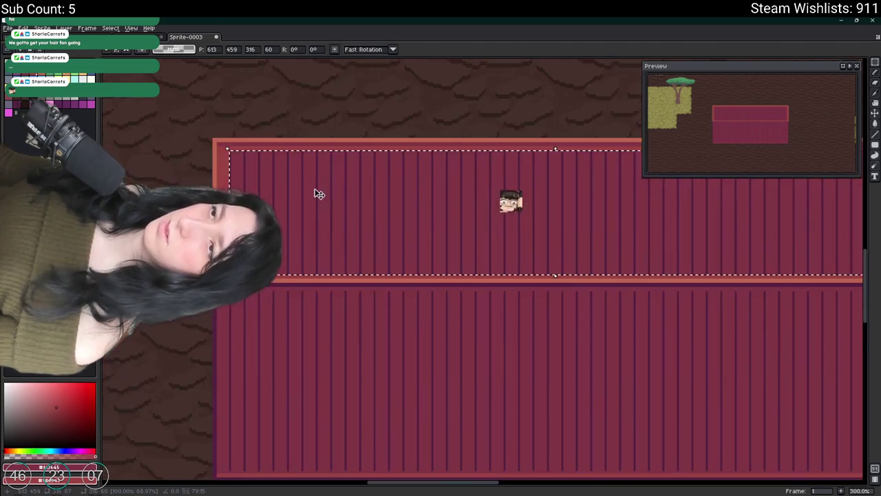
pyautogui.scroll(3, 224, 158)
pyautogui.press('i')
pyautogui.click(211, 153)
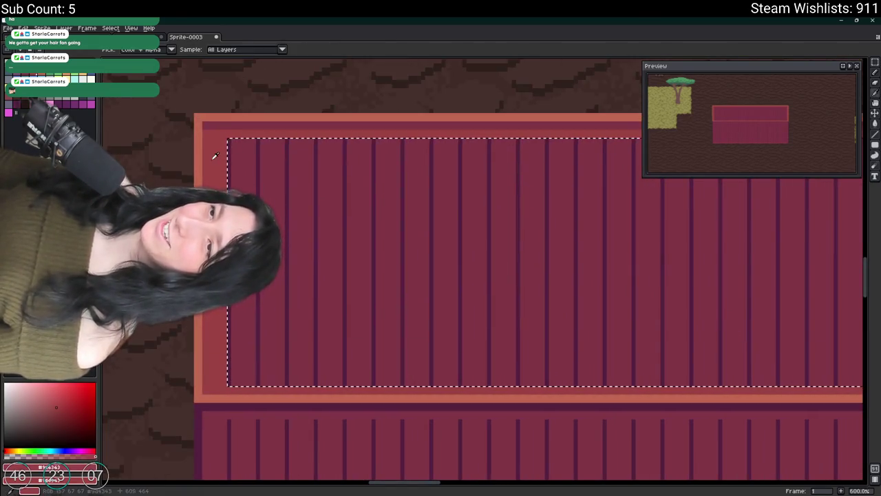
pyautogui.hotkey('shift', 'r')
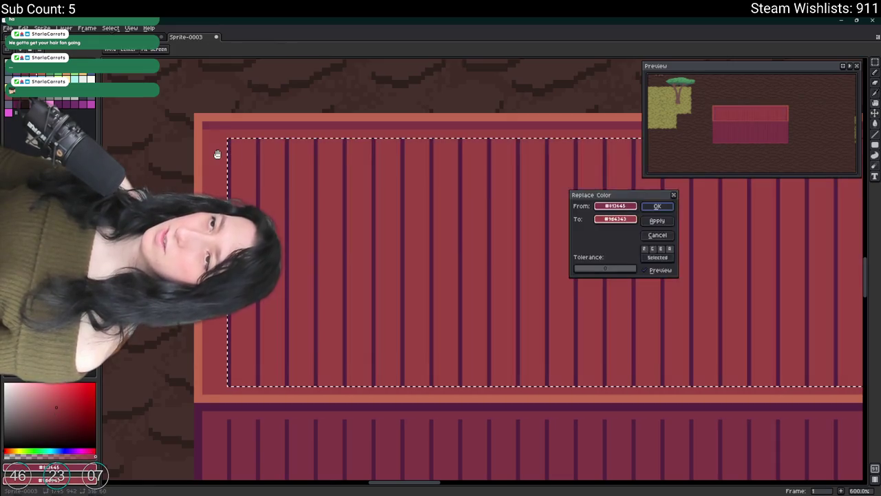
pyautogui.press('Escape')
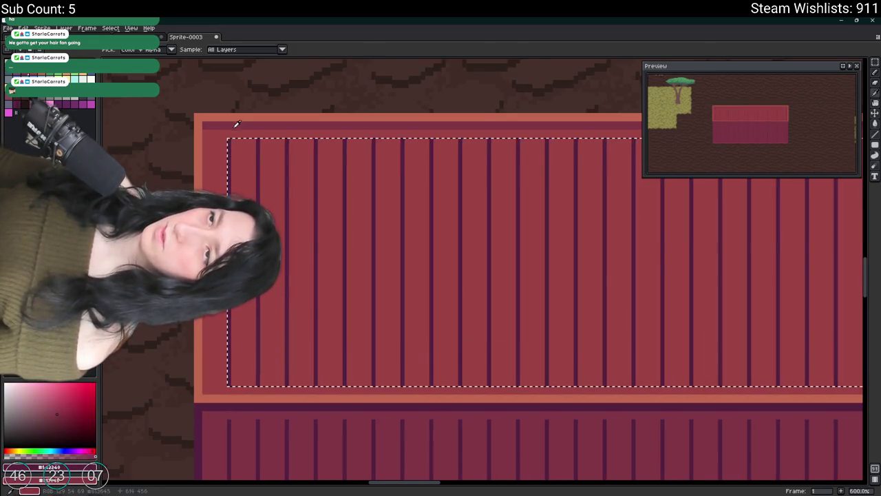
pyautogui.hotkey('shift', 'r')
pyautogui.press('Return')
pyautogui.scroll(-1, 260, 132)
pyautogui.scroll(-4, 260, 131)
pyautogui.hotkey('ctrl', 'd')
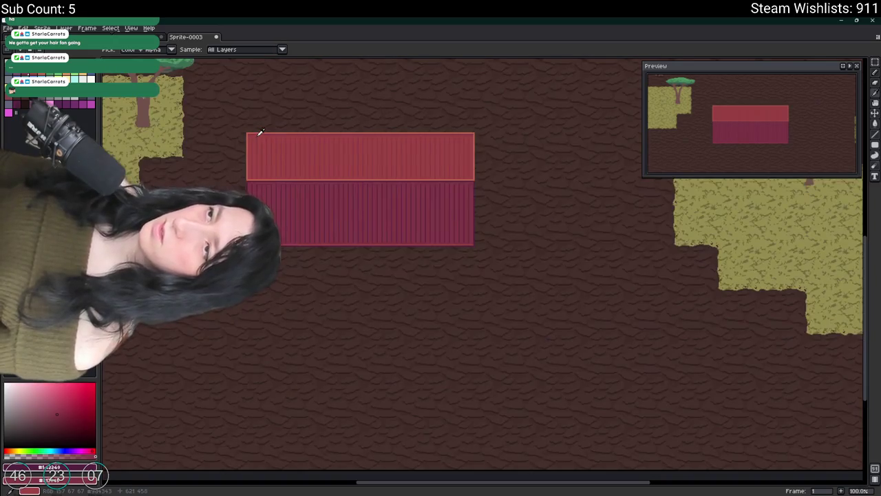
pyautogui.moveTo(277, 83); pyautogui.dragTo(321, 159)
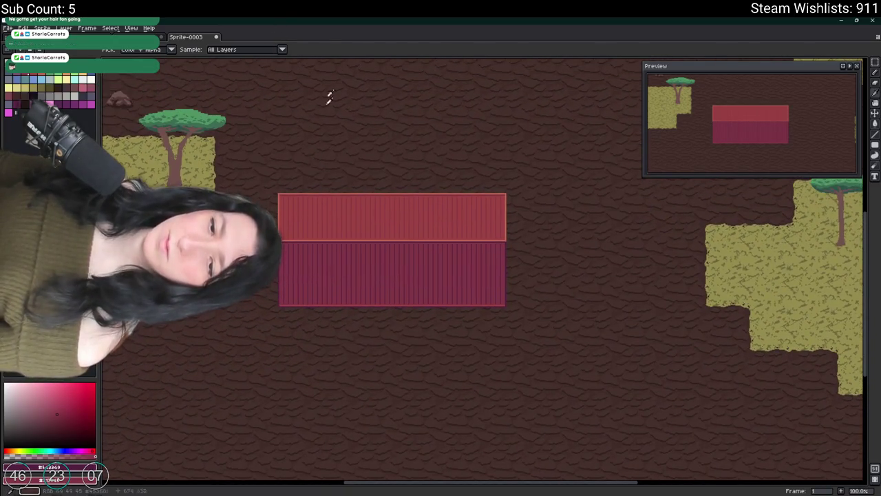
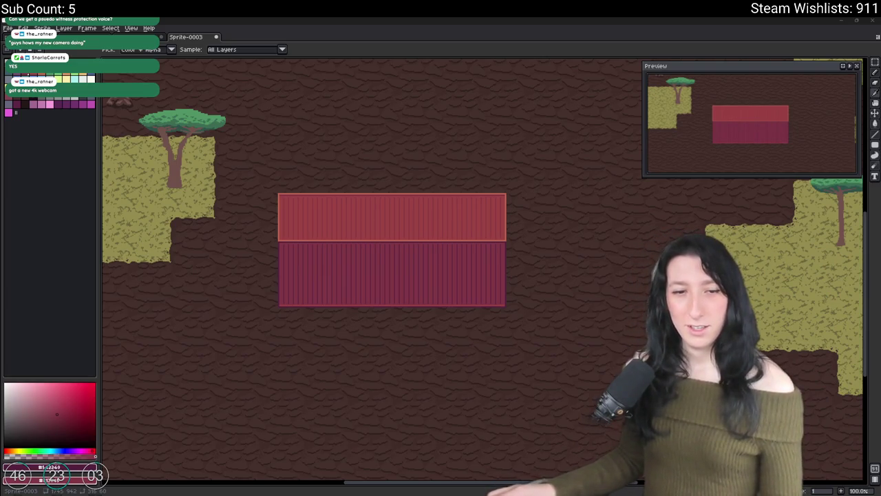
# Sample the red top band and magenta lower band colours of the container
pyautogui.scroll(-2, 437, 209)
pyautogui.scroll(3, 337, 199)
pyautogui.scroll(-1, 273, 181)
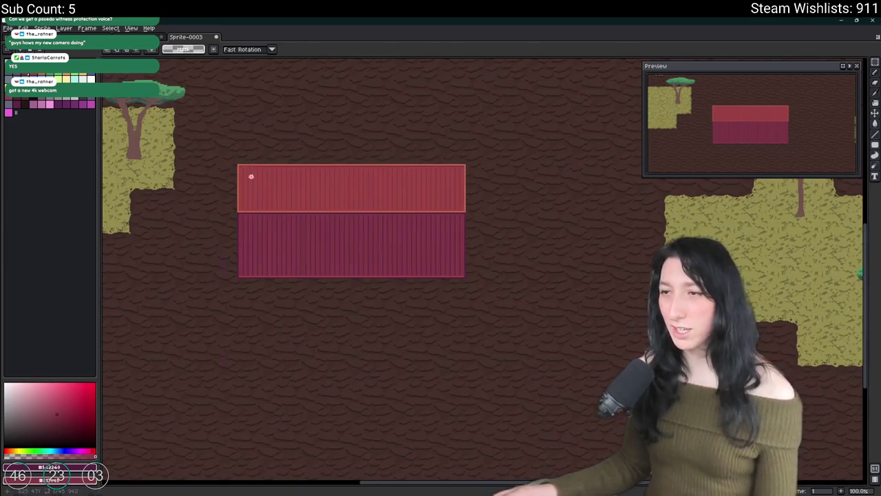
pyautogui.scroll(5, 211, 273)
pyautogui.click(206, 269)
pyautogui.click(203, 347)
# Undo and redo the last colour replacement on the red container
pyautogui.scroll(-7, 204, 348)
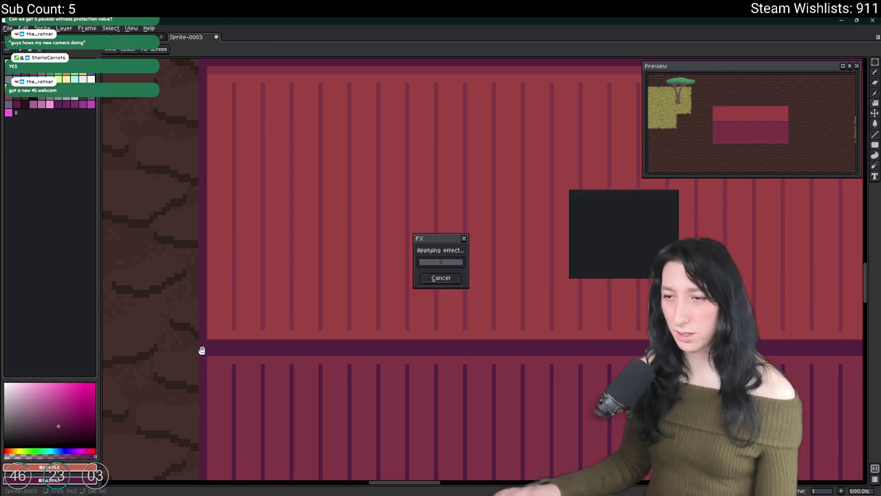
pyautogui.scroll(1, 276, 294)
pyautogui.scroll(1, 276, 295)
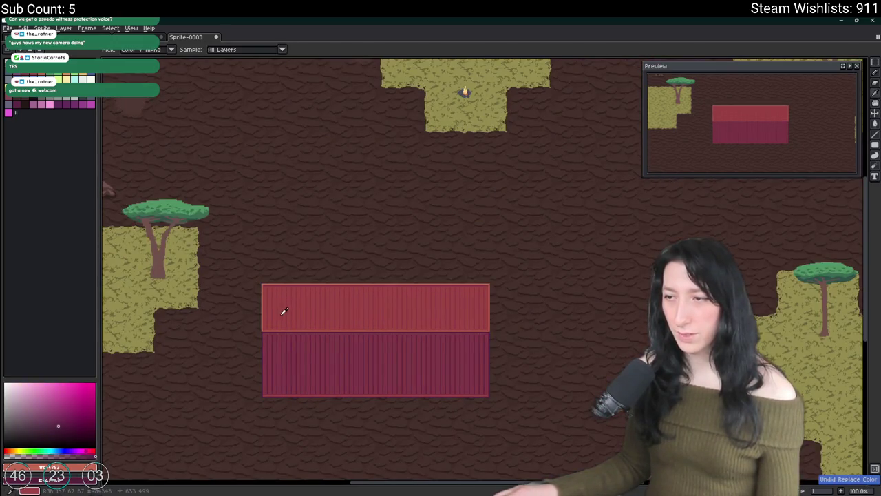
pyautogui.moveTo(301, 349)
pyautogui.mouseDown()
pyautogui.moveTo(315, 309)
pyautogui.moveTo(309, 287)
pyautogui.mouseUp()
pyautogui.scroll(1, 309, 287)
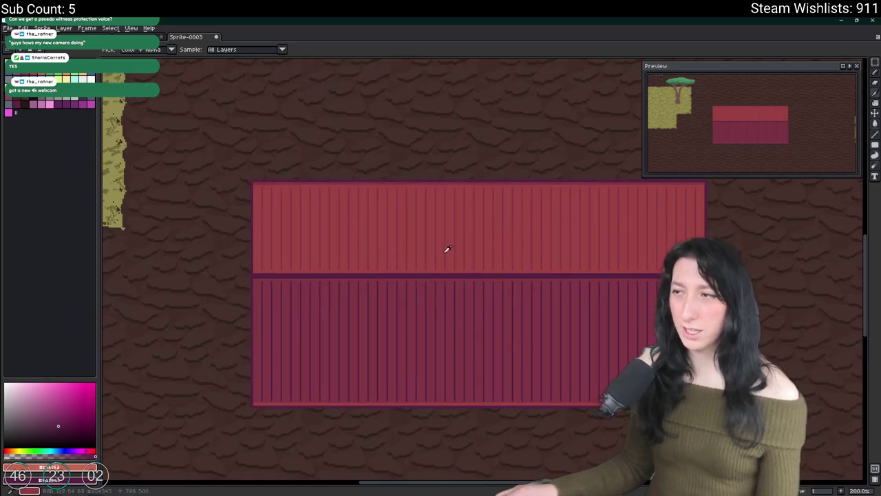
pyautogui.scroll(-1, 403, 227)
pyautogui.hotkey('ctrl', 'z')
pyautogui.scroll(-1, 440, 282)
pyautogui.hotkey('ctrl', 'y')
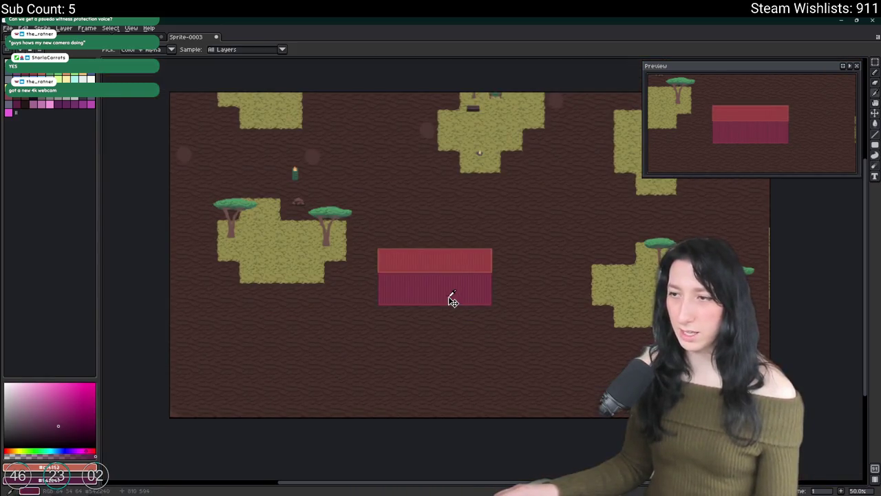
# Marquee-select the red container block with the Rectangular Marquee (M)
pyautogui.press('m')
pyautogui.scroll(2, 391, 271)
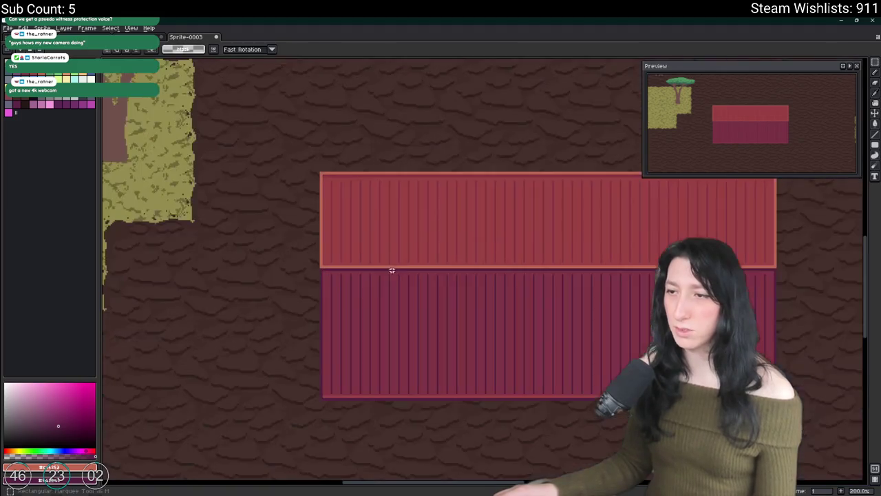
pyautogui.scroll(1, 318, 182)
pyautogui.moveTo(321, 166)
pyautogui.mouseDown()
pyautogui.moveTo(472, 276)
pyautogui.moveTo(424, 309)
pyautogui.mouseUp()
pyautogui.scroll(-3, 323, 172)
pyautogui.scroll(2, 323, 172)
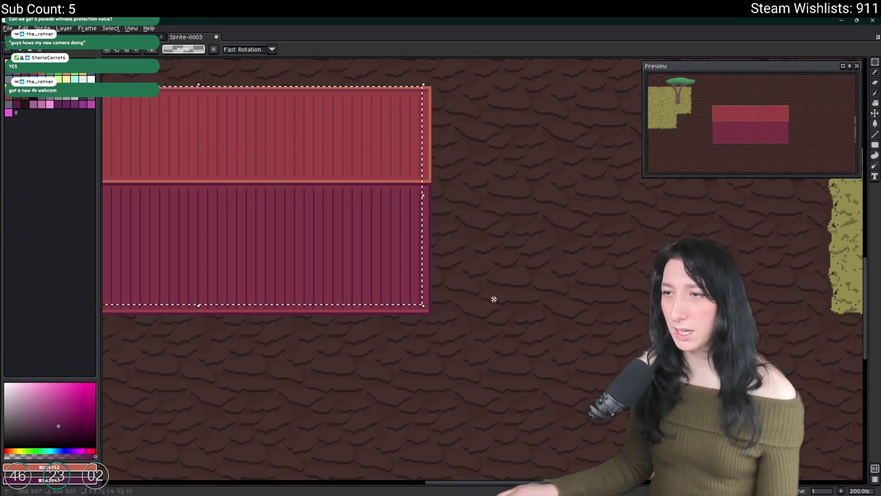
pyautogui.scroll(-1, 494, 298)
pyautogui.moveTo(367, 194)
pyautogui.mouseDown()
pyautogui.moveTo(474, 224)
pyautogui.moveTo(454, 254)
pyautogui.mouseUp()
pyautogui.scroll(-1, 474, 224)
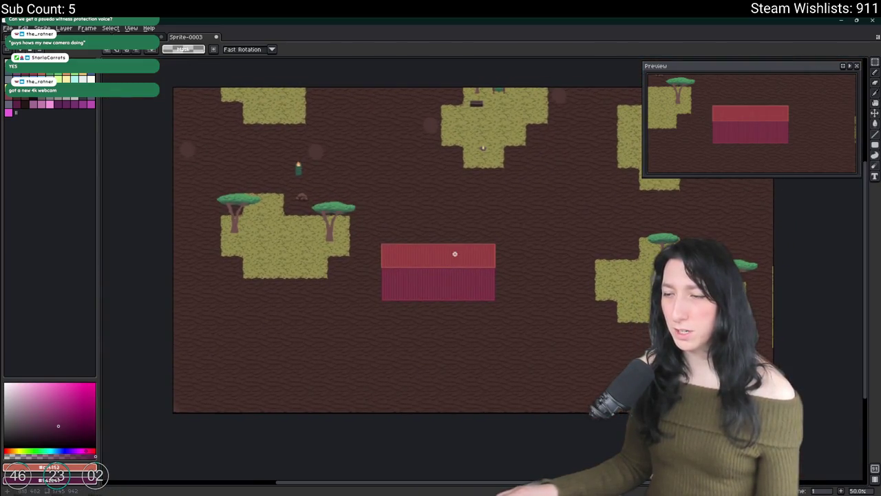
# Show the timeline, reselect the whole red container and duplicate it below the original
pyautogui.press('Tab')
pyautogui.scroll(5, 389, 243)
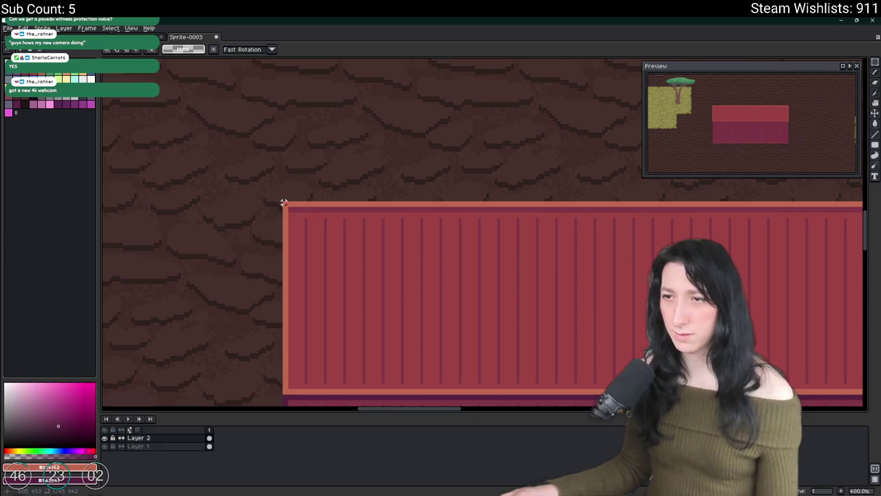
pyautogui.scroll(-2, 281, 204)
pyautogui.moveTo(295, 220)
pyautogui.mouseDown()
pyautogui.moveTo(603, 380)
pyautogui.moveTo(672, 397)
pyautogui.mouseUp()
pyautogui.scroll(2, 367, 260)
pyautogui.scroll(-2, 572, 237)
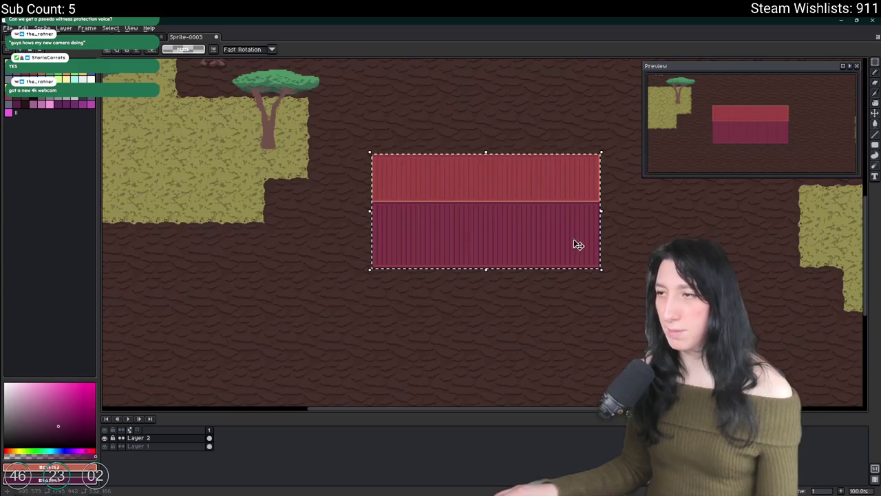
pyautogui.hotkey('shift', 'Down')
pyautogui.hotkey('shift', 'Down')
pyautogui.hotkey('shift', 'Down')
pyautogui.hotkey('shift', 'Down')
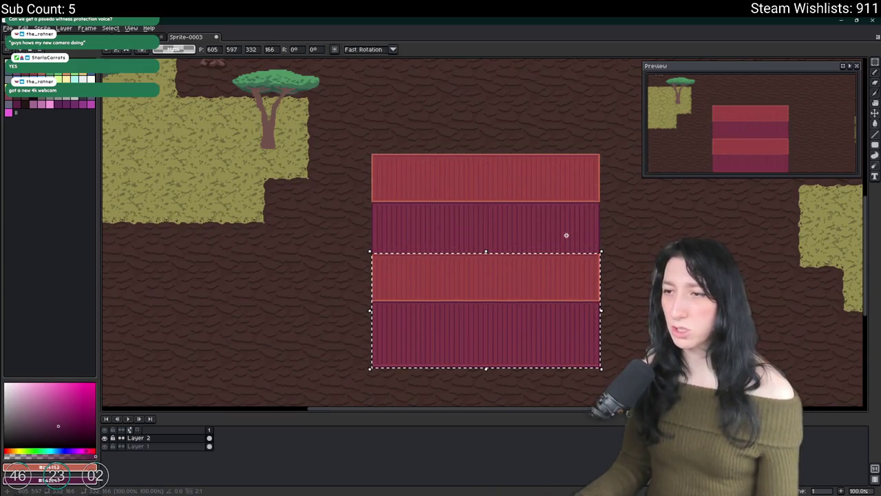
# Try recolouring the copy's dark purple lower band blue, then undo it
pyautogui.scroll(5, 404, 262)
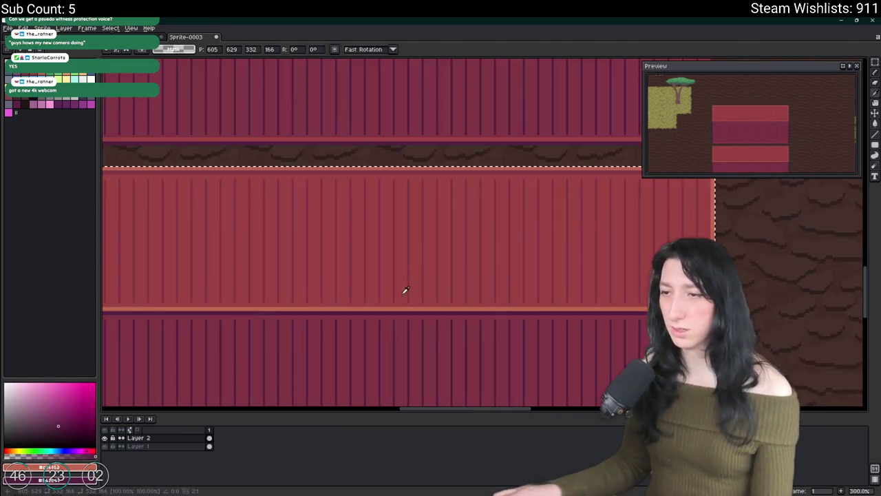
pyautogui.keyDown('alt'); pyautogui.click(393, 231); pyautogui.keyUp('alt')
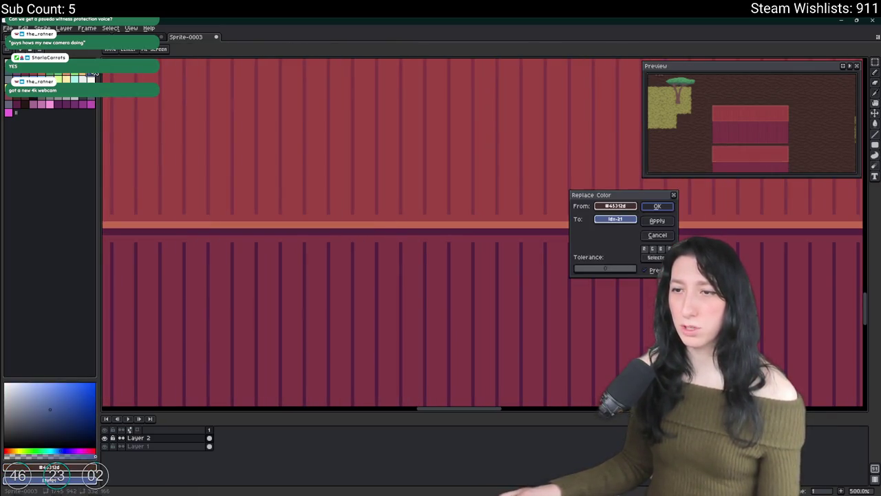
pyautogui.scroll(-2, 195, 140)
pyautogui.scroll(-2, 196, 140)
pyautogui.scroll(2, 179, 143)
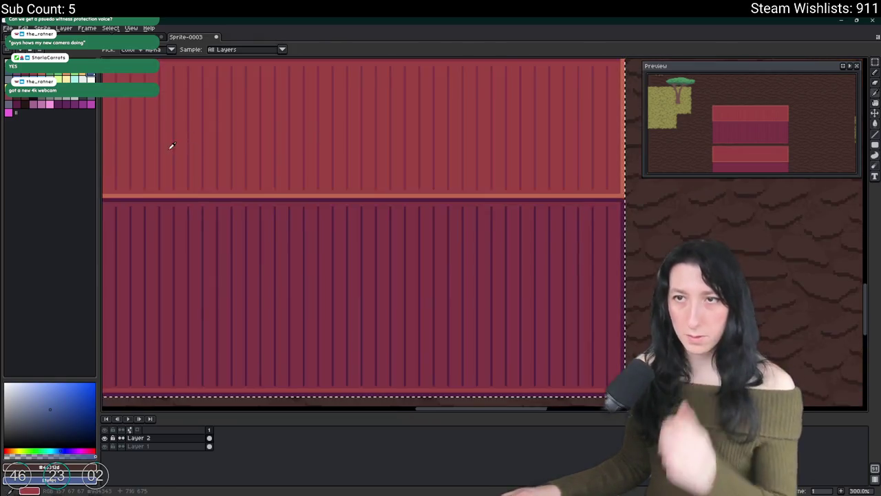
pyautogui.moveTo(169, 145); pyautogui.dragTo(228, 238)
pyautogui.hotkey('shift', 'r')
pyautogui.press('Return')
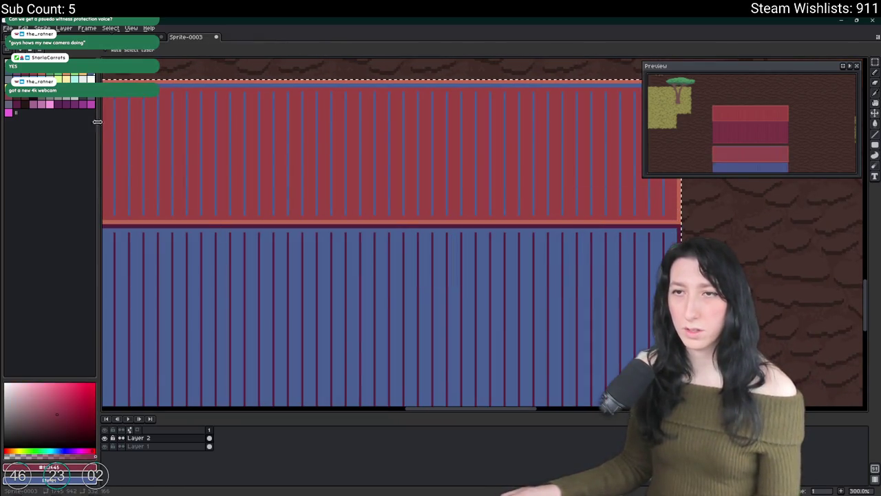
pyautogui.hotkey('ctrl', 'z')
pyautogui.hotkey('shift', 'r')
pyautogui.press('Return')
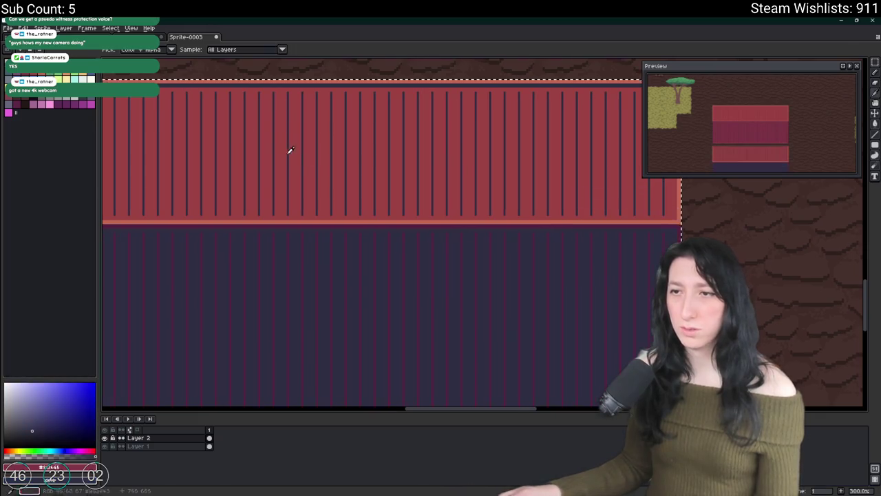
pyautogui.hotkey('ctrl', 'z')
# Recolour the copy's maroon lower band blue-grey
pyautogui.click(325, 238)
pyautogui.hotkey('shift', 'r')
pyautogui.press('Return')
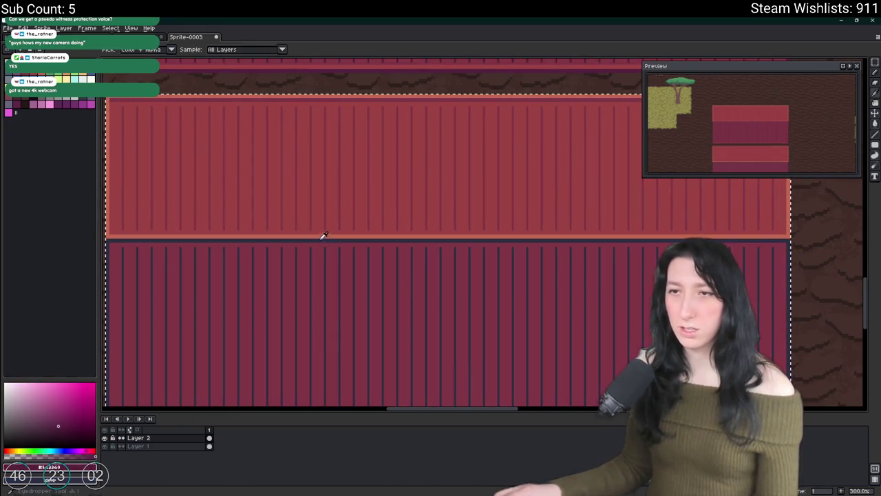
pyautogui.click(197, 246)
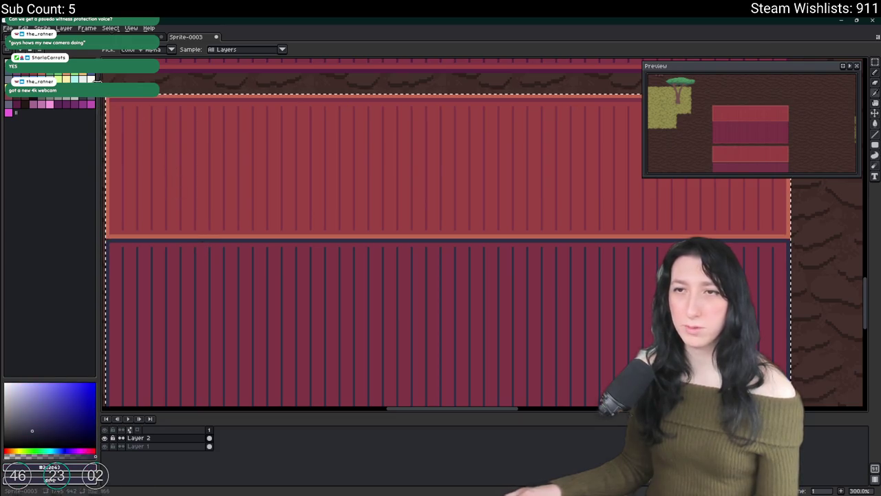
pyautogui.click(238, 241)
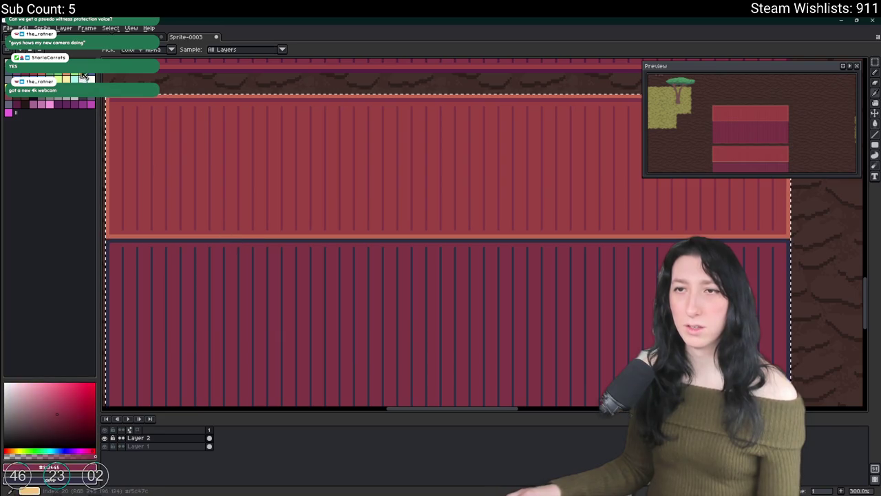
pyautogui.rightClick(29, 73)
pyautogui.hotkey('shift', 'r')
pyautogui.press('Return')
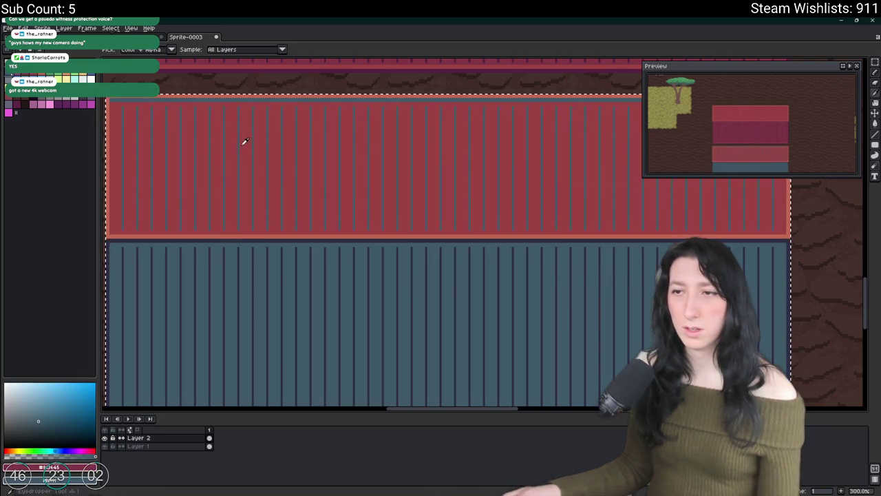
# Recolour the copy's red upper band teal-grey
pyautogui.click(232, 153)
pyautogui.rightClick(30, 73)
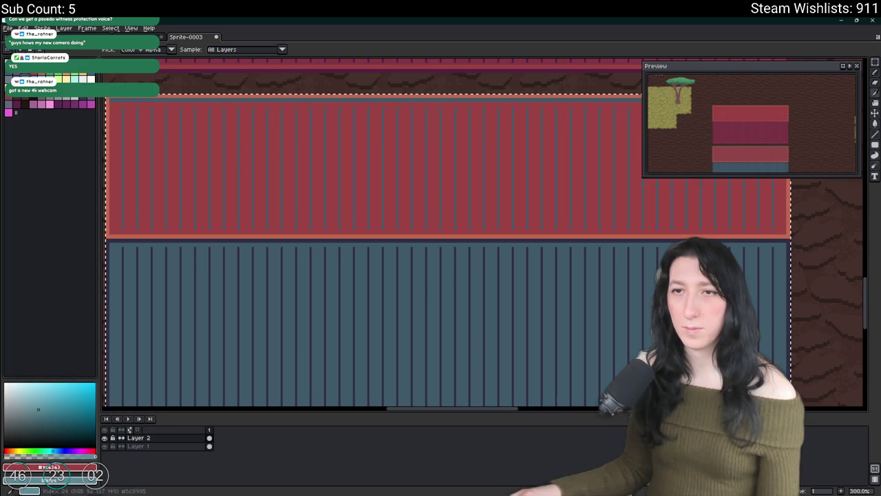
pyautogui.hotkey('shift', 'r')
pyautogui.press('Return')
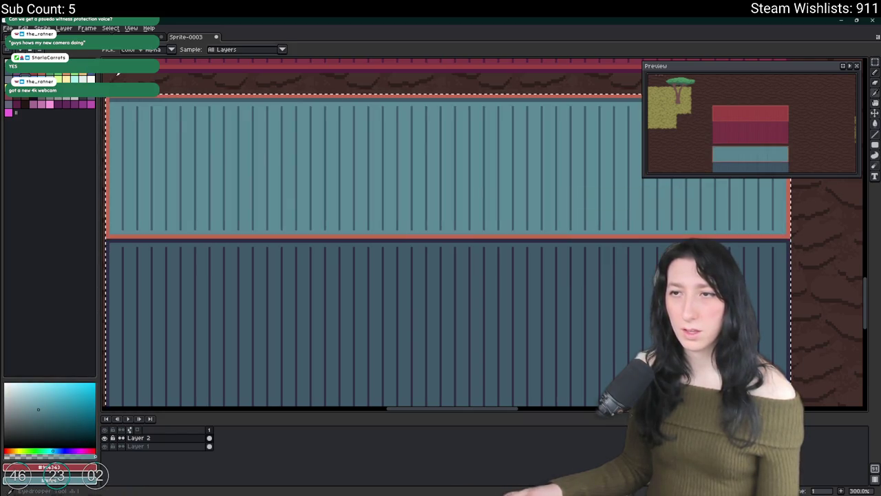
# Preview teal replacements for the orange-red edge lines, cancelling each attempt
pyautogui.click(216, 90)
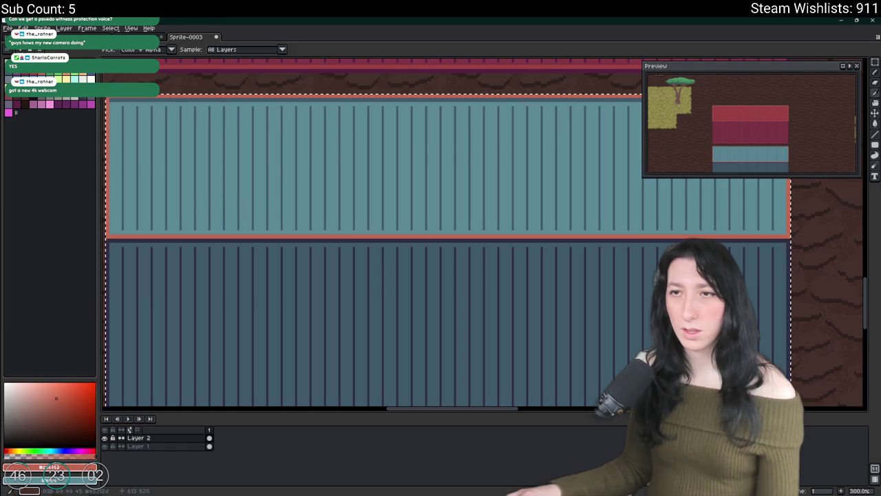
pyautogui.rightClick(76, 80)
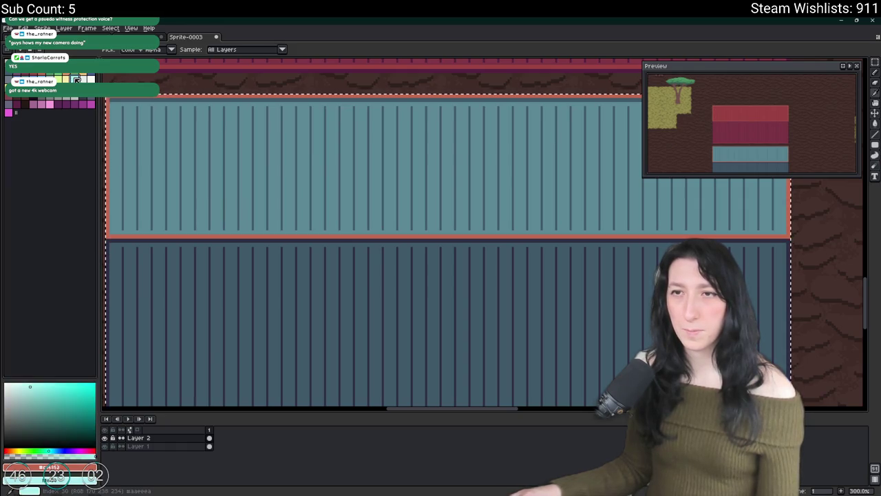
pyautogui.hotkey('shift', 'r')
pyautogui.press('Escape')
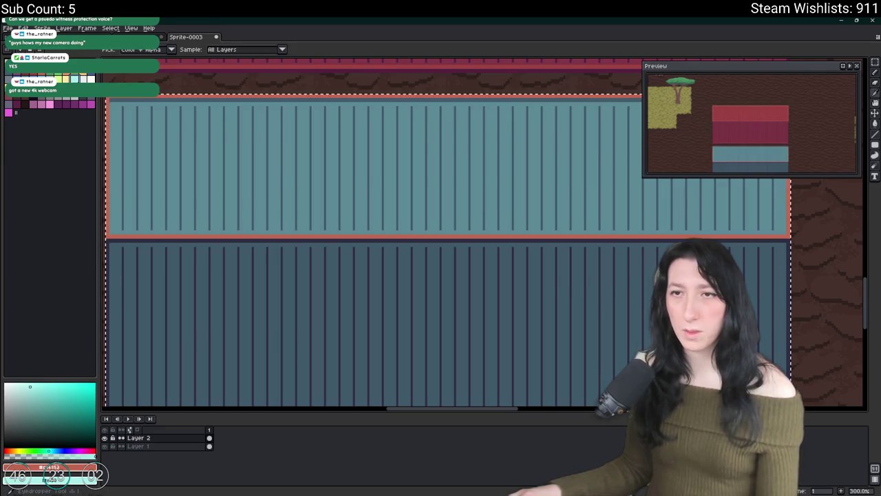
pyautogui.hotkey('shift', 'r')
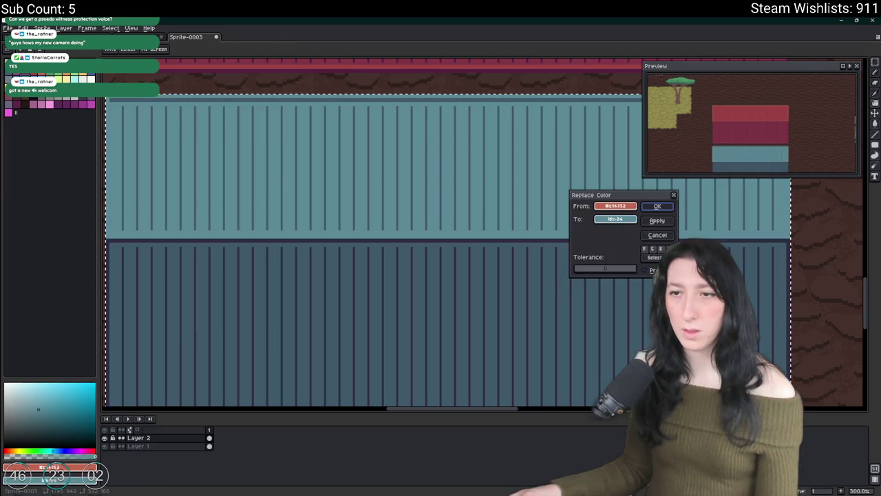
pyautogui.press('Escape')
pyautogui.rightClick(9, 104)
pyautogui.hotkey('shift', 'r')
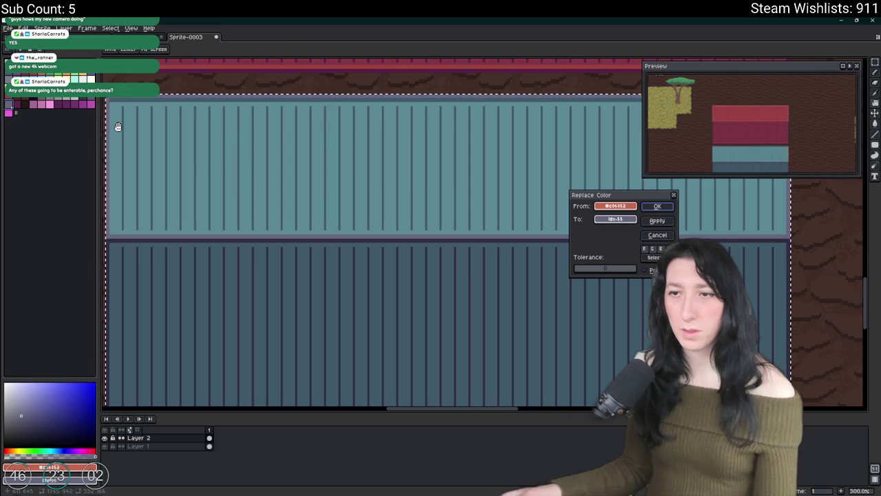
pyautogui.press('Escape')
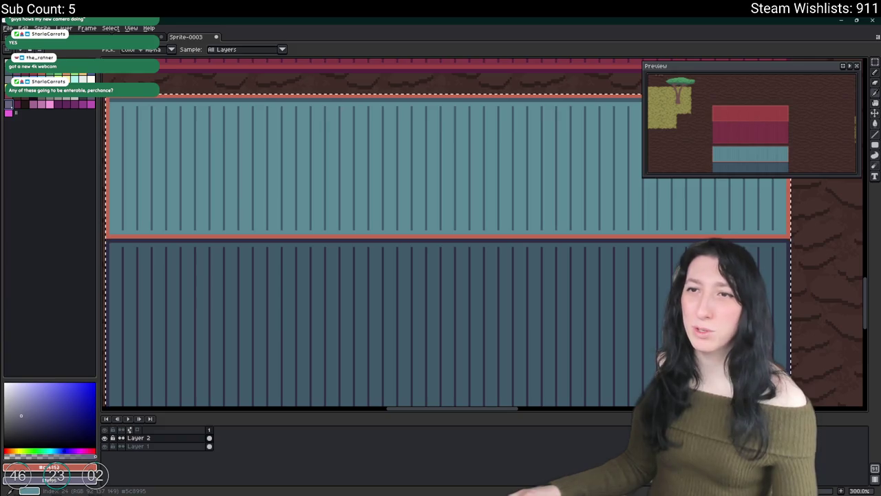
# Replace the leftover red outline with a pale teal chosen from the palette
pyautogui.click(84, 75)
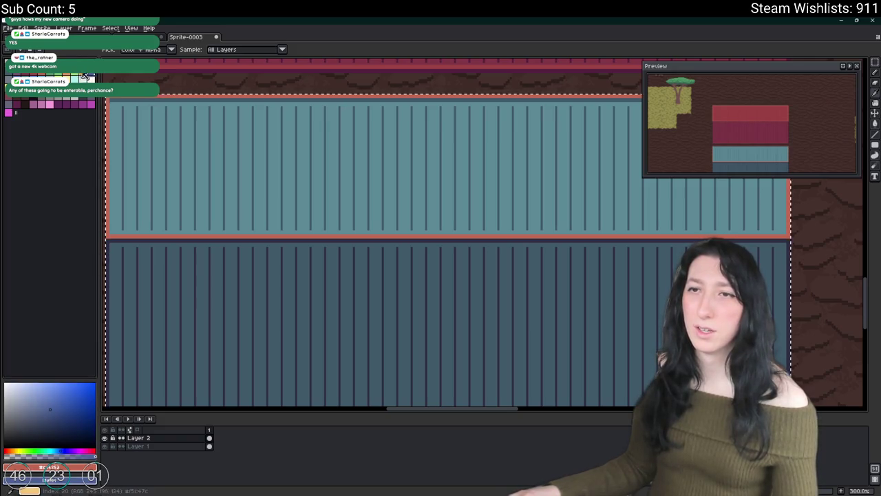
pyautogui.click(79, 76)
pyautogui.click(84, 75)
pyautogui.hotkey('shift', 'r')
pyautogui.press('Return')
pyautogui.scroll(-2, 663, 255)
# Marquee-select the teal containers and dismiss the frame properties dialog
pyautogui.moveTo(663, 255)
pyautogui.mouseDown()
pyautogui.moveTo(482, 236)
pyautogui.moveTo(504, 223)
pyautogui.moveTo(476, 230)
pyautogui.mouseUp()
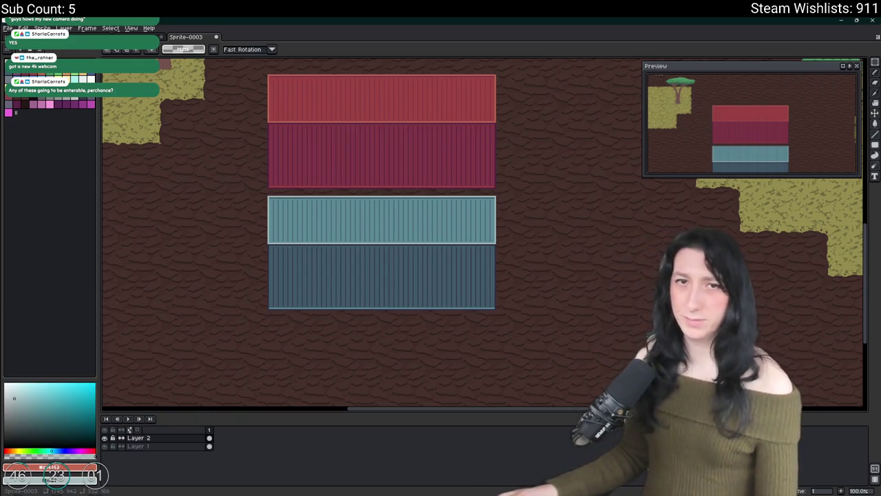
pyautogui.scroll(-2, 232, 154)
pyautogui.scroll(2, 269, 179)
pyautogui.scroll(-2, 256, 172)
pyautogui.scroll(2, 256, 165)
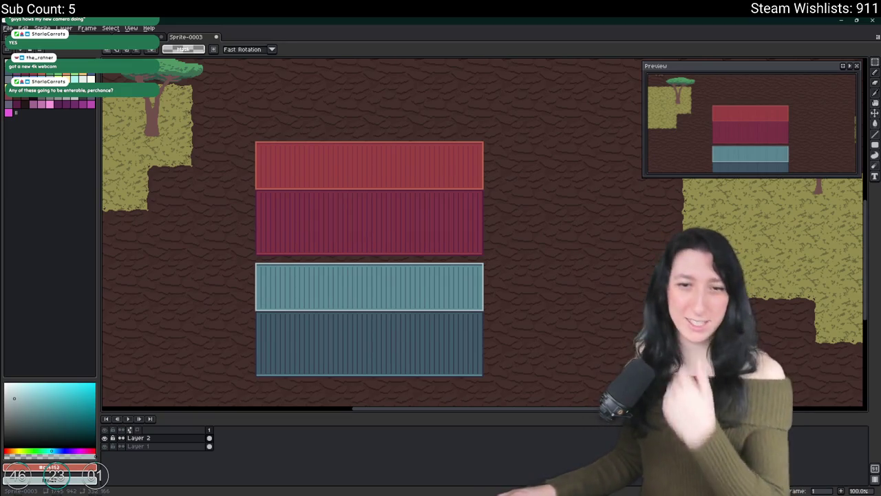
pyautogui.moveTo(244, 234); pyautogui.dragTo(269, 211)
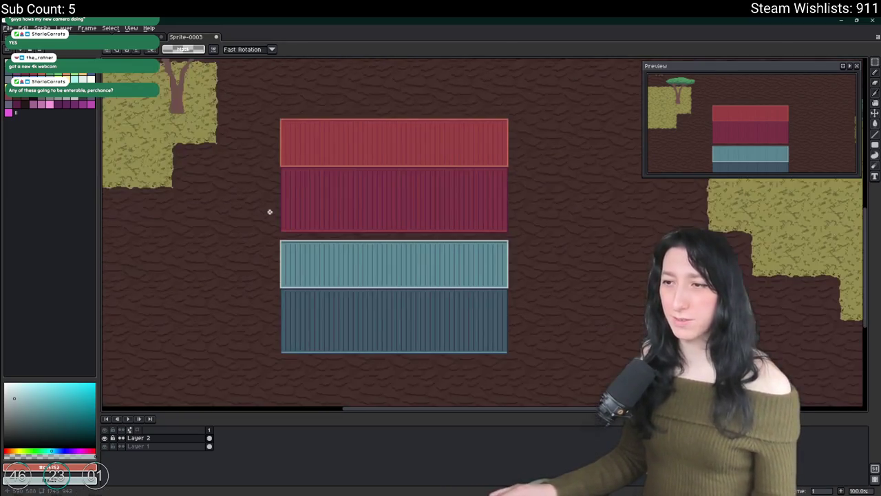
pyautogui.scroll(1, 334, 255)
pyautogui.moveTo(212, 216)
pyautogui.mouseDown()
pyautogui.moveTo(255, 266)
pyautogui.moveTo(514, 394)
pyautogui.mouseUp()
pyautogui.scroll(-1, 293, 294)
pyautogui.scroll(2, 450, 330)
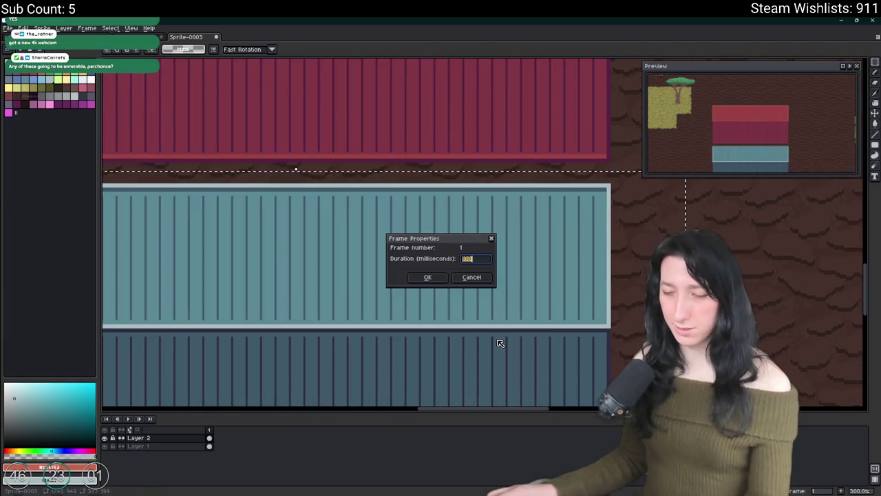
pyautogui.click(456, 279)
pyautogui.scroll(2, 456, 278)
# Recolour the lower and upper teal containers blue with Replace Color
pyautogui.press('i')
pyautogui.click(466, 259)
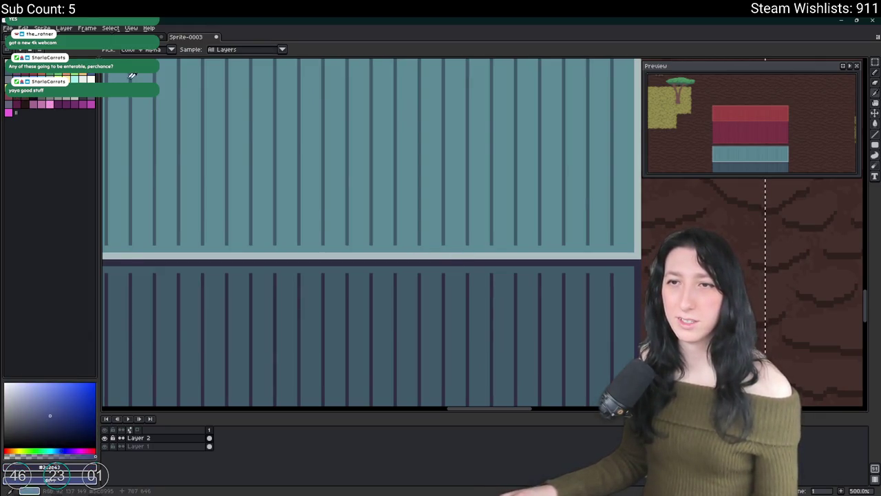
pyautogui.click(231, 215)
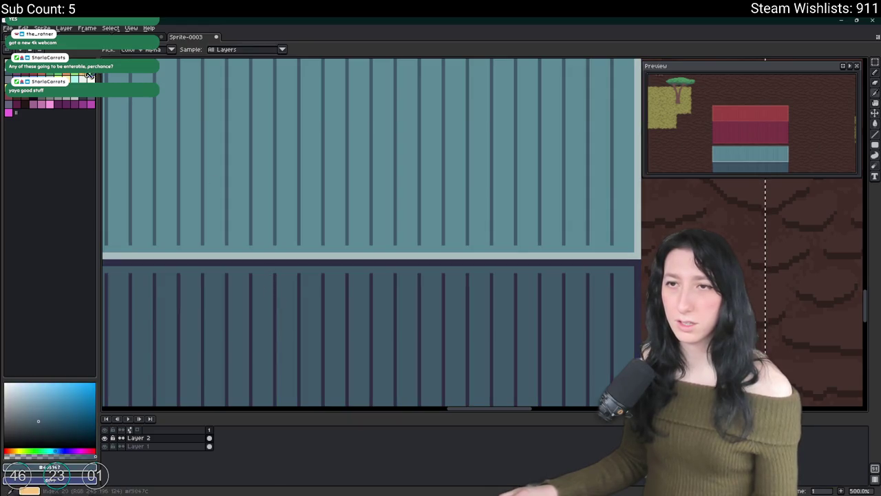
pyautogui.hotkey('shift', 'r')
pyautogui.press('Return')
pyautogui.click(236, 250)
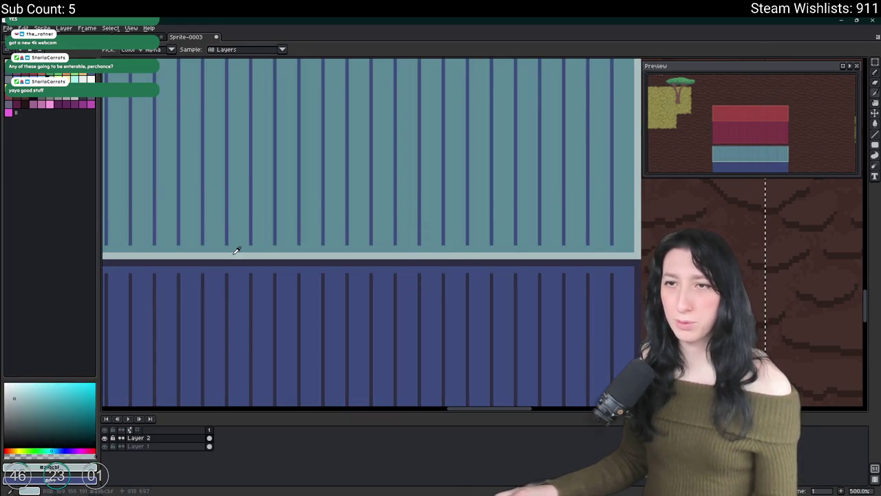
pyautogui.hotkey('shift', 'r')
pyautogui.press('Return')
# Recolour the pale strip along the container dark blue
pyautogui.moveTo(284, 154); pyautogui.dragTo(417, 197)
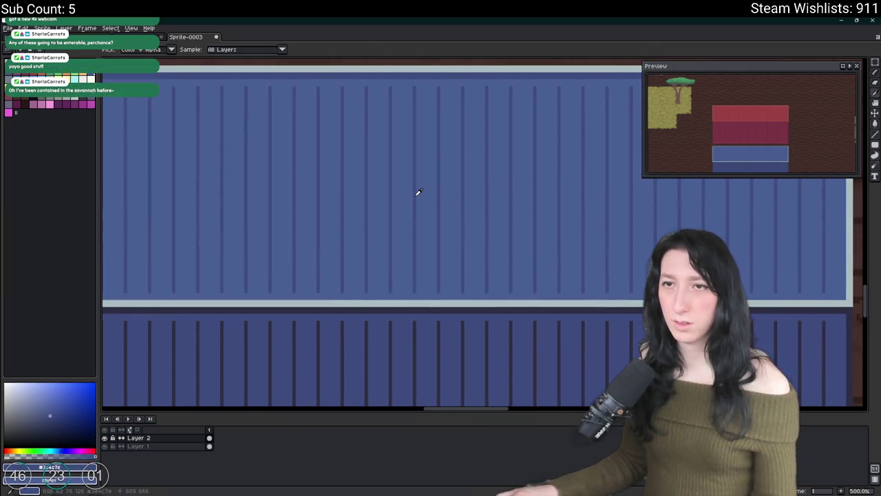
pyautogui.click(415, 303)
pyautogui.click(59, 102)
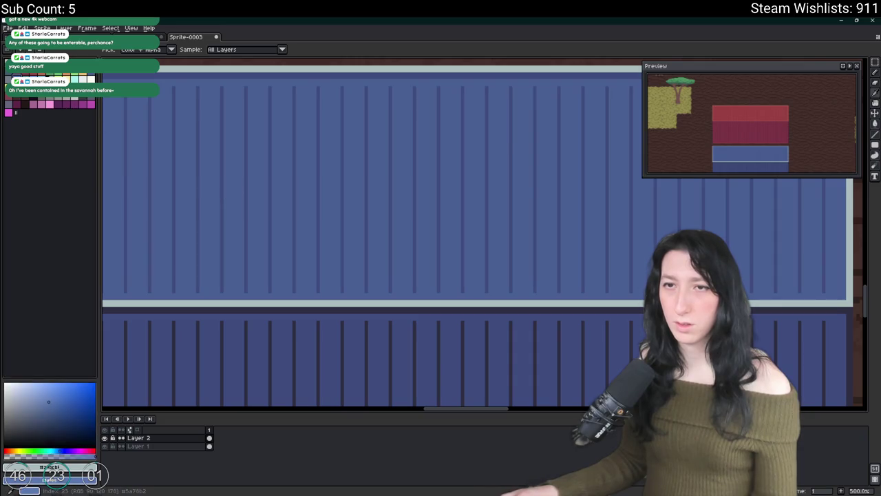
pyautogui.hotkey('shift', 'r')
pyautogui.press('Return')
pyautogui.press('-')
pyautogui.press('-')
pyautogui.press('-')
pyautogui.press('-')
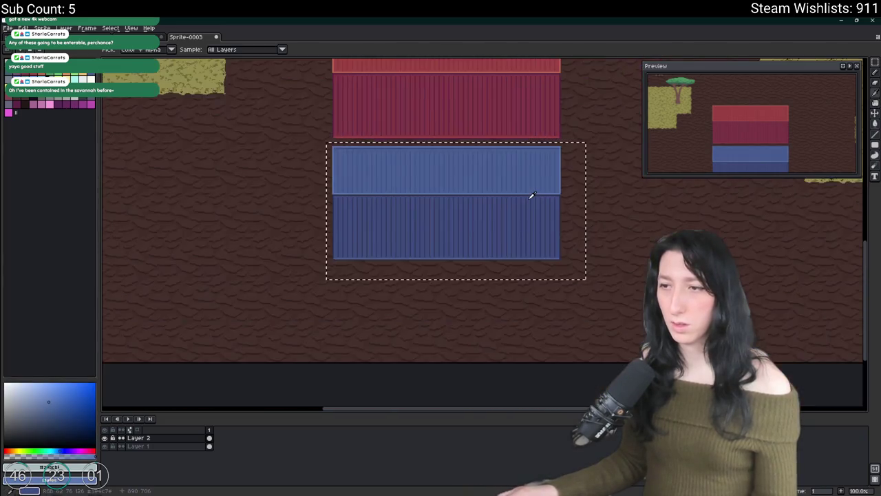
pyautogui.moveTo(521, 183)
pyautogui.mouseDown()
pyautogui.moveTo(474, 219)
pyautogui.moveTo(469, 236)
pyautogui.mouseUp()
# Try pasting a duplicate of the red containers below the blue ones, then cancel it
pyautogui.press('v')
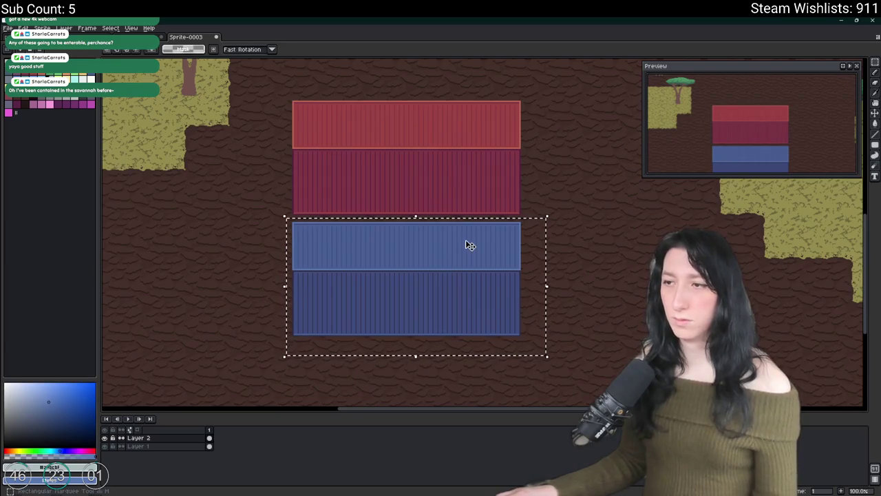
pyautogui.scroll(1, 319, 265)
pyautogui.scroll(-1, 319, 256)
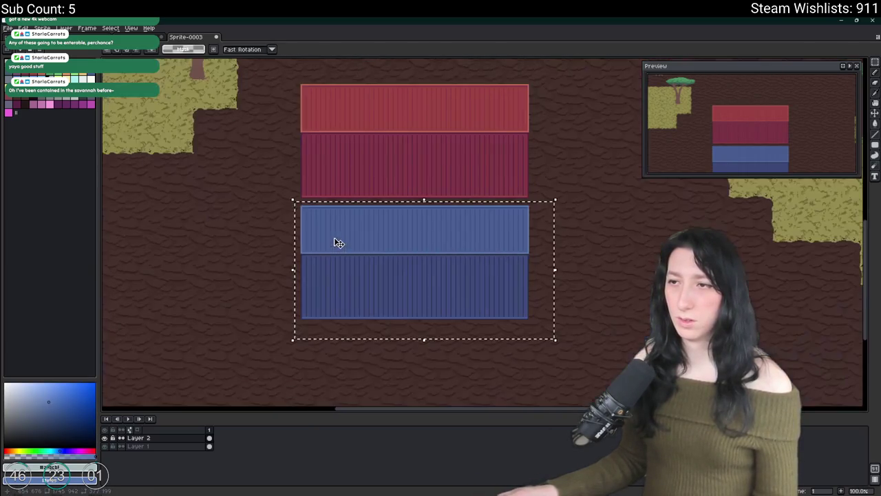
pyautogui.hotkey('ctrl', 'd')
pyautogui.hotkey('ctrl', 'shift', 'd')
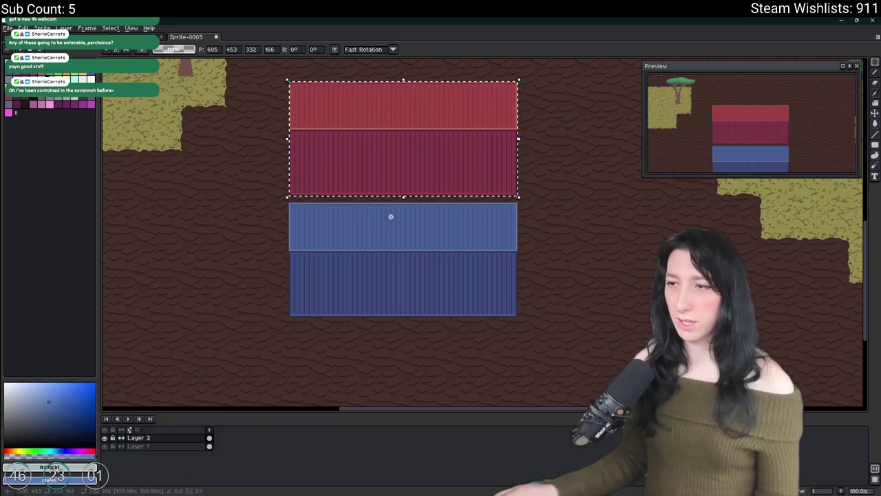
pyautogui.hotkey('ctrl', 'c')
pyautogui.hotkey('ctrl', 'v')
pyautogui.press('Down')
pyautogui.press('Down')
pyautogui.press('Down')
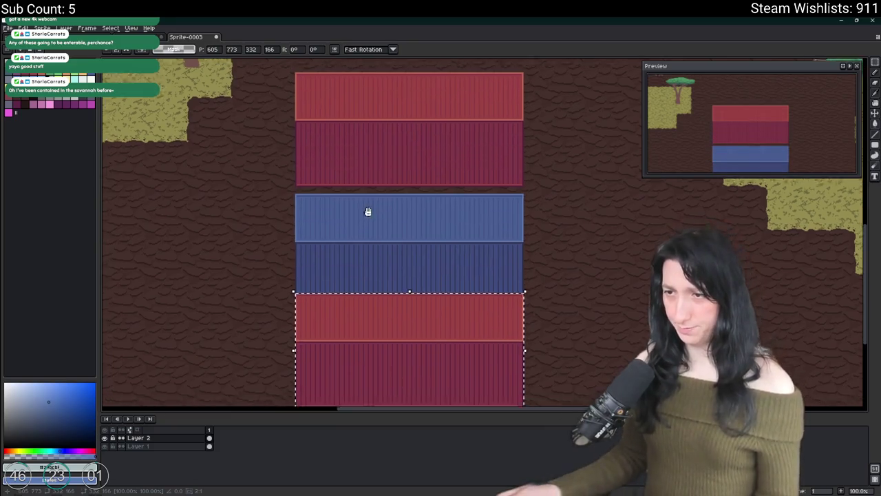
pyautogui.scroll(-1, 388, 206)
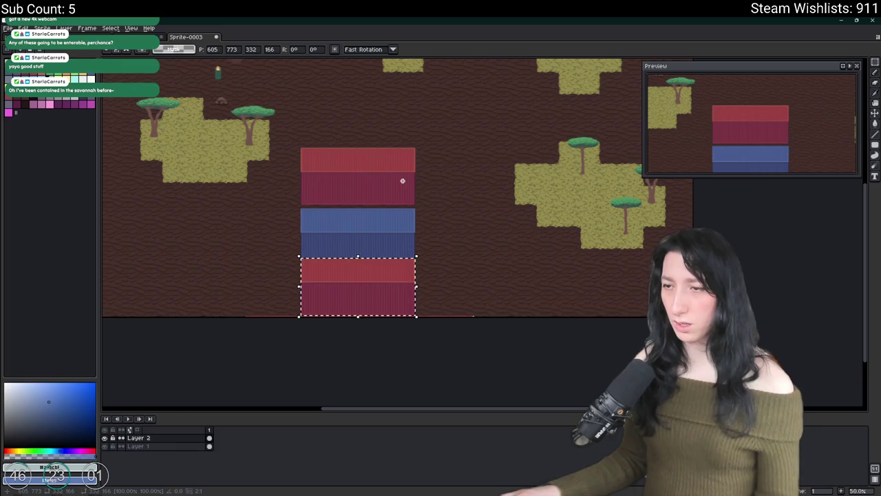
pyautogui.press('Escape')
# Nudge the red and blue containers up, then duplicate the blue pair below the originals
pyautogui.moveTo(453, 110)
pyautogui.mouseDown()
pyautogui.moveTo(250, 291)
pyautogui.moveTo(292, 291)
pyautogui.mouseUp()
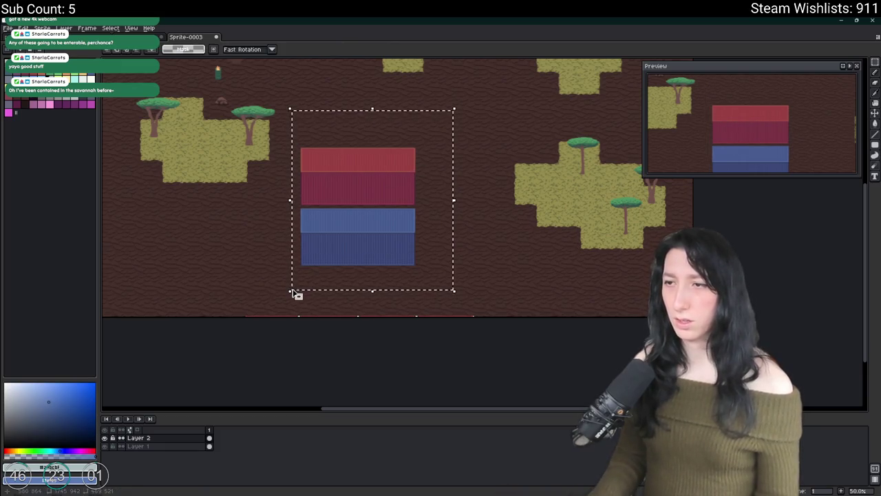
pyautogui.press('Up')
pyautogui.press('Up')
pyautogui.press('Up')
pyautogui.click(301, 260)
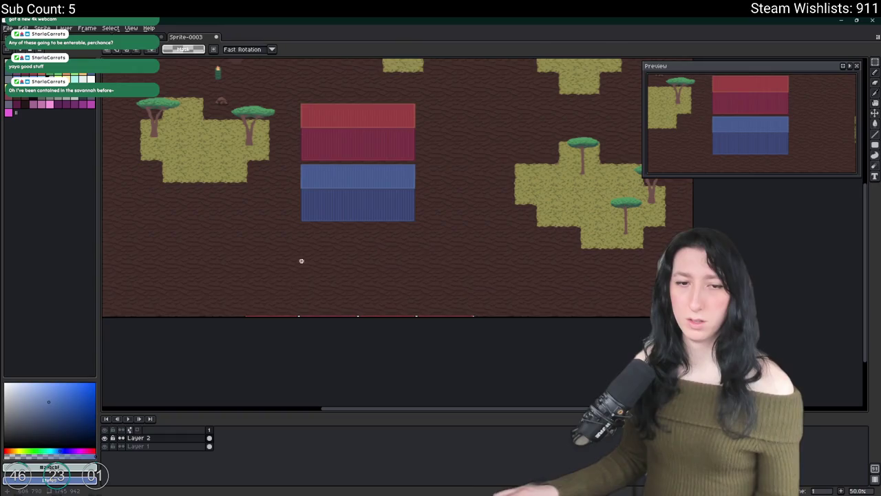
pyautogui.scroll(1, 301, 260)
pyautogui.moveTo(302, 263)
pyautogui.mouseDown()
pyautogui.moveTo(275, 321)
pyautogui.moveTo(299, 321)
pyautogui.moveTo(239, 348)
pyautogui.moveTo(526, 195)
pyautogui.mouseUp()
pyautogui.press('Down')
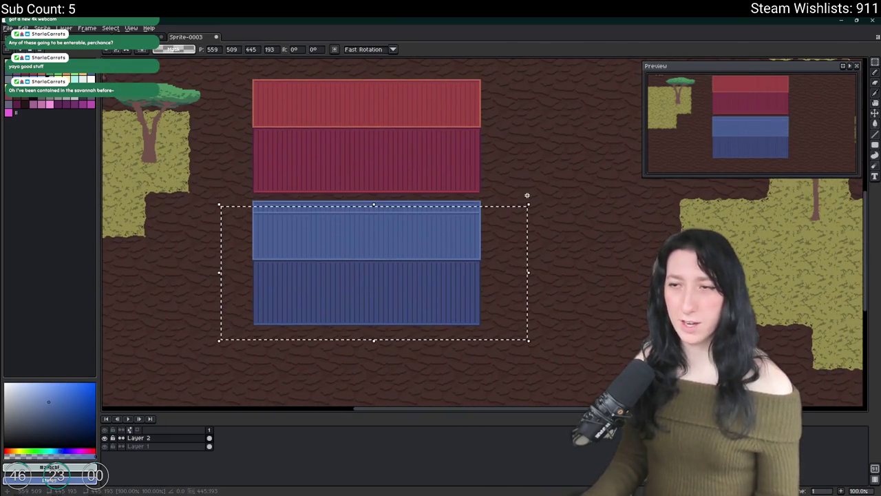
pyautogui.press('Down')
pyautogui.press('Down')
pyautogui.press('Down')
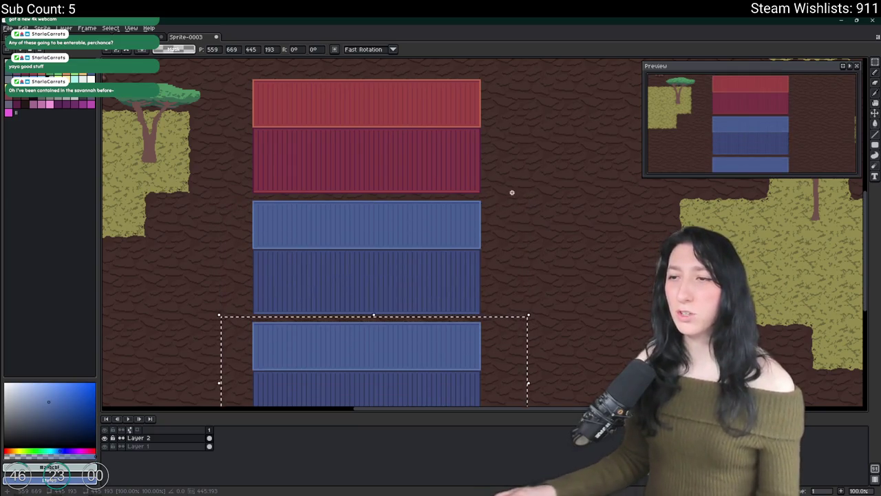
pyautogui.scroll(-2, 496, 206)
pyautogui.scroll(2, 404, 250)
# Turn the copy's dark stripes and lower body green
pyautogui.press('p')
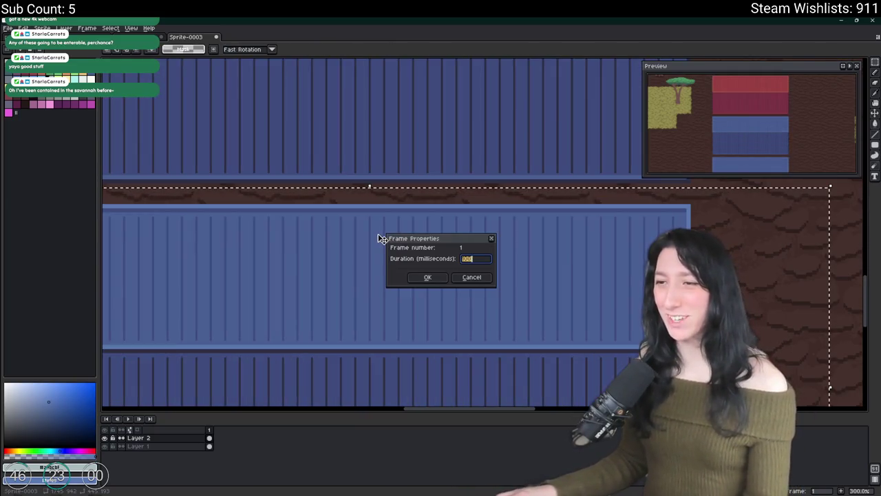
pyautogui.press('Escape')
pyautogui.press('i')
pyautogui.scroll(2, 380, 285)
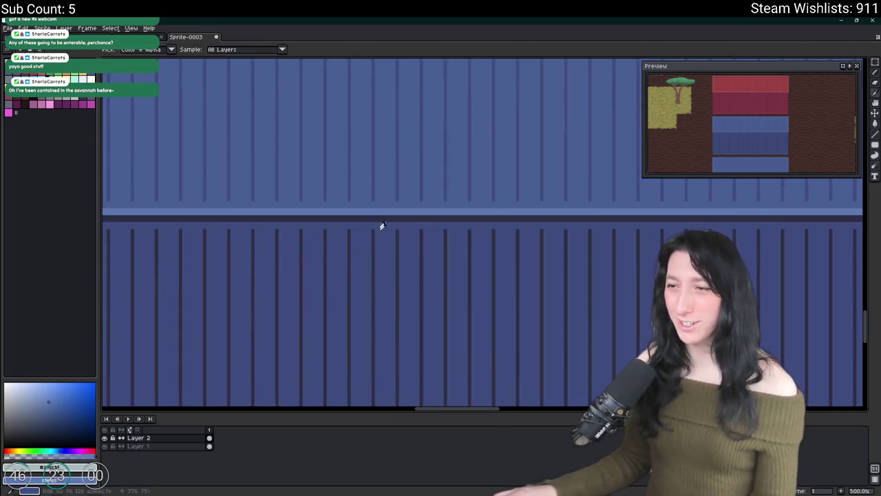
pyautogui.click(166, 138)
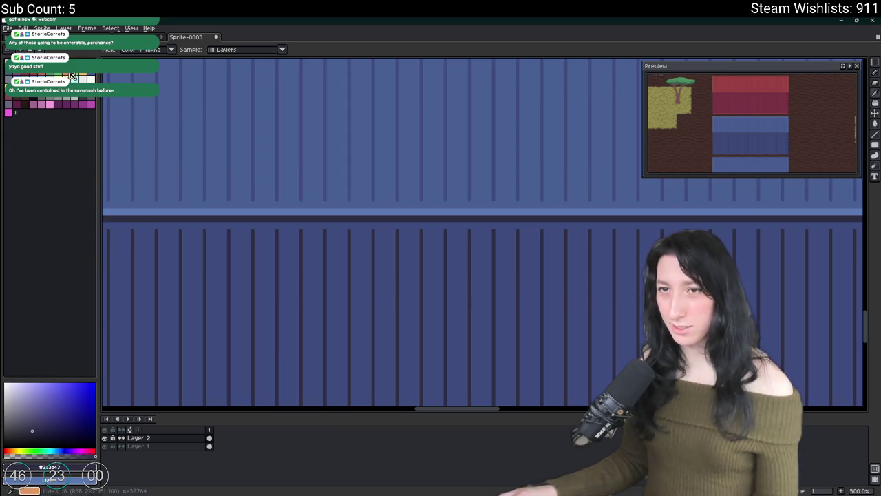
pyautogui.hotkey('shift', 'r')
pyautogui.press('Return')
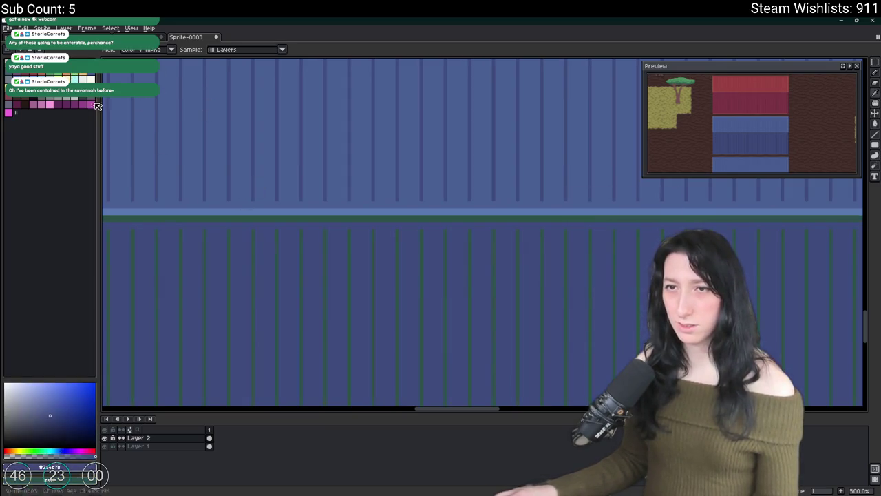
pyautogui.hotkey('shift', 'r')
pyautogui.press('Return')
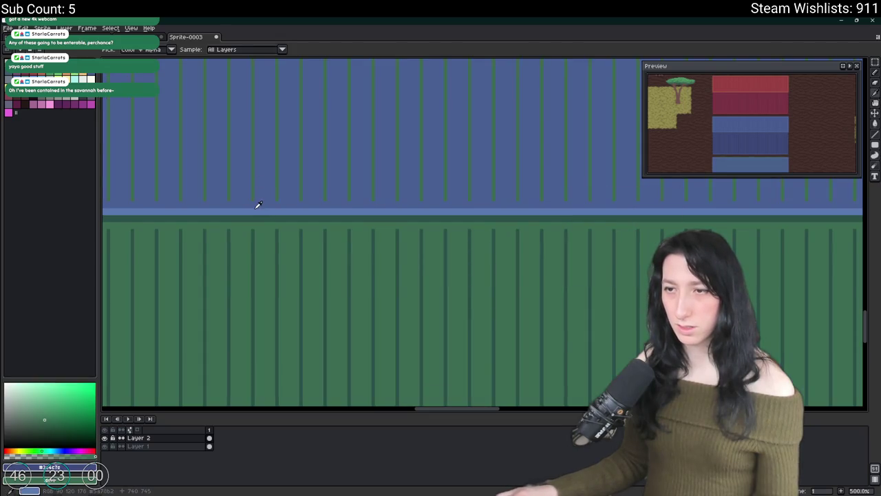
# Turn the upper body and remaining blue line green, then return to the marquee tool
pyautogui.click(258, 196)
pyautogui.hotkey('shift', 'r')
pyautogui.press('Return')
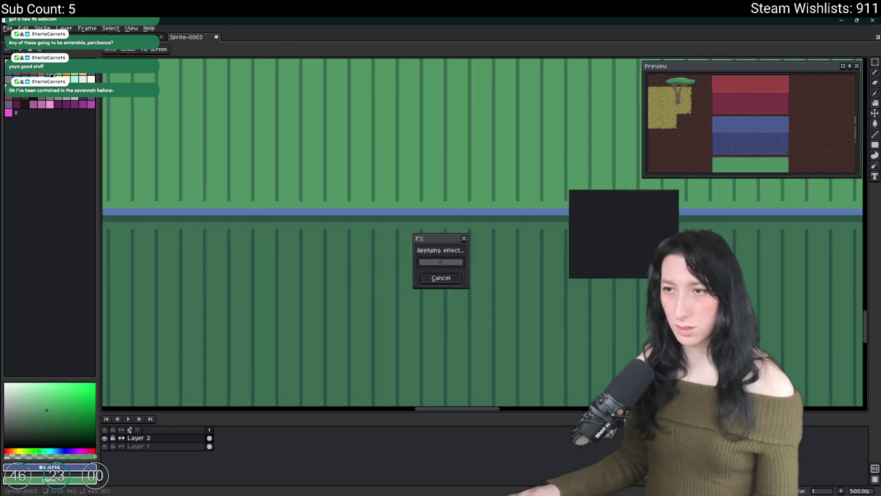
pyautogui.hotkey('shift', 'r')
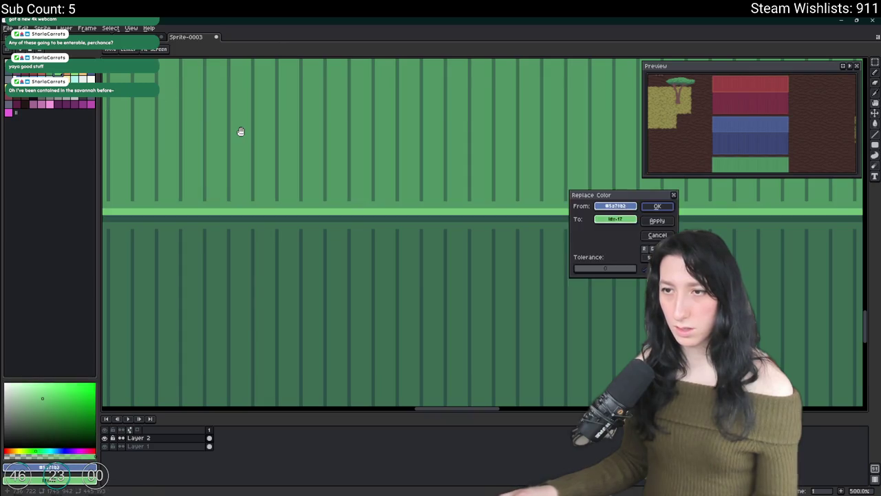
pyautogui.press('Return')
pyautogui.scroll(-4, 365, 172)
pyautogui.moveTo(362, 175); pyautogui.dragTo(379, 267)
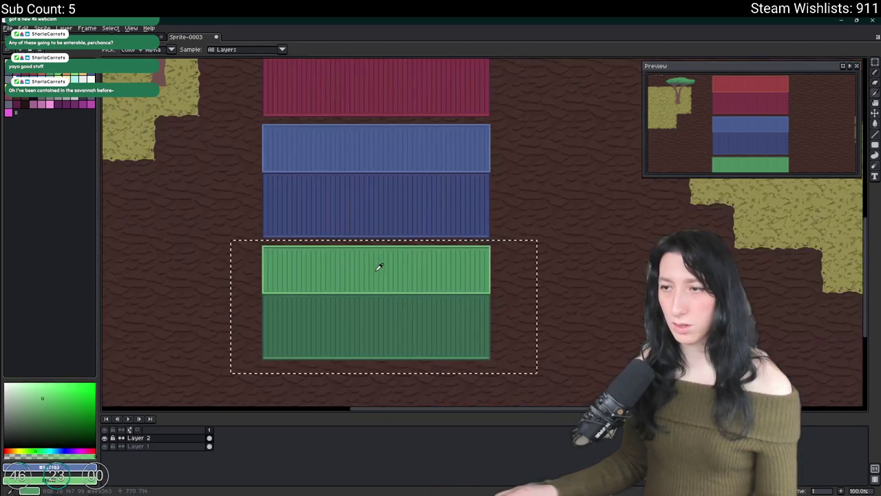
pyautogui.scroll(2, 382, 296)
pyautogui.press('m')
pyautogui.scroll(-2, 389, 325)
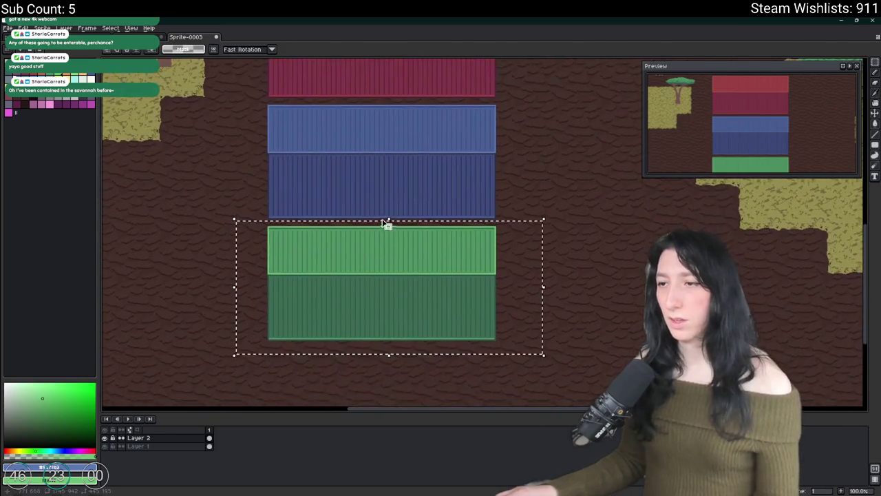
pyautogui.scroll(-2, 383, 222)
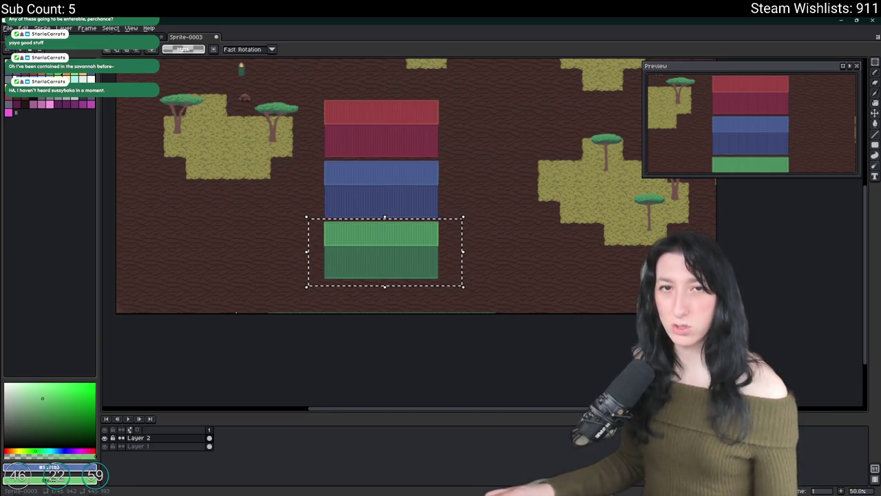
# Drag a rectangular marquee tightly around the red shipping container on the map
pyautogui.scroll(7, 427, 179)
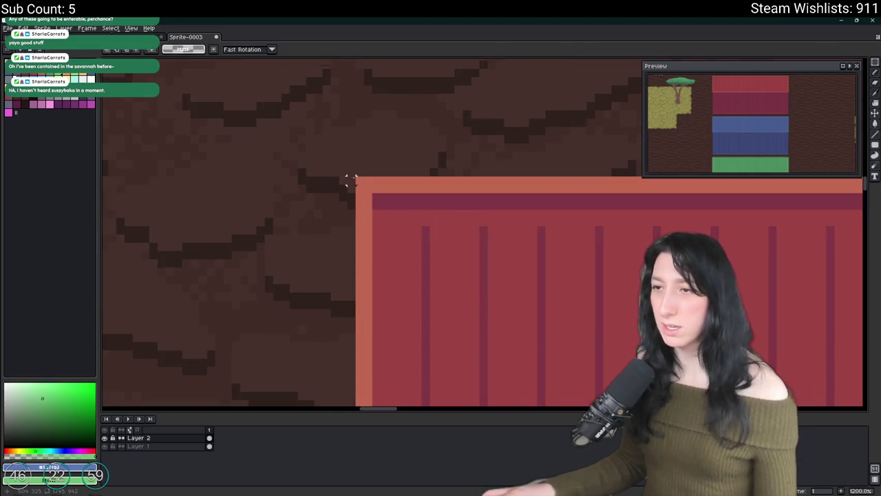
pyautogui.moveTo(319, 167)
pyautogui.mouseDown()
pyautogui.moveTo(364, 181)
pyautogui.moveTo(387, 238)
pyautogui.moveTo(537, 281)
pyautogui.moveTo(503, 259)
pyautogui.moveTo(507, 269)
pyautogui.mouseUp()
pyautogui.scroll(-4, 364, 181)
pyautogui.scroll(3, 387, 238)
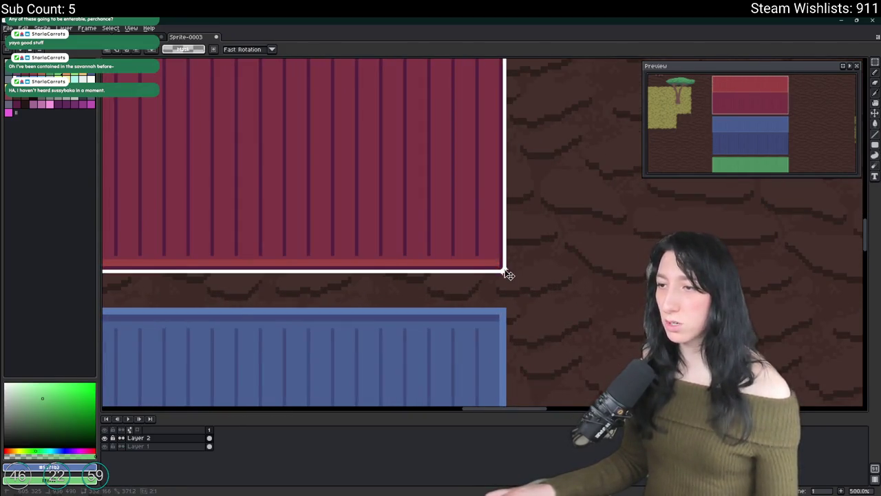
pyautogui.scroll(-2, 508, 269)
pyautogui.scroll(-2, 485, 277)
pyautogui.click(42, 28)
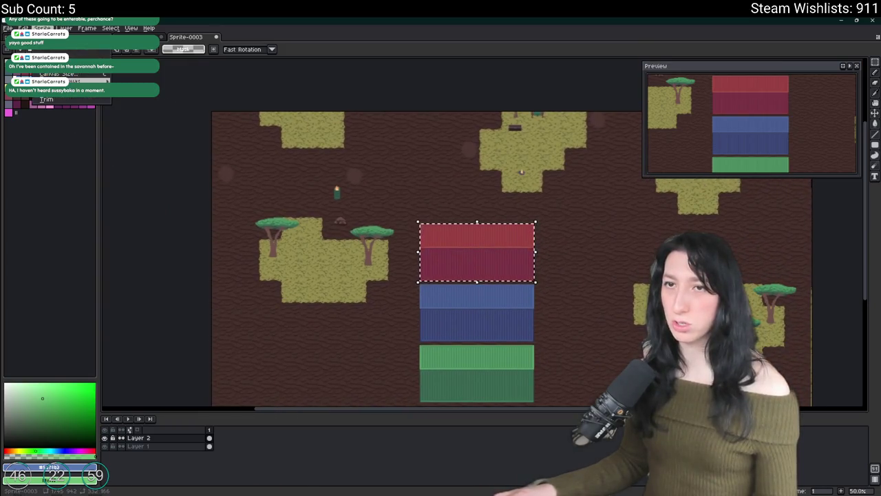
# Crop the sprite to the red container and begin choosing a new export file
pyautogui.click(41, 90)
pyautogui.hotkey('ctrl', 'alt', 'shift', 's')
pyautogui.click(675, 175)
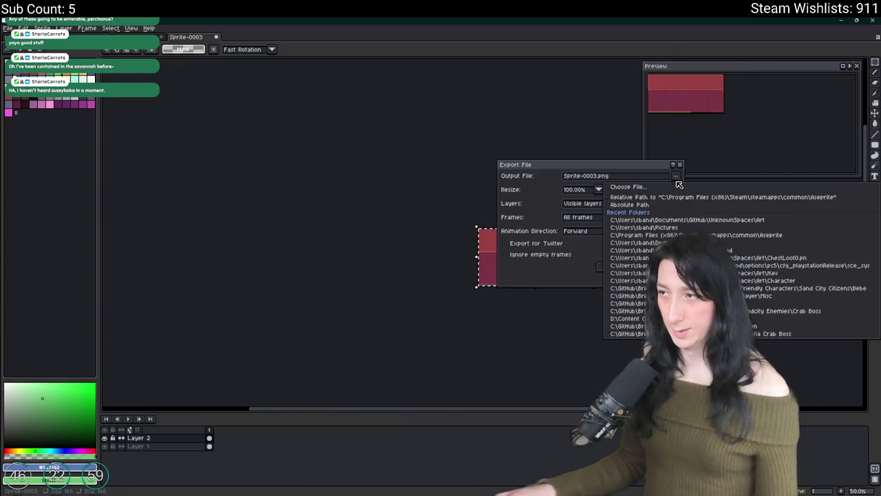
pyautogui.click(685, 188)
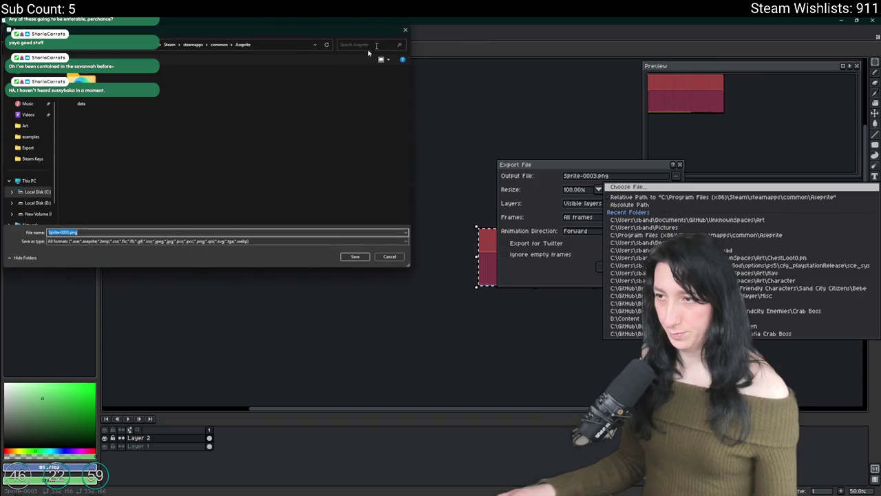
# Export it as RedContainer.png into Desktop > UnknownSpaces > Art
pyautogui.scroll(2, 27, 138)
pyautogui.click(32, 127)
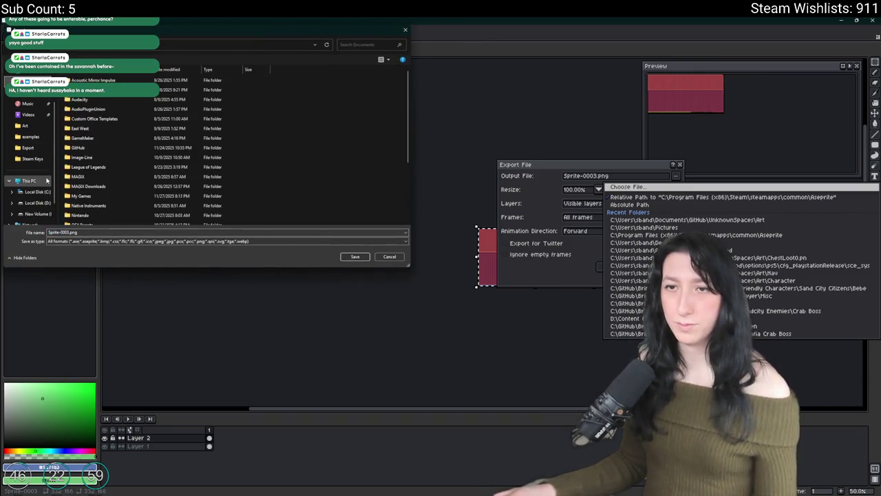
pyautogui.click(30, 107)
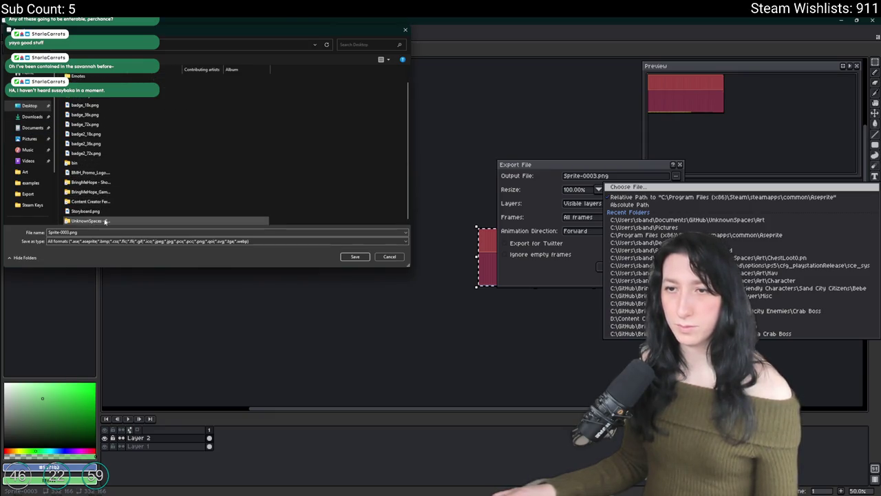
pyautogui.doubleClick(92, 220)
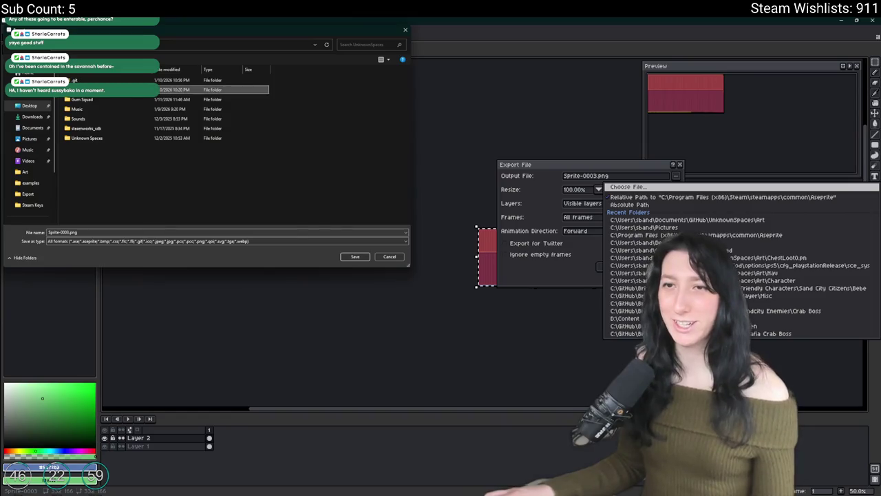
pyautogui.doubleClick(133, 90)
pyautogui.click(66, 233)
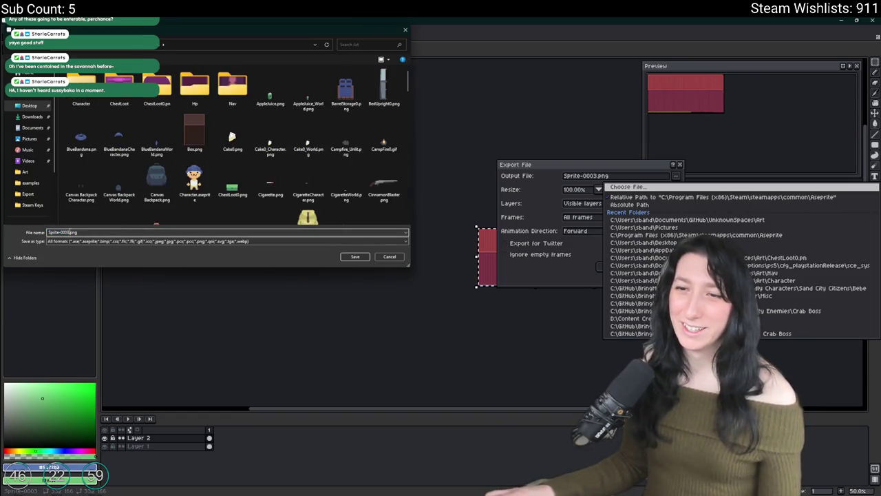
pyautogui.write('FedC')
pyautogui.write('er')
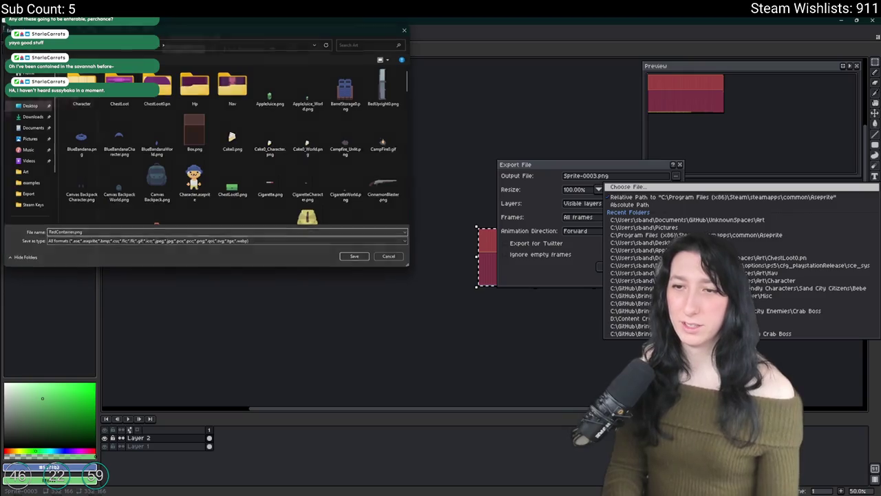
pyautogui.press('Return')
pyautogui.press('Return')
pyautogui.scroll(5, 459, 259)
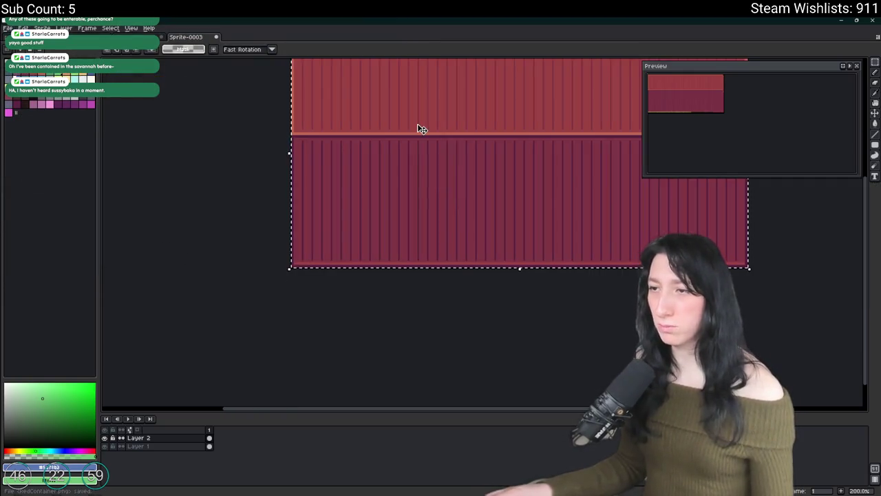
# Select the blue container and crop the sprite to it
pyautogui.scroll(-5, 441, 187)
pyautogui.scroll(4, 378, 236)
pyautogui.scroll(-1, 382, 232)
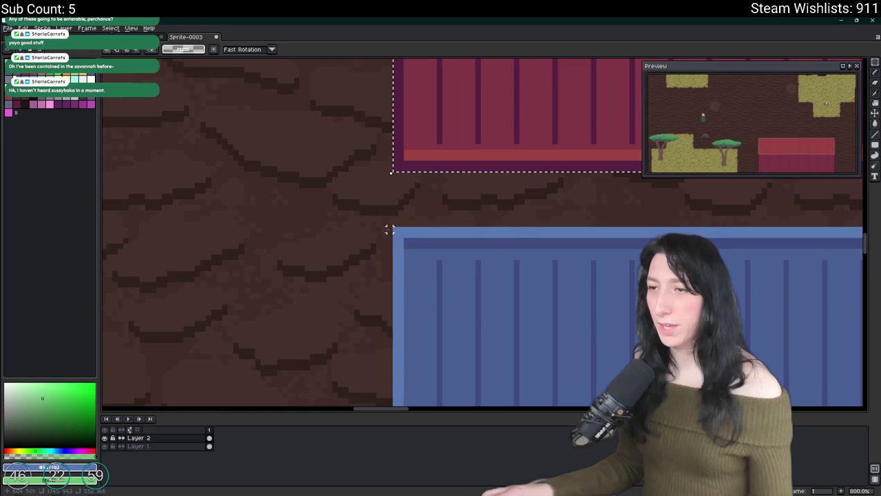
pyautogui.scroll(-1, 393, 228)
pyautogui.moveTo(374, 214)
pyautogui.mouseDown()
pyautogui.moveTo(532, 262)
pyautogui.moveTo(466, 299)
pyautogui.moveTo(458, 354)
pyautogui.moveTo(468, 342)
pyautogui.mouseUp()
pyautogui.scroll(2, 532, 262)
pyautogui.scroll(-2, 468, 342)
pyautogui.scroll(1, 263, 200)
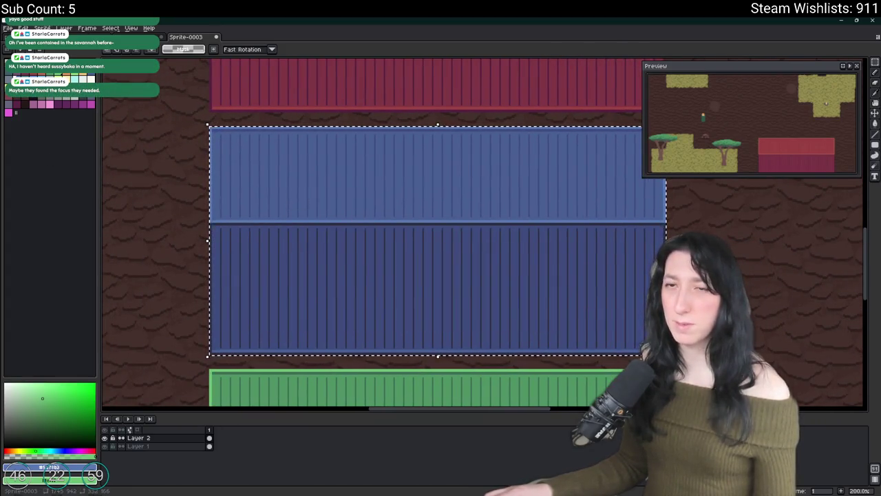
pyautogui.hotkey('ctrl', 'shift', 'x')
# Export the crop as BlueContainer.png, then undo the crop to restore the map
pyautogui.hotkey('ctrl', 'alt', 'shift', 's')
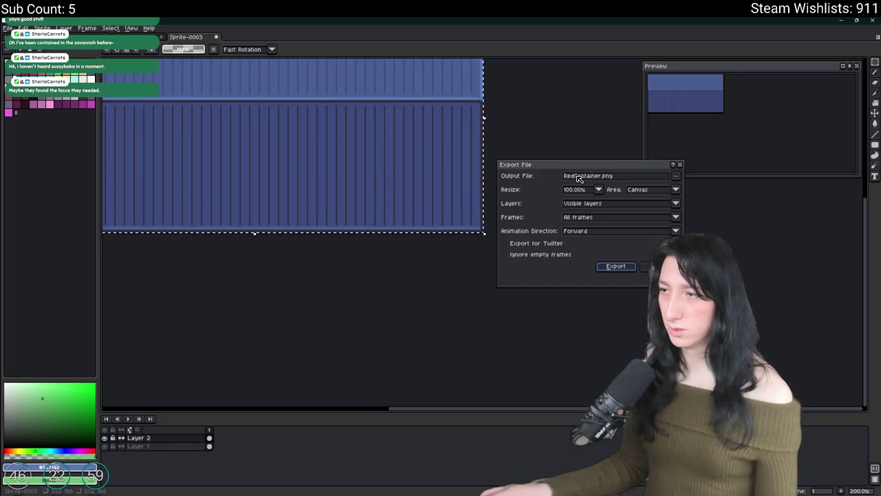
pyautogui.write('Blu')
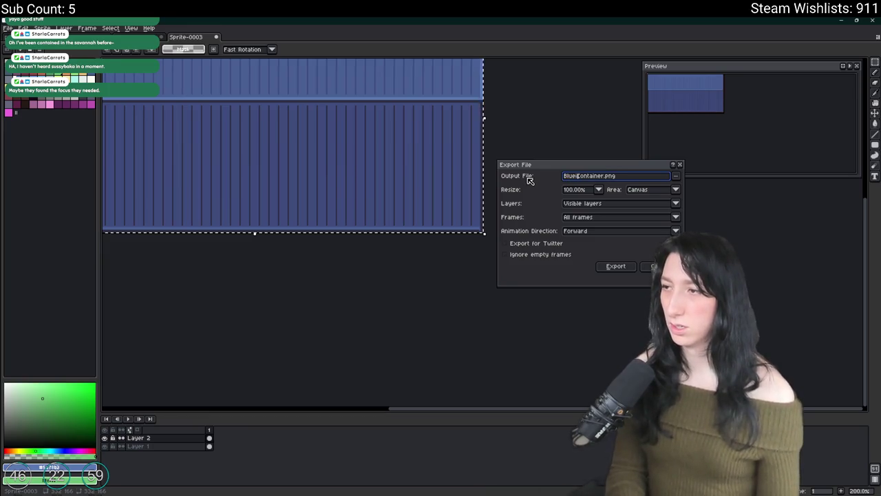
pyautogui.press('Return')
pyautogui.hotkey('ctrl', 'z')
pyautogui.scroll(-1, 526, 178)
pyautogui.moveTo(620, 361)
pyautogui.mouseDown()
pyautogui.moveTo(472, 284)
pyautogui.moveTo(412, 223)
pyautogui.mouseUp()
pyautogui.scroll(4, 385, 220)
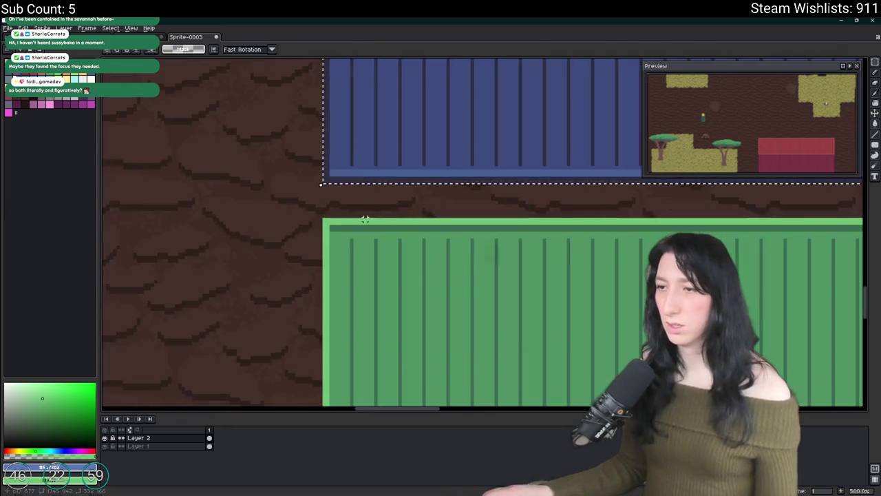
# Select the green container and crop the sprite to it
pyautogui.scroll(-4, 365, 219)
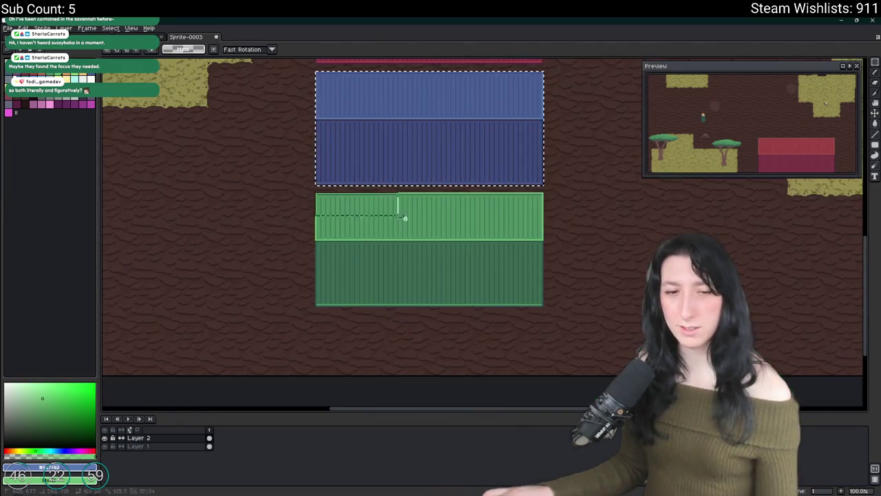
pyautogui.scroll(4, 566, 344)
pyautogui.scroll(-3, 566, 344)
pyautogui.scroll(4, 651, 375)
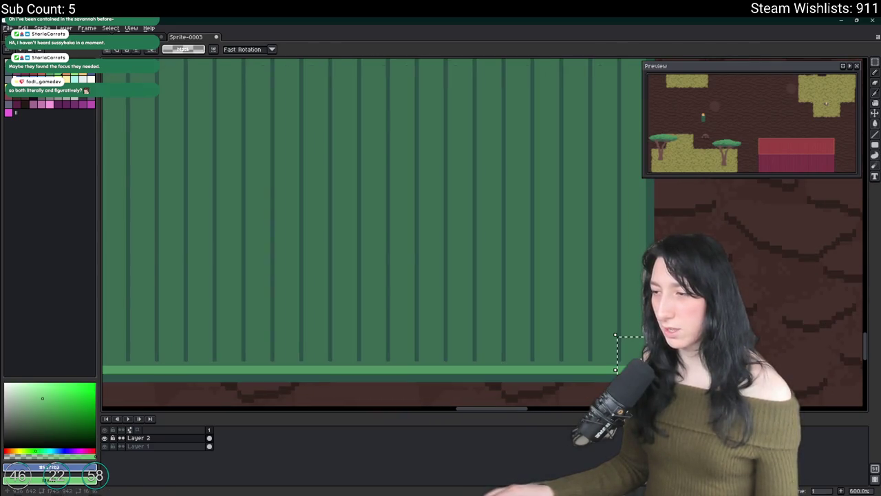
pyautogui.scroll(-4, 565, 352)
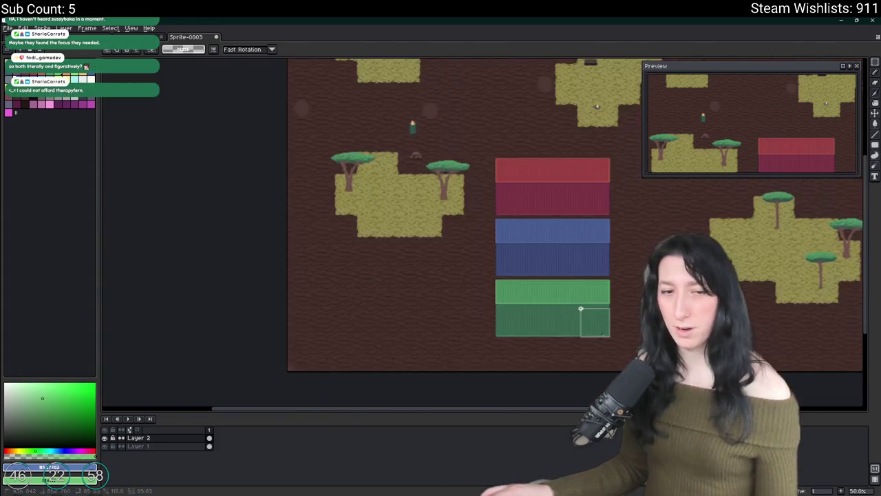
pyautogui.scroll(3, 572, 296)
pyautogui.scroll(2, 409, 262)
pyautogui.moveTo(409, 262)
pyautogui.mouseDown()
pyautogui.moveTo(299, 296)
pyautogui.moveTo(300, 304)
pyautogui.mouseUp()
pyautogui.scroll(-3, 300, 303)
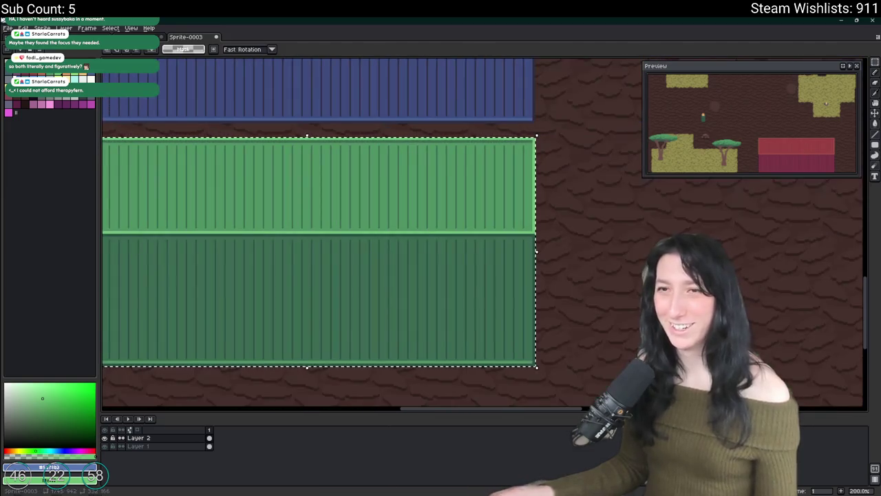
pyautogui.hotkey('ctrl', 'shift', 'x')
# Export the crop as GreenContainer.png, undo the crop and clear the selection
pyautogui.hotkey('ctrl', 'alt', 'shift', 's')
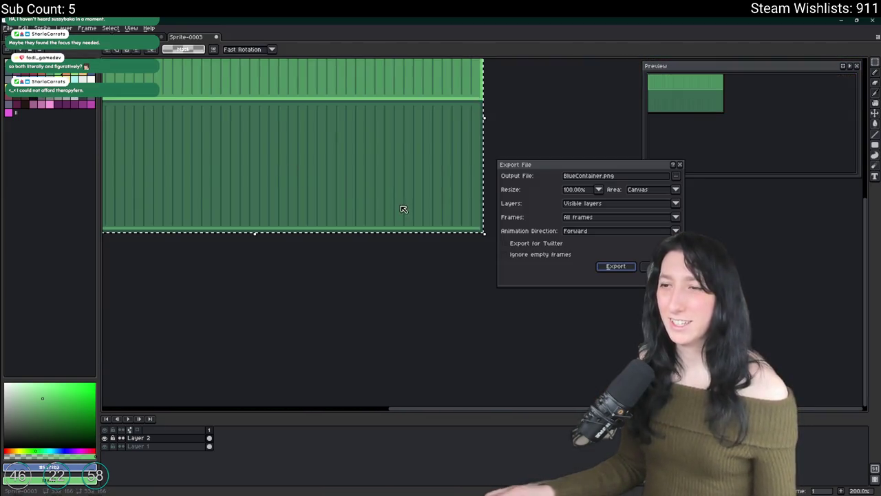
pyautogui.click(576, 176)
pyautogui.press('BackSpace')
pyautogui.press('BackSpace')
pyautogui.press('BackSpace')
pyautogui.write('Green')
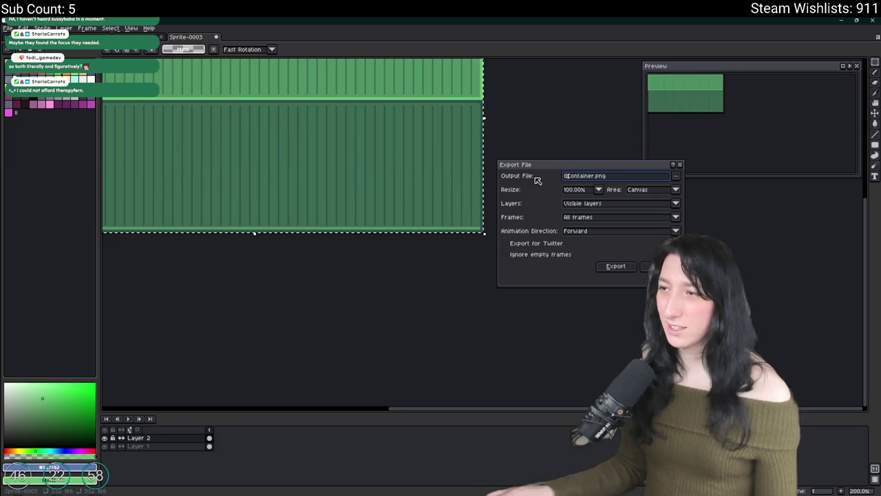
pyautogui.click(616, 265)
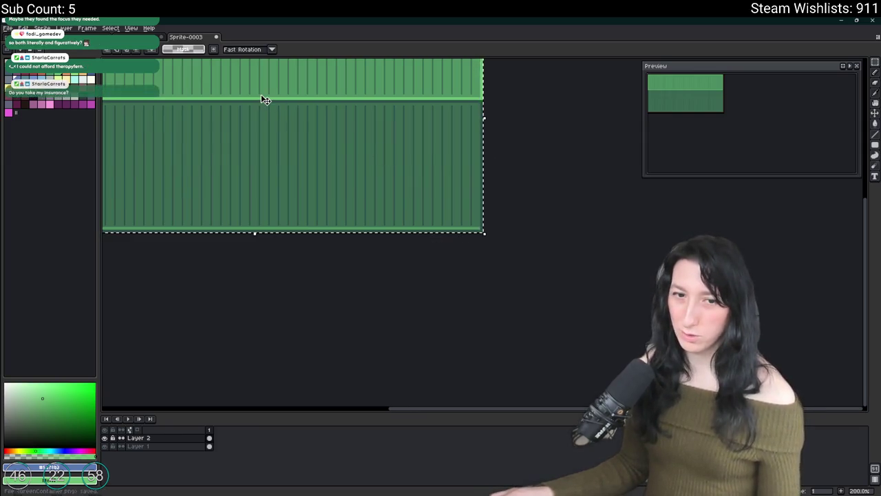
pyautogui.scroll(-3, 446, 230)
pyautogui.hotkey('ctrl', 'z')
pyautogui.scroll(2, 252, 179)
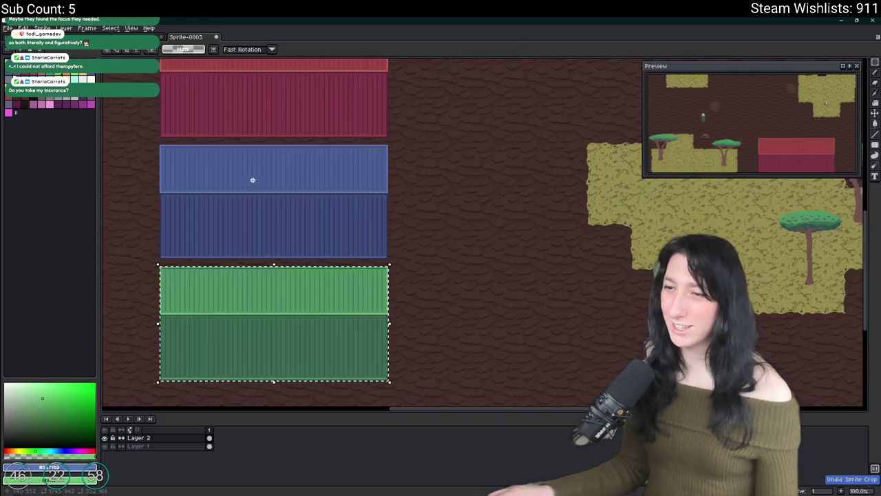
pyautogui.moveTo(252, 179); pyautogui.dragTo(356, 178)
pyautogui.hotkey('ctrl', 'd')
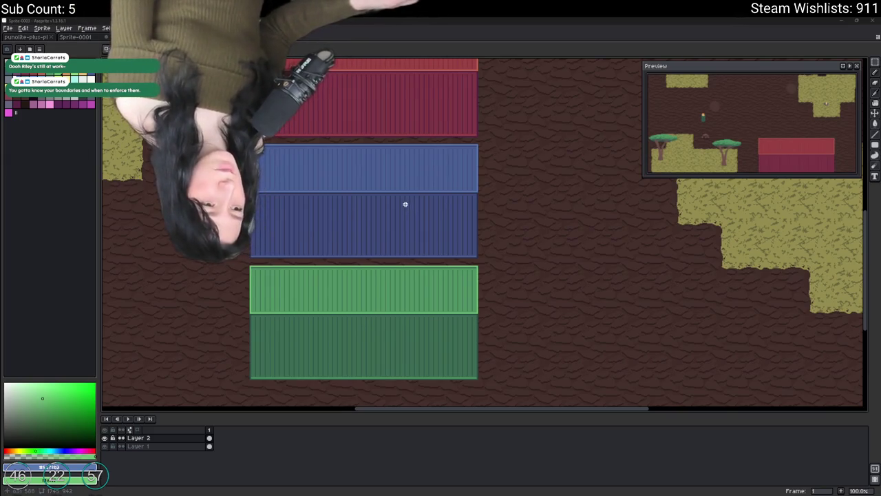
# Copy and rotate all three containers, then discard the rotated copies
pyautogui.scroll(-2, 406, 204)
pyautogui.hscroll(-1, 378, 254)
pyautogui.hscroll(5, 484, 230)
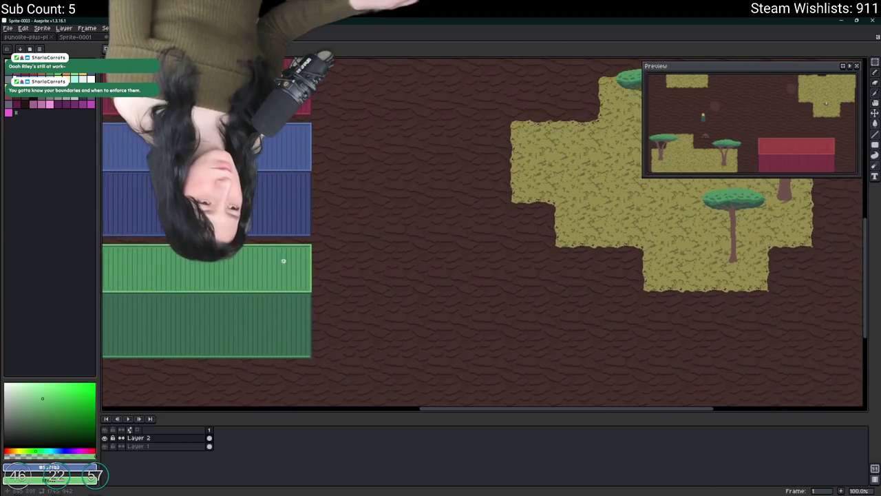
pyautogui.scroll(2, 283, 257)
pyautogui.hscroll(-2, 283, 258)
pyautogui.scroll(4, 330, 230)
pyautogui.hscroll(-2, 331, 230)
pyautogui.scroll(2, 214, 292)
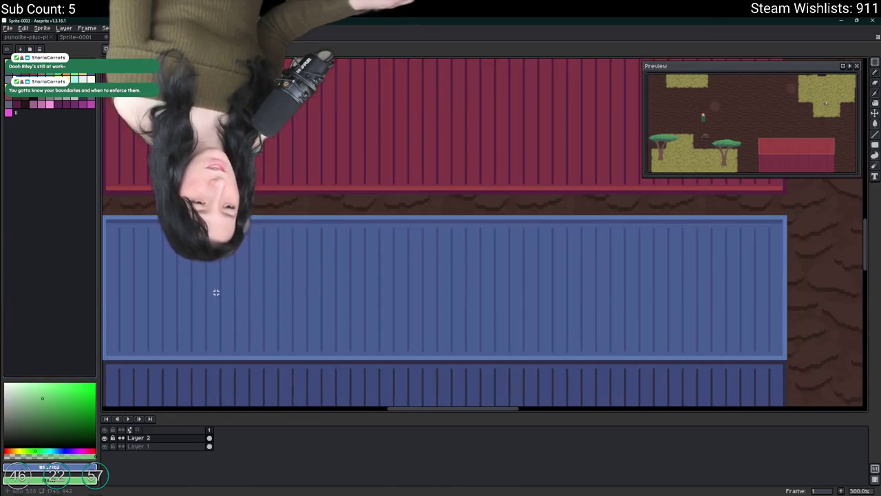
pyautogui.scroll(-2, 350, 281)
pyautogui.scroll(-1, 344, 201)
pyautogui.moveTo(367, 190); pyautogui.dragTo(233, 340)
pyautogui.moveTo(320, 221); pyautogui.dragTo(462, 216)
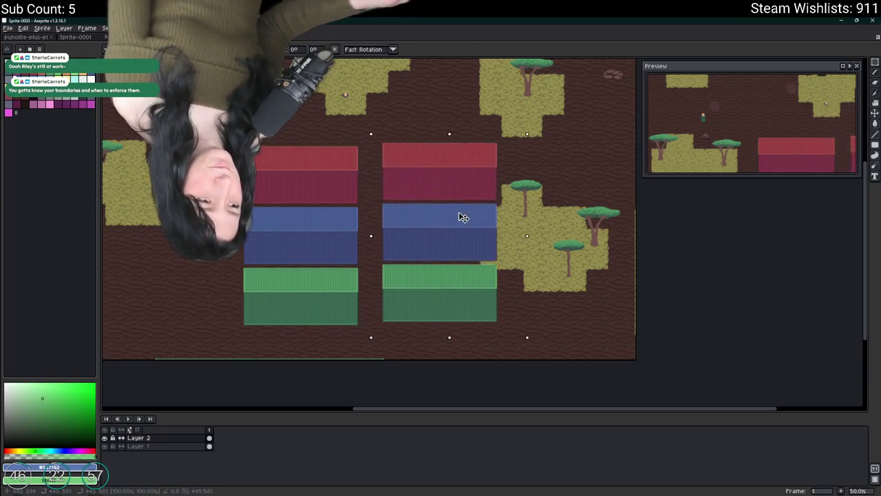
pyautogui.moveTo(537, 131)
pyautogui.mouseDown()
pyautogui.moveTo(570, 289)
pyautogui.moveTo(561, 298)
pyautogui.mouseUp()
pyautogui.scroll(1, 440, 256)
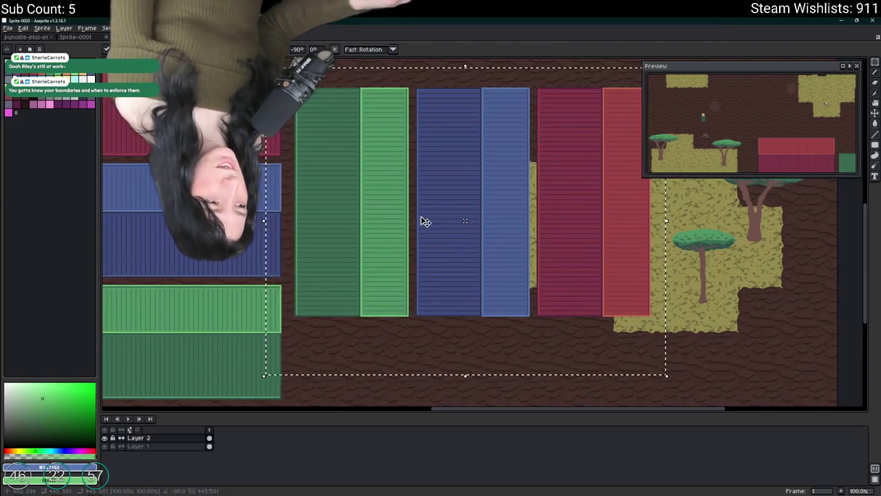
pyautogui.scroll(-1, 421, 221)
pyautogui.press('Escape')
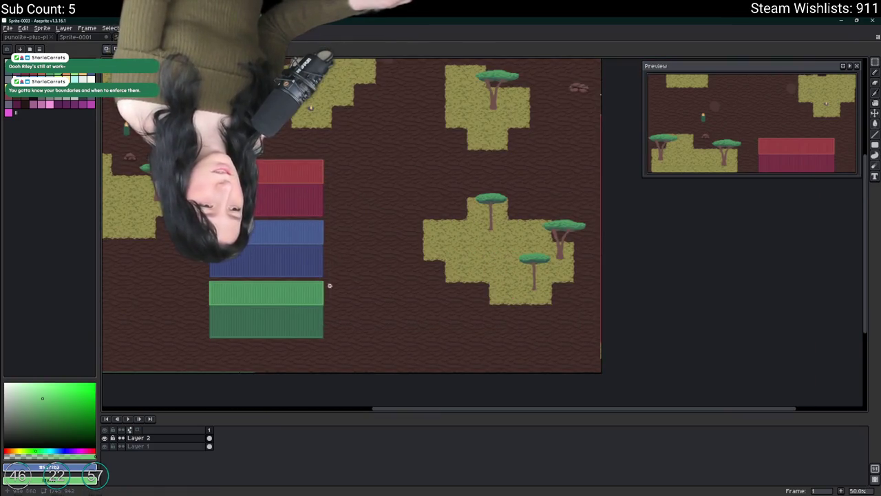
# Move a square section of the green container onto the open ground to the right
pyautogui.scroll(2, 316, 303)
pyautogui.scroll(-1, 310, 306)
pyautogui.scroll(4, 310, 306)
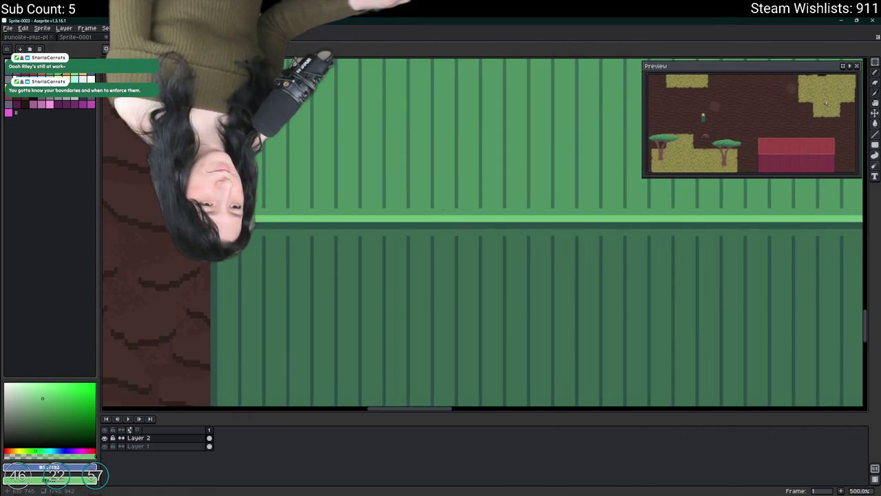
pyautogui.scroll(-2, 234, 289)
pyautogui.moveTo(222, 230)
pyautogui.mouseDown()
pyautogui.moveTo(310, 365)
pyautogui.moveTo(373, 372)
pyautogui.moveTo(428, 399)
pyautogui.mouseUp()
pyautogui.scroll(2, 269, 299)
pyautogui.scroll(-1, 454, 392)
pyautogui.scroll(-1, 454, 388)
pyautogui.moveTo(313, 291)
pyautogui.mouseDown()
pyautogui.moveTo(305, 289)
pyautogui.moveTo(583, 265)
pyautogui.moveTo(585, 298)
pyautogui.mouseUp()
pyautogui.scroll(-1, 305, 289)
pyautogui.click(693, 271)
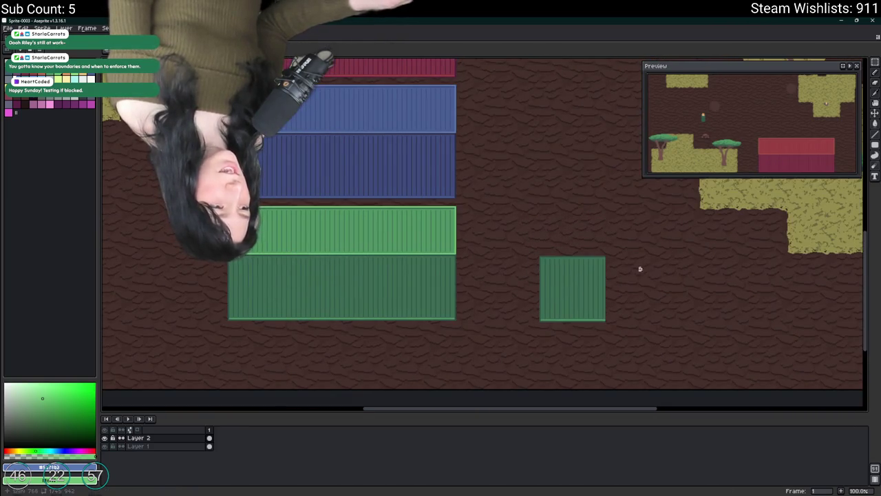
# Move the square piece's left edge strip over to its right side
pyautogui.scroll(2, 640, 268)
pyautogui.scroll(2, 397, 257)
pyautogui.moveTo(385, 220); pyautogui.dragTo(352, 99)
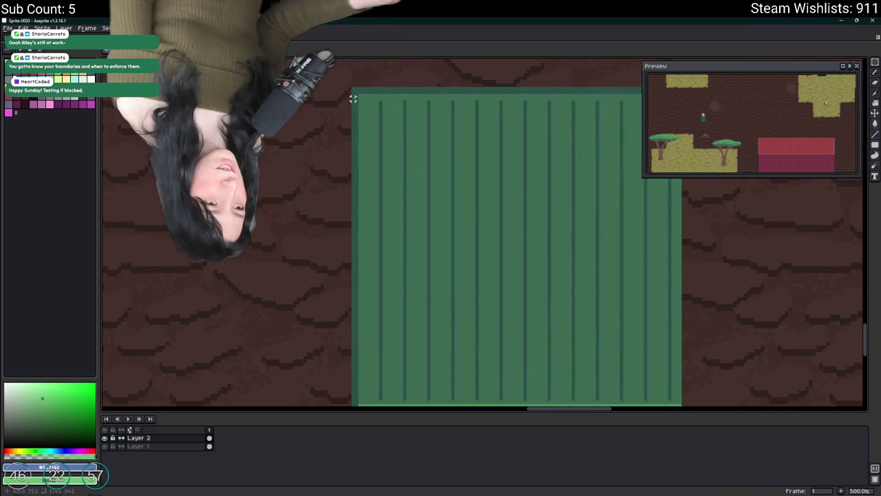
pyautogui.scroll(-1, 373, 324)
pyautogui.moveTo(369, 180)
pyautogui.mouseDown()
pyautogui.moveTo(372, 324)
pyautogui.moveTo(354, 333)
pyautogui.mouseUp()
pyautogui.scroll(1, 363, 324)
pyautogui.scroll(1, 358, 326)
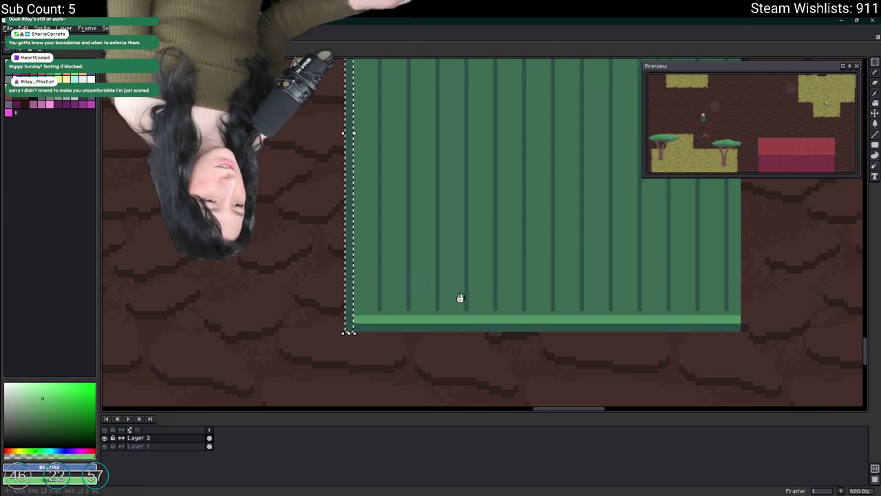
pyautogui.scroll(-1, 362, 252)
pyautogui.moveTo(362, 252); pyautogui.dragTo(240, 342)
pyautogui.moveTo(178, 313)
pyautogui.mouseDown()
pyautogui.moveTo(564, 313)
pyautogui.moveTo(453, 313)
pyautogui.moveTo(502, 313)
pyautogui.mouseUp()
pyautogui.hotkey('ctrl', 'd')
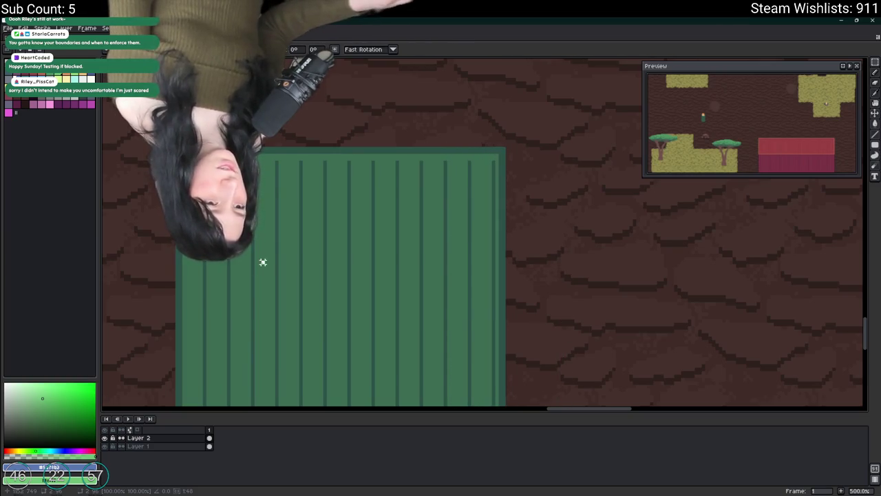
# Select the green piece's interior, dismissing the Frame Properties dialog that opened
pyautogui.scroll(-1, 261, 346)
pyautogui.moveTo(262, 346); pyautogui.dragTo(367, 256)
pyautogui.moveTo(536, 92); pyautogui.dragTo(289, 333)
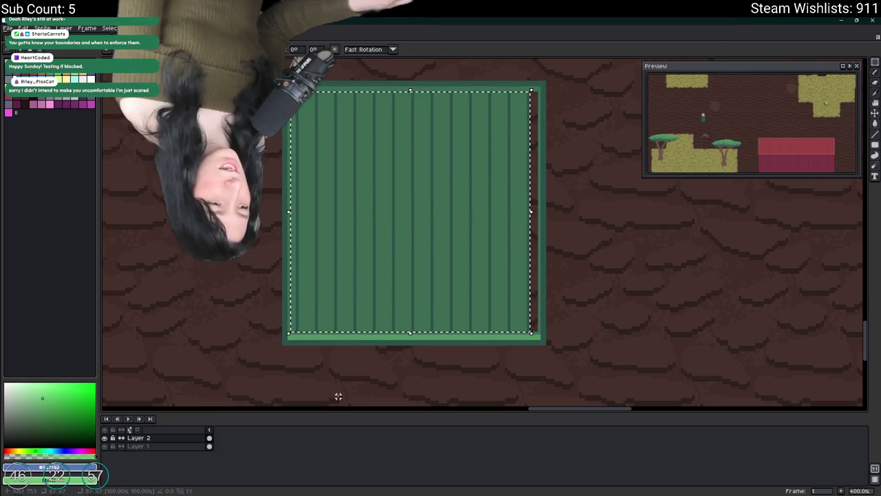
pyautogui.scroll(2, 523, 261)
pyautogui.press('p')
pyautogui.press('Escape')
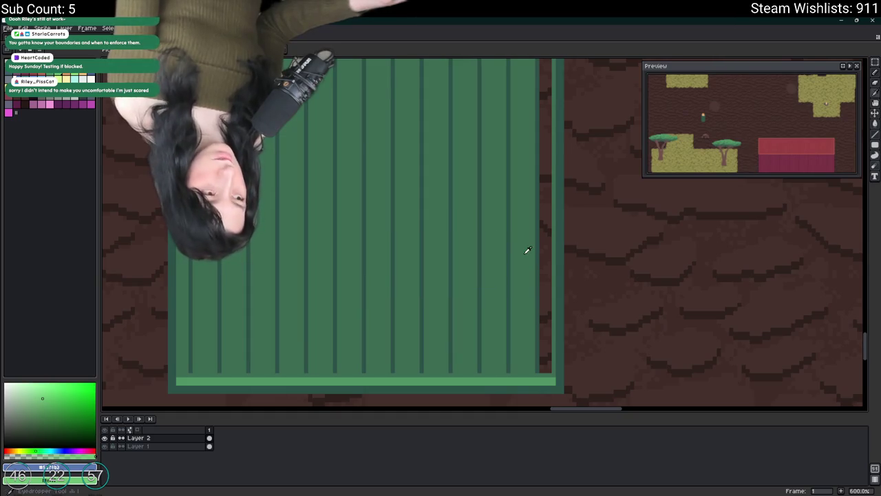
pyautogui.scroll(-1, 540, 255)
pyautogui.scroll(-1, 540, 254)
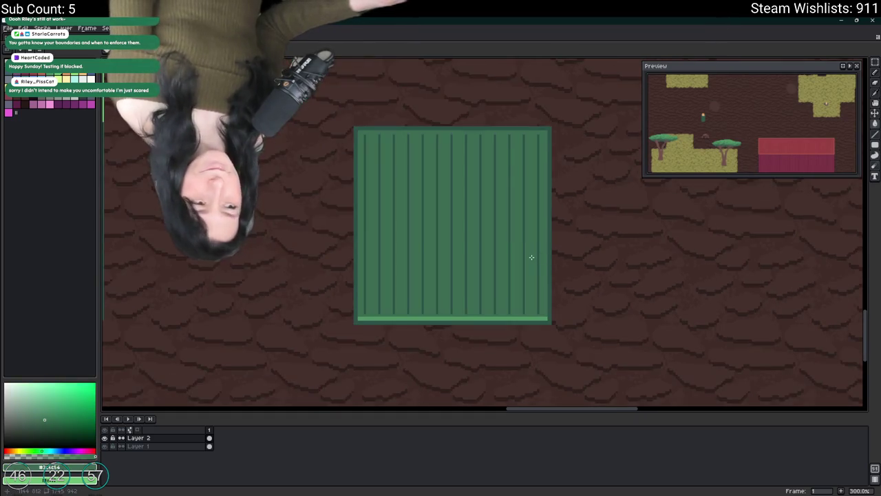
pyautogui.scroll(-1, 534, 217)
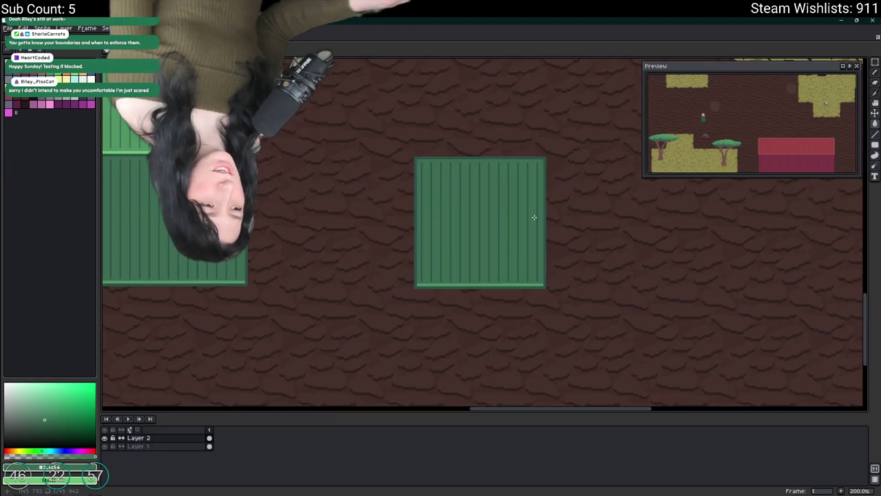
pyautogui.scroll(-1, 357, 182)
pyautogui.scroll(1, 436, 250)
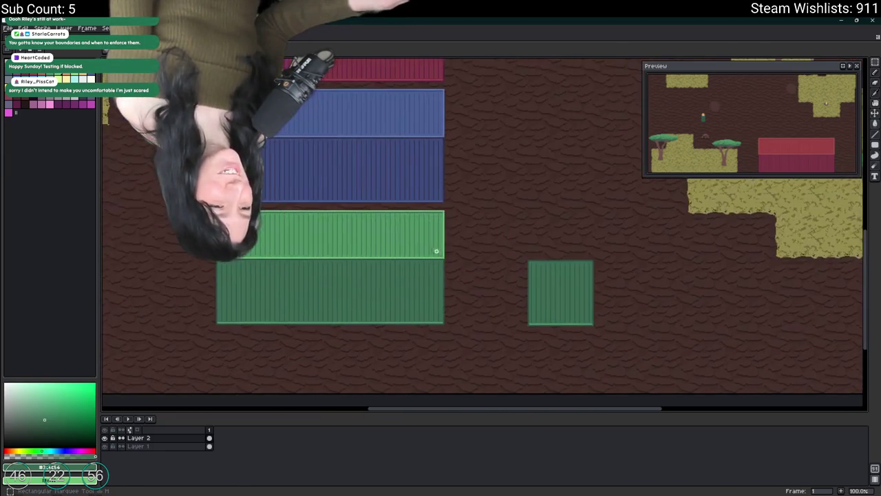
# Copy the light green container's end section and stand it upright on the dark square
pyautogui.scroll(1, 437, 249)
pyautogui.moveTo(289, 215)
pyautogui.mouseDown()
pyautogui.moveTo(456, 364)
pyautogui.moveTo(464, 351)
pyautogui.mouseUp()
pyautogui.scroll(-1, 464, 352)
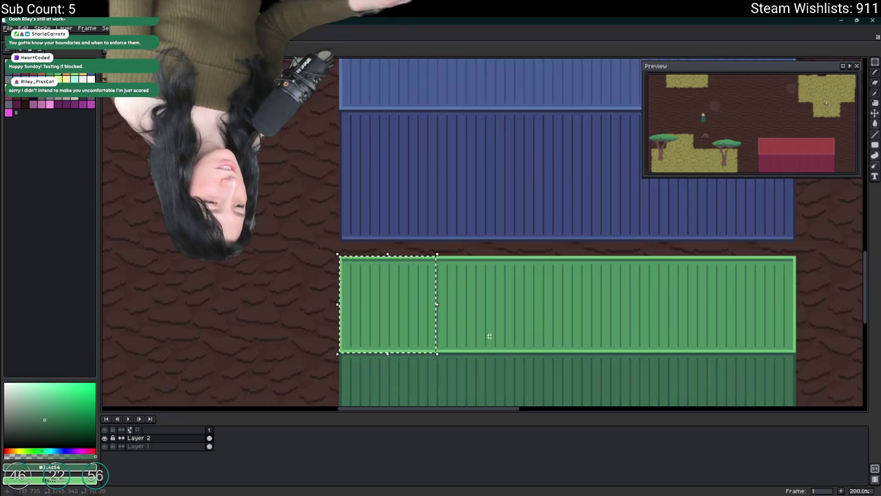
pyautogui.scroll(-1, 468, 340)
pyautogui.scroll(2, 392, 266)
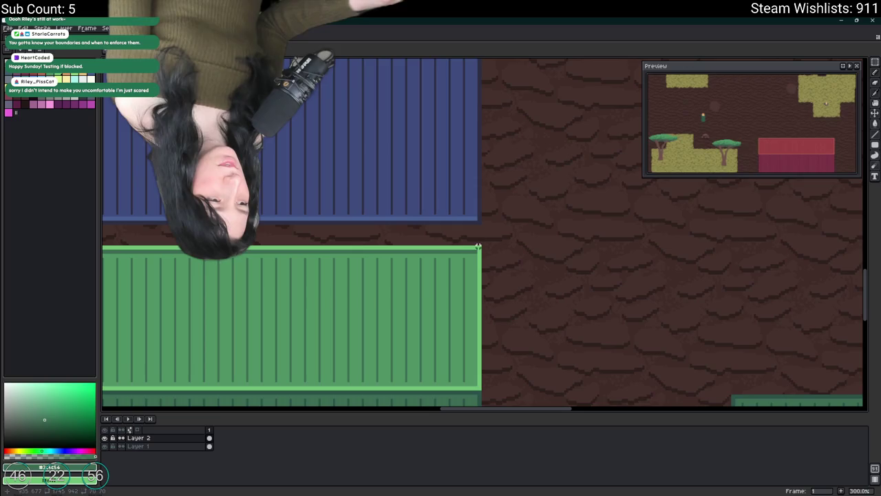
pyautogui.scroll(-2, 437, 279)
pyautogui.scroll(2, 351, 371)
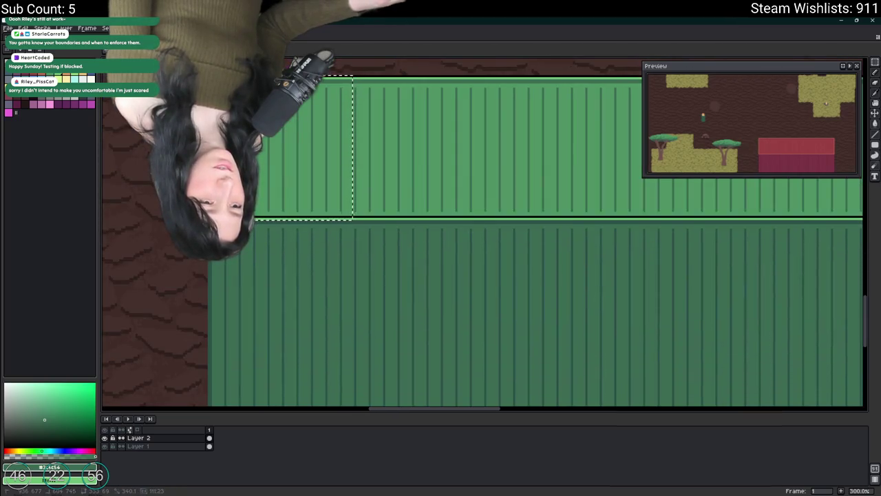
pyautogui.scroll(-1, 440, 261)
pyautogui.scroll(-1, 452, 256)
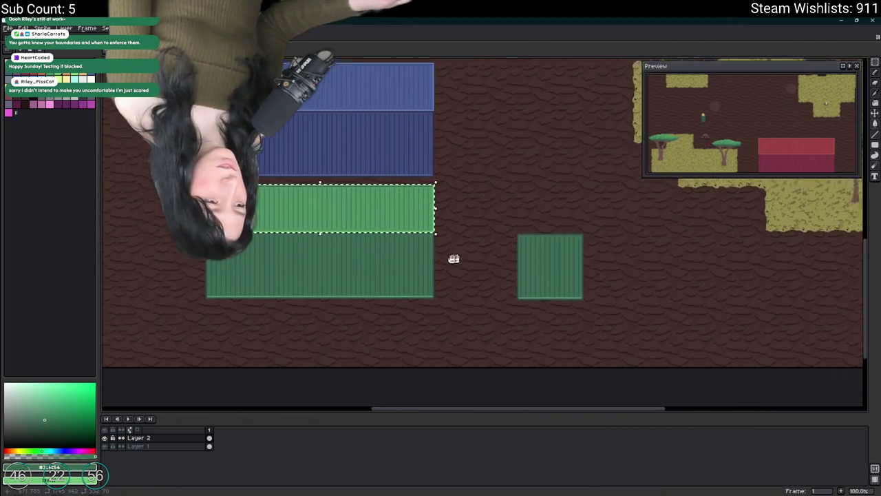
pyautogui.moveTo(335, 242)
pyautogui.mouseDown()
pyautogui.moveTo(671, 184)
pyautogui.moveTo(619, 174)
pyautogui.mouseUp()
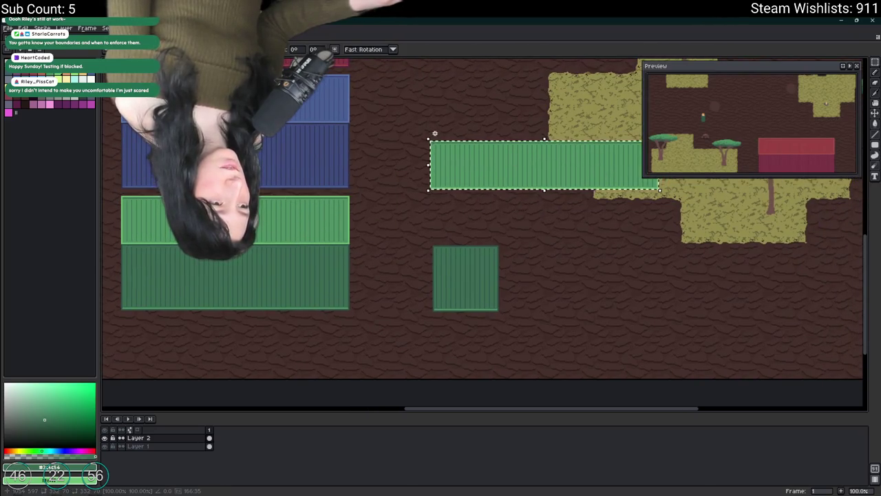
pyautogui.moveTo(425, 136)
pyautogui.mouseDown()
pyautogui.moveTo(488, 230)
pyautogui.moveTo(527, 245)
pyautogui.moveTo(478, 200)
pyautogui.moveTo(467, 218)
pyautogui.moveTo(404, 220)
pyautogui.moveTo(389, 243)
pyautogui.mouseUp()
pyautogui.scroll(5, 466, 217)
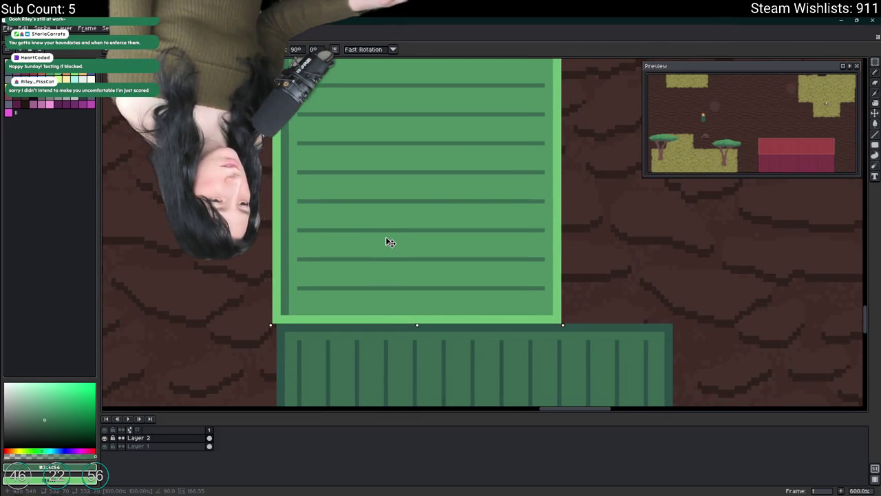
pyautogui.hotkey('ctrl', 'd')
# Draw a dark line across the top edge of the upright section with the Pencil
pyautogui.scroll(3, 252, 321)
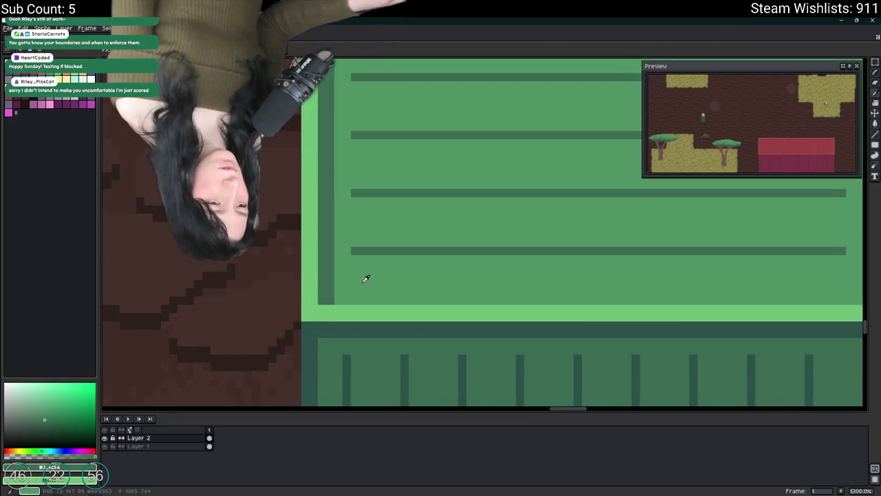
pyautogui.scroll(-6, 361, 278)
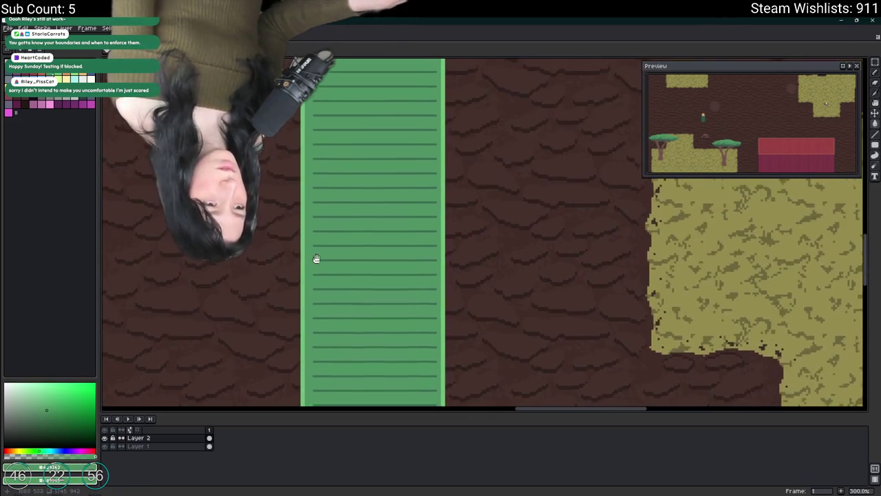
pyautogui.scroll(3, 298, 132)
pyautogui.scroll(-6, 295, 137)
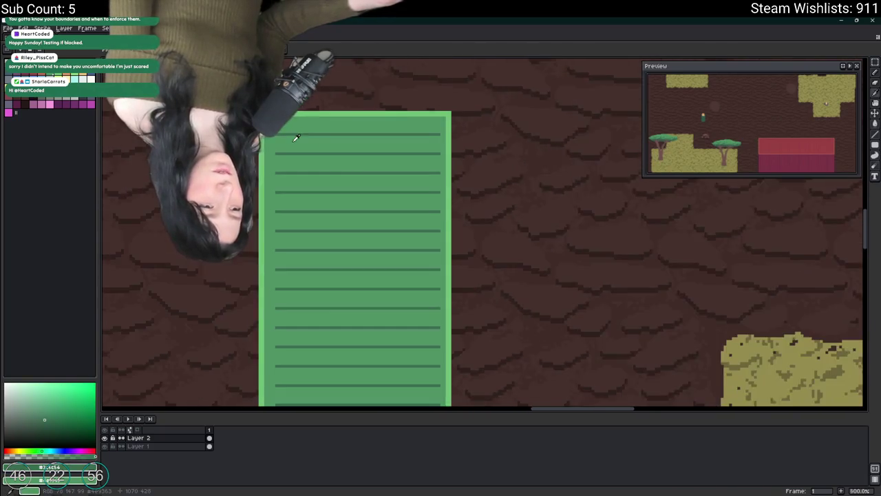
pyautogui.scroll(5, 307, 145)
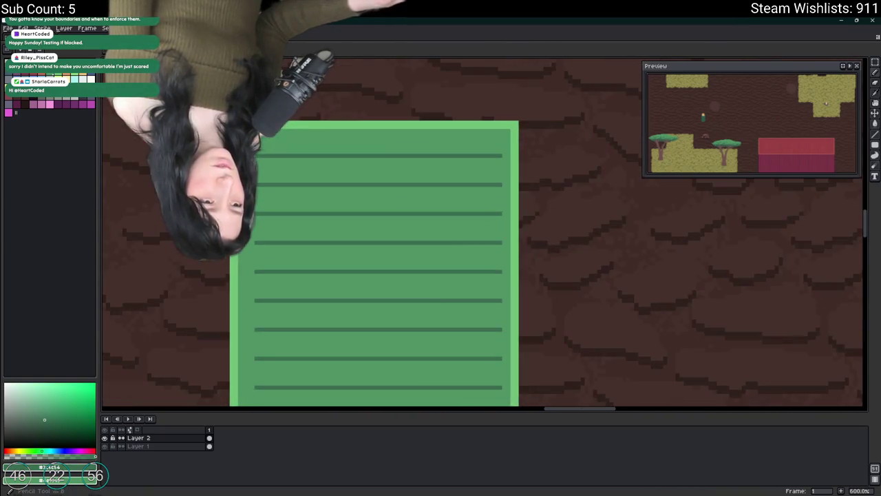
pyautogui.scroll(3, 574, 136)
pyautogui.keyDown('shift'); pyautogui.click(584, 136); pyautogui.keyUp('shift')
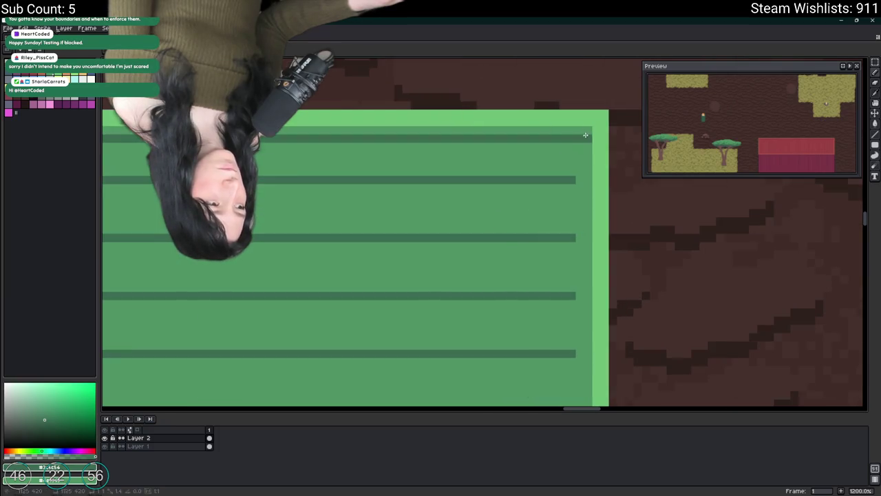
pyautogui.scroll(-5, 584, 136)
pyautogui.hscroll(3, 448, 175)
pyautogui.scroll(-3, 393, 202)
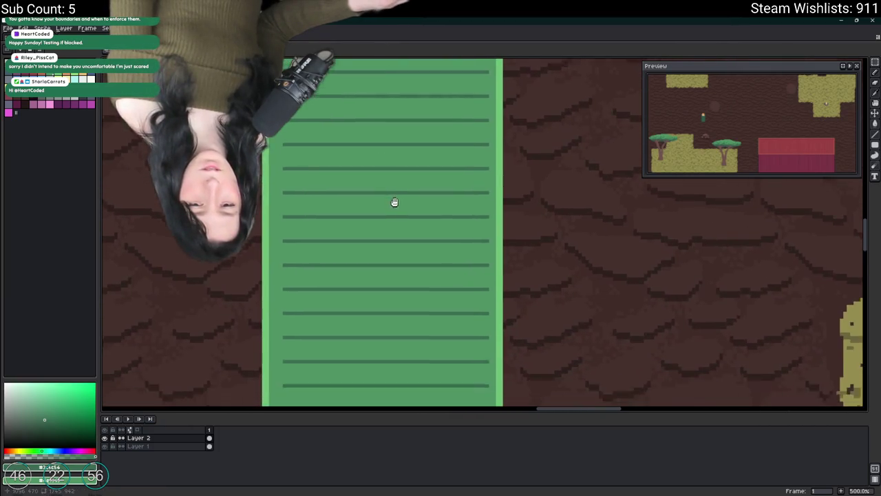
pyautogui.scroll(-1, 373, 61)
pyautogui.scroll(-2, 441, 325)
pyautogui.scroll(-1, 460, 140)
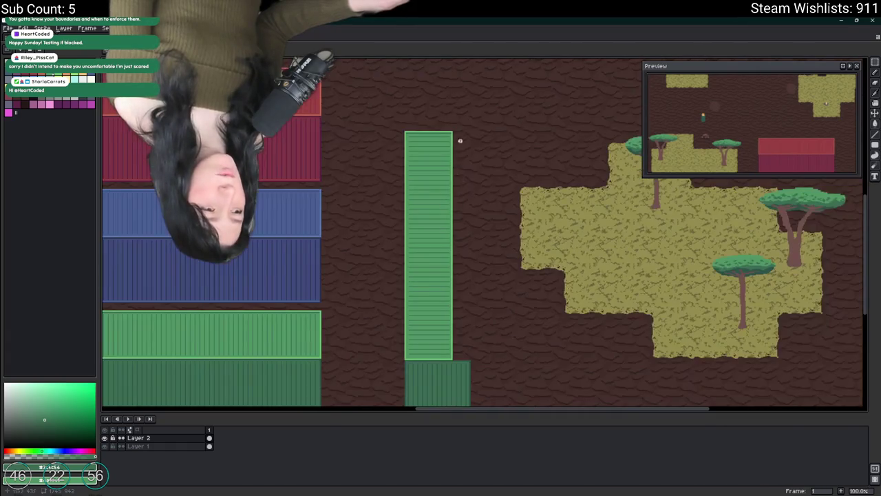
# Select the thin light-green strip inside the vertical green container's edge, widening the selection to the right
pyautogui.scroll(3, 429, 362)
pyautogui.moveTo(430, 361); pyautogui.dragTo(454, 349)
pyautogui.scroll(-1, 482, 231)
pyautogui.scroll(-2, 481, 231)
pyautogui.scroll(1, 465, 216)
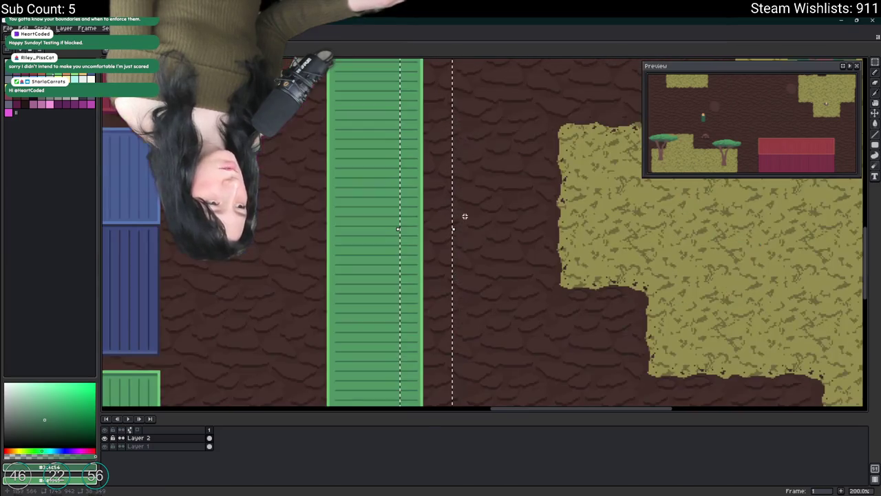
pyautogui.moveTo(455, 229)
pyautogui.mouseDown()
pyautogui.moveTo(513, 232)
pyautogui.moveTo(519, 245)
pyautogui.moveTo(525, 226)
pyautogui.mouseUp()
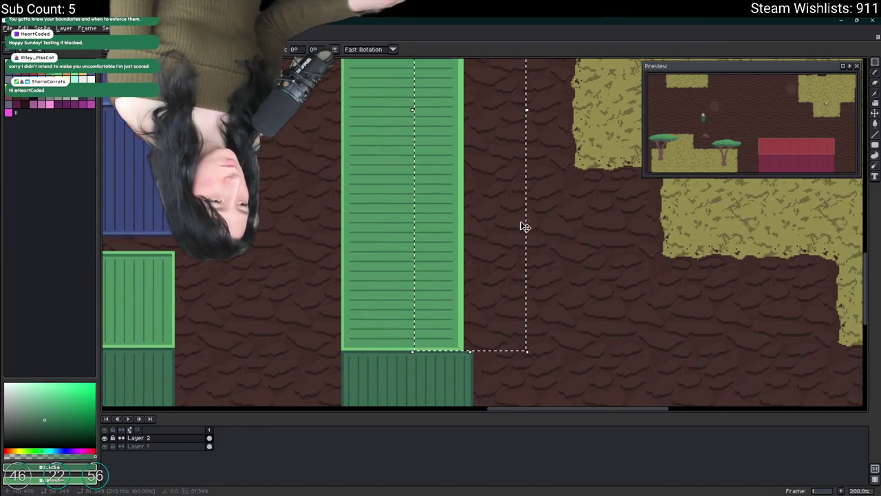
pyautogui.moveTo(527, 132)
pyautogui.mouseDown()
pyautogui.moveTo(539, 114)
pyautogui.moveTo(550, 118)
pyautogui.mouseUp()
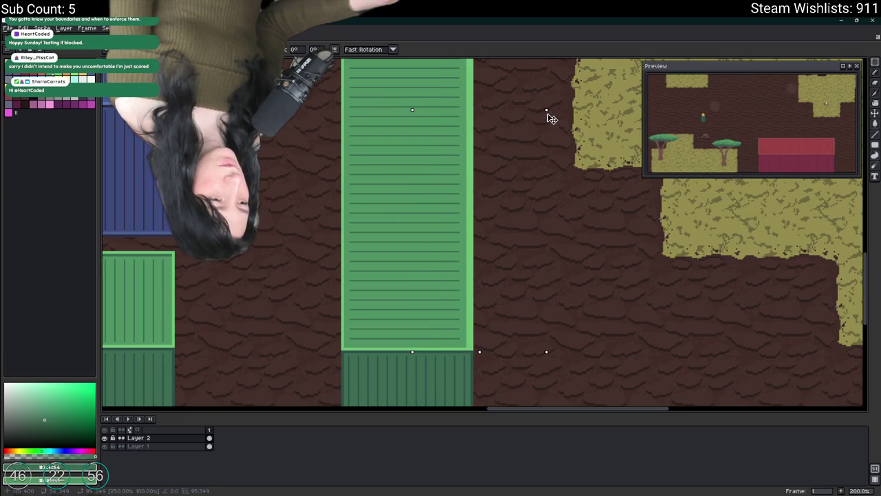
pyautogui.scroll(4, 457, 351)
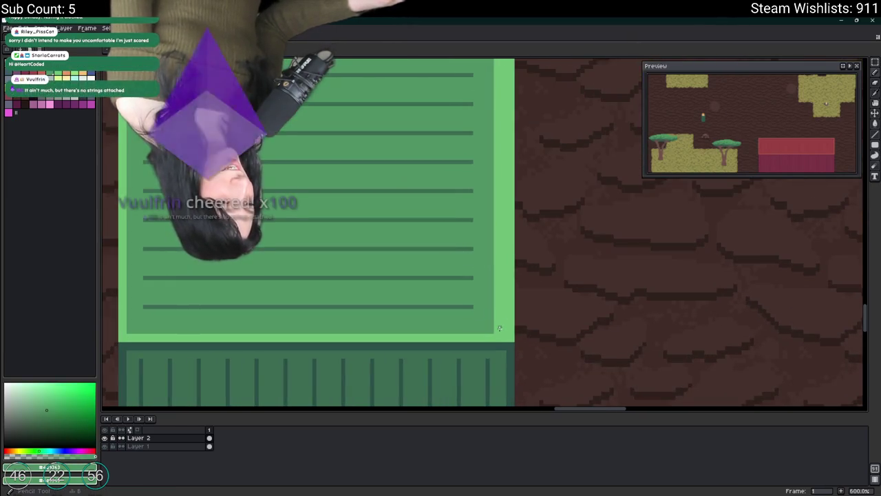
pyautogui.scroll(2, 506, 330)
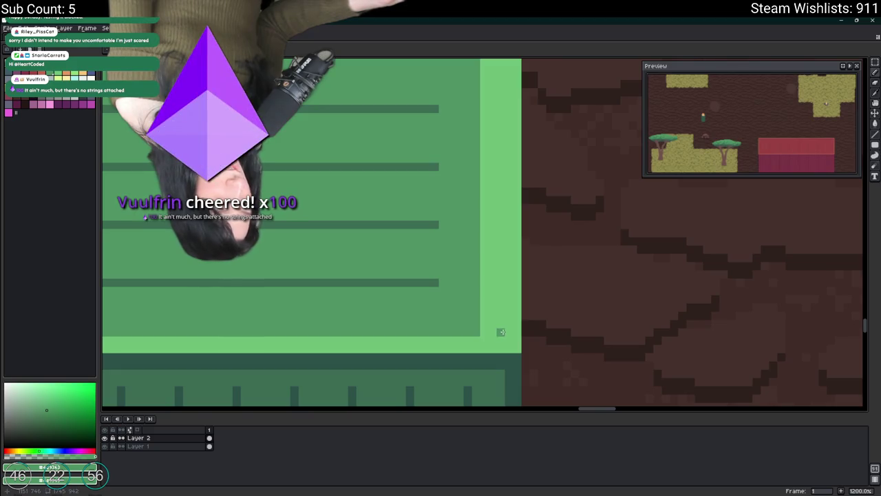
pyautogui.scroll(-3, 501, 331)
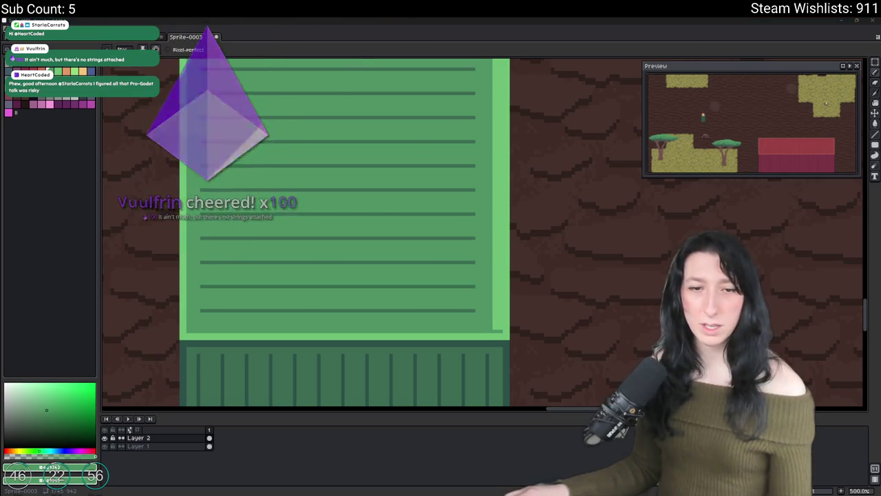
pyautogui.scroll(-2, 276, 248)
pyautogui.hscroll(3, 357, 118)
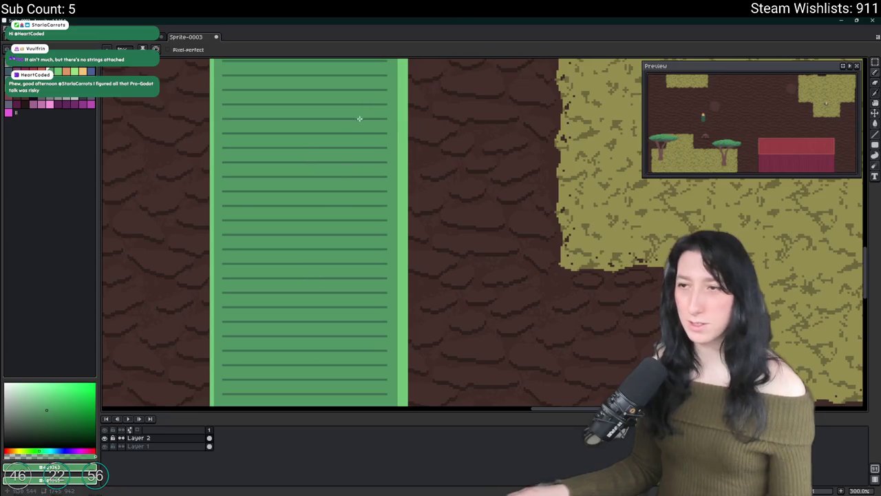
pyautogui.scroll(6, 381, 142)
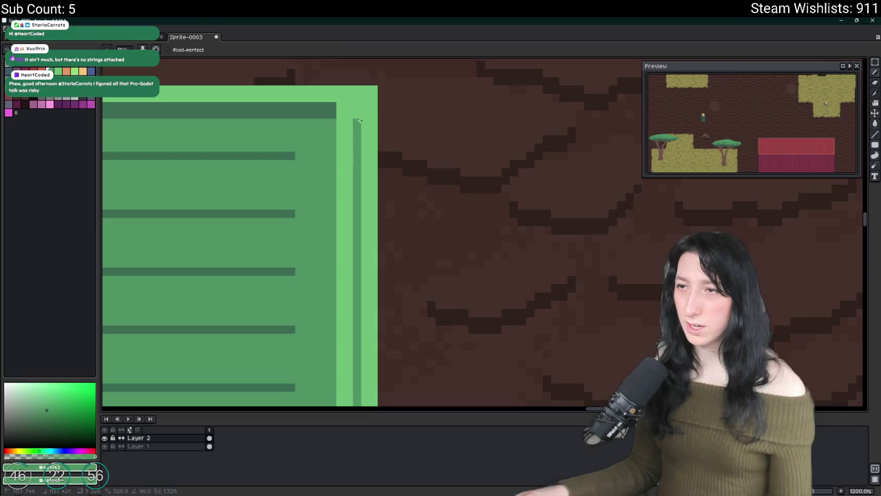
# Paint Bucket the light-green strip with the container's mid green
pyautogui.click(347, 141)
pyautogui.press('b')
pyautogui.scroll(1, 348, 104)
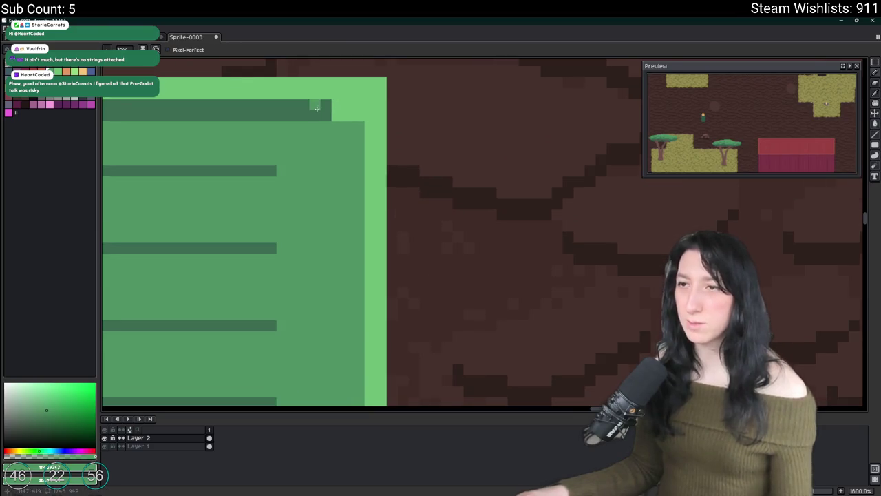
pyautogui.scroll(-8, 359, 116)
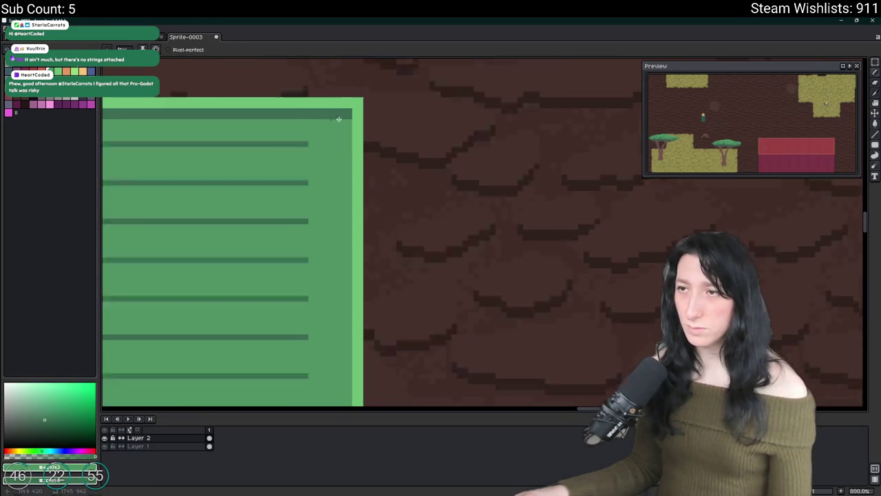
pyautogui.scroll(3, 393, 256)
pyautogui.press('m')
pyautogui.scroll(2, 425, 267)
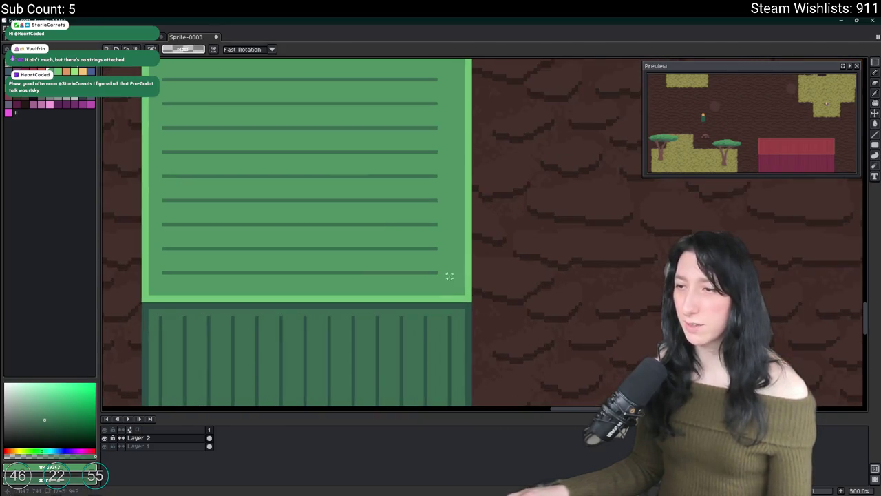
# Marquee-select the top part of the vertical green container and move it down
pyautogui.scroll(-4, 448, 321)
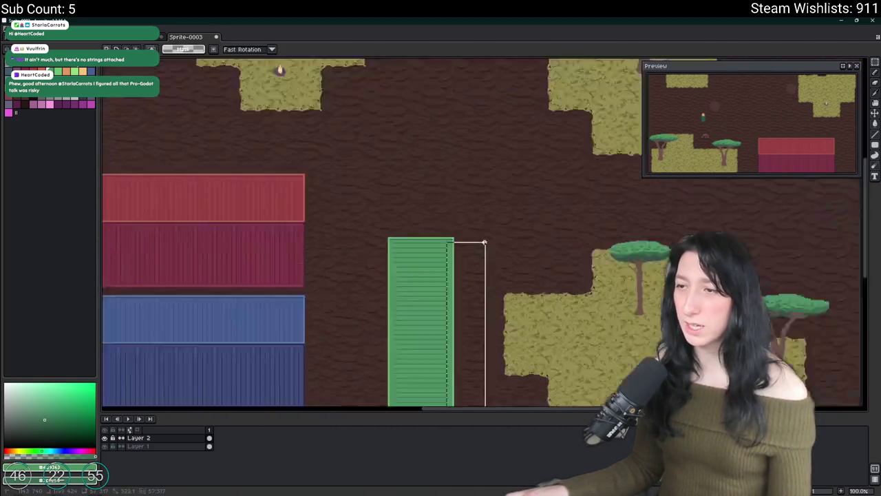
pyautogui.scroll(5, 385, 238)
pyautogui.scroll(-4, 375, 255)
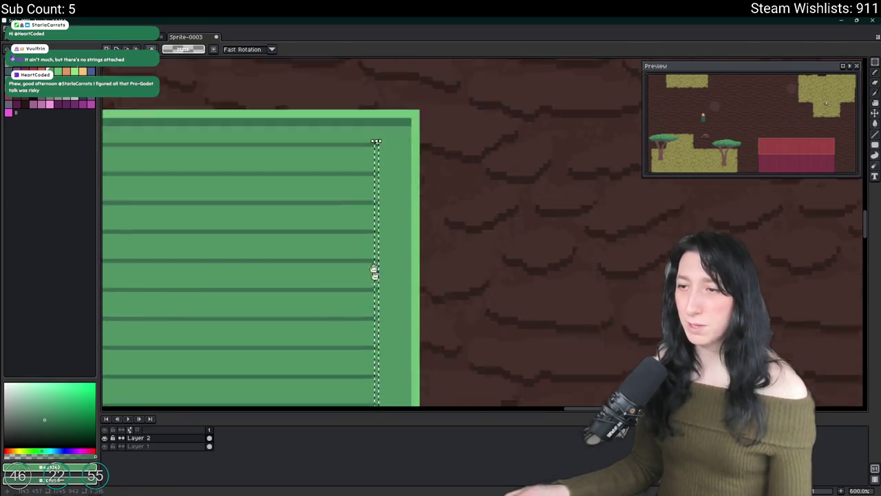
pyautogui.scroll(2, 354, 295)
pyautogui.scroll(1, 341, 275)
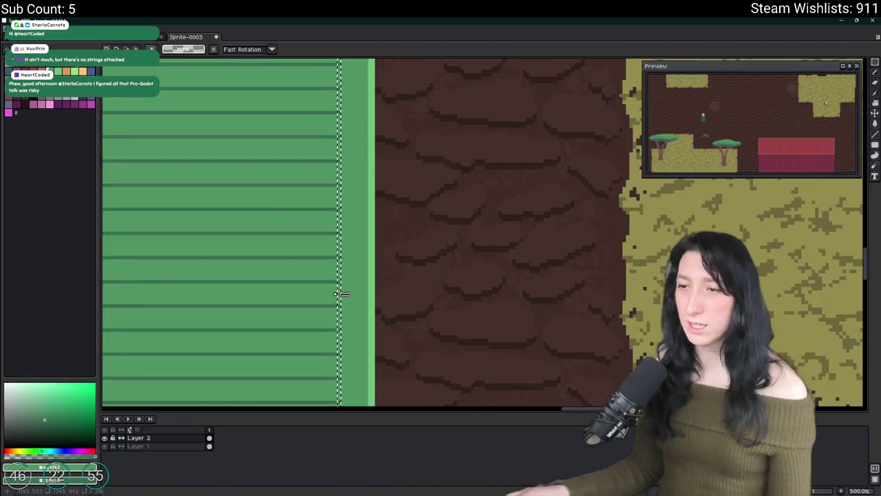
pyautogui.scroll(1, 275, 272)
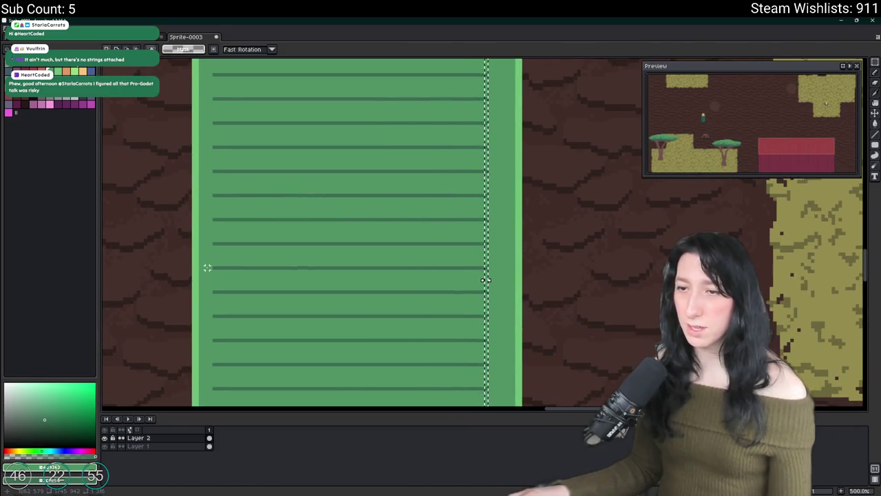
pyautogui.scroll(2, 507, 282)
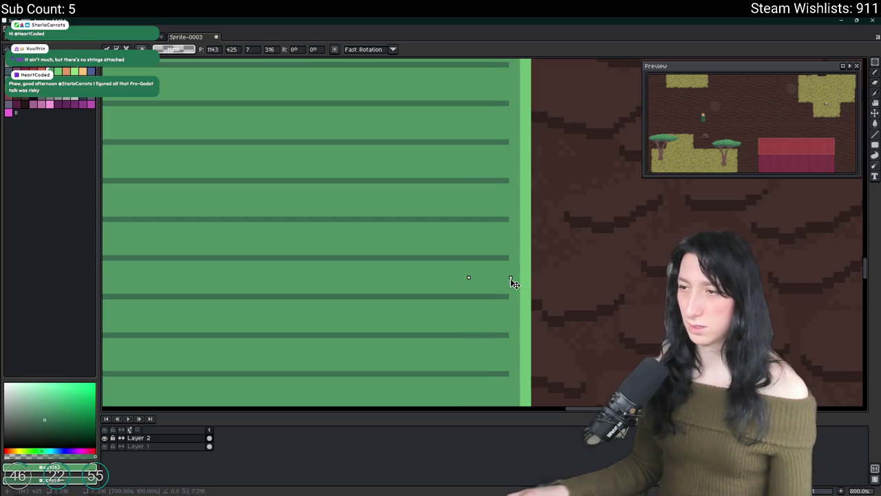
pyautogui.scroll(-5, 506, 281)
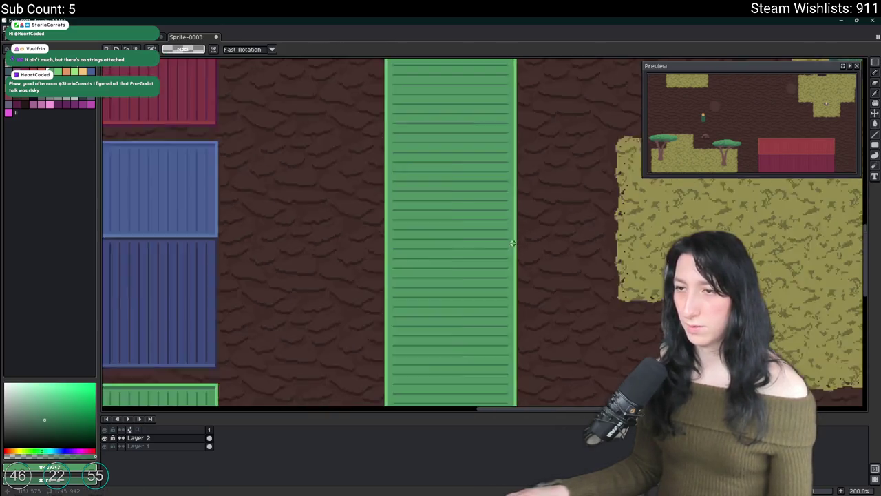
pyautogui.scroll(-3, 513, 243)
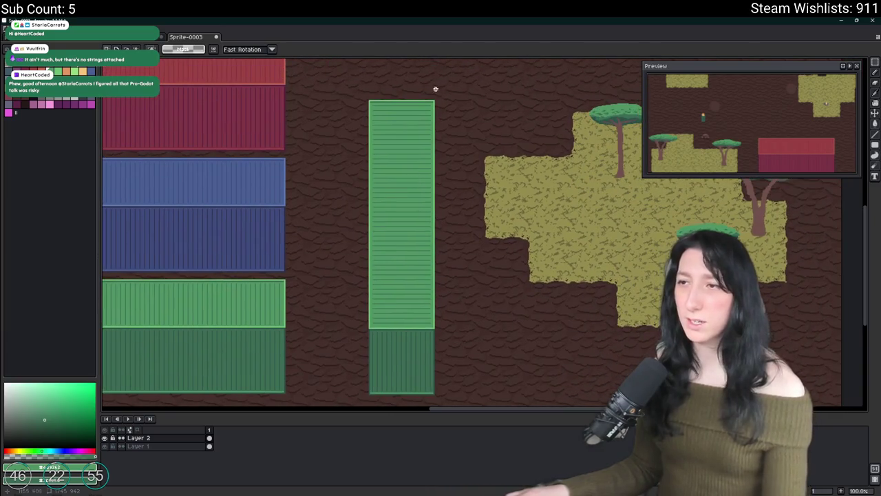
pyautogui.moveTo(445, 86)
pyautogui.mouseDown()
pyautogui.moveTo(352, 204)
pyautogui.moveTo(345, 241)
pyautogui.mouseUp()
pyautogui.hotkey('ctrl', 'Down')
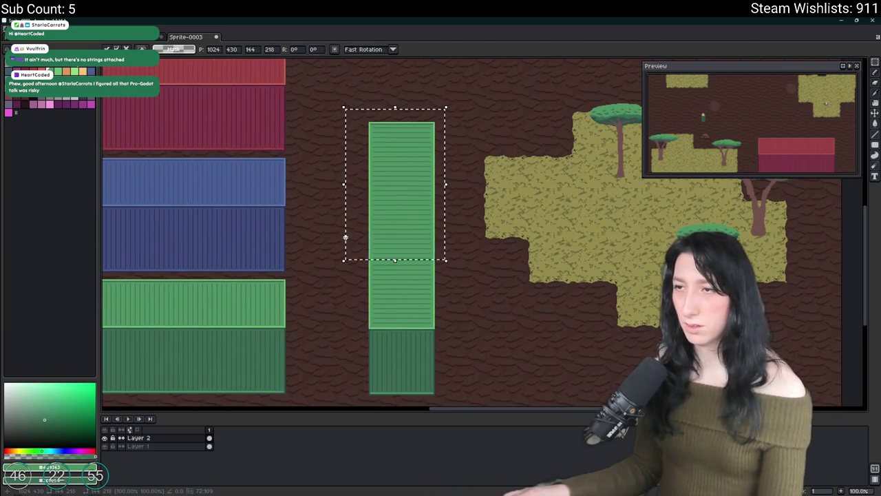
pyautogui.scroll(1, 436, 311)
pyautogui.scroll(-3, 423, 299)
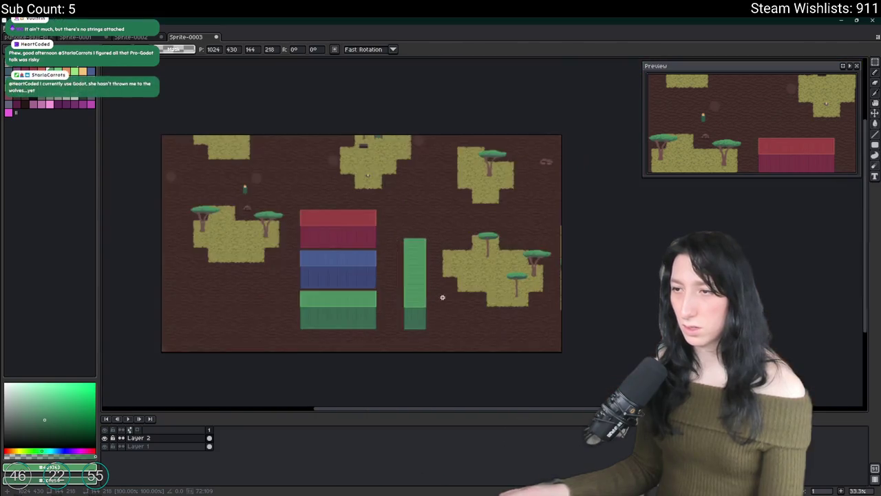
pyautogui.click(433, 297)
# Reselect the container's top, nudge it down one more pixel, and clear the selection with Ctrl+D
pyautogui.scroll(1, 413, 305)
pyautogui.scroll(2, 413, 305)
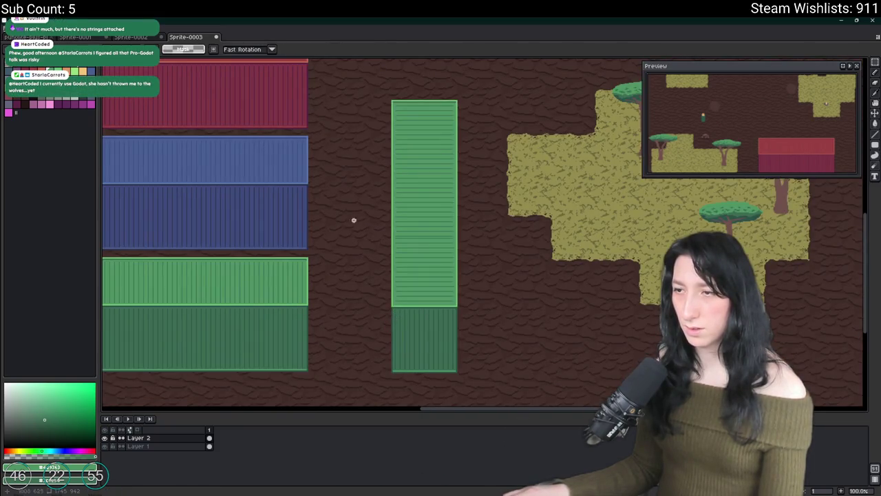
pyautogui.moveTo(328, 215); pyautogui.dragTo(360, 249)
pyautogui.moveTo(410, 116); pyautogui.dragTo(509, 279)
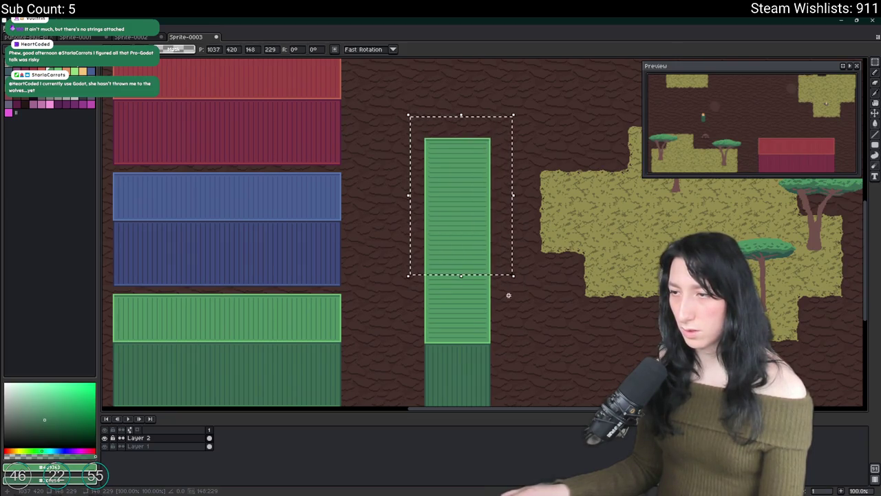
pyautogui.scroll(3, 509, 296)
pyautogui.click(464, 260)
pyautogui.scroll(-4, 464, 262)
pyautogui.scroll(-1, 468, 262)
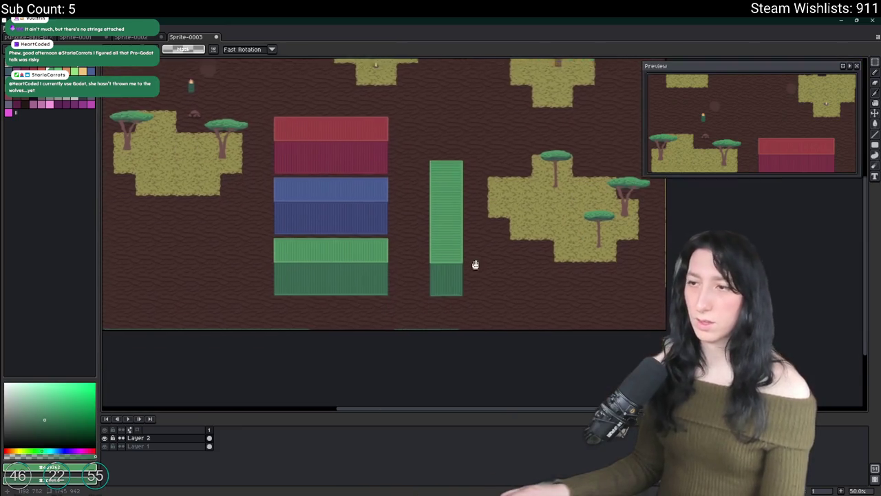
pyautogui.scroll(1, 440, 174)
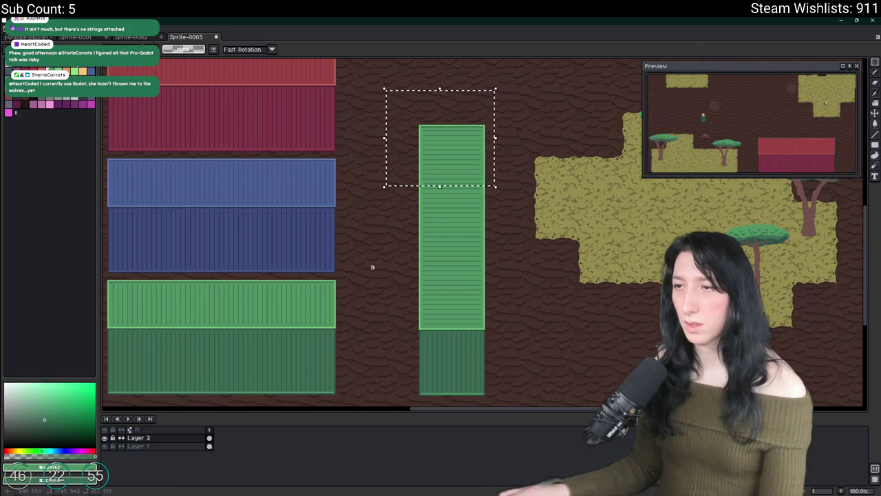
pyautogui.moveTo(454, 90)
pyautogui.mouseDown()
pyautogui.moveTo(581, 240)
pyautogui.moveTo(498, 200)
pyautogui.moveTo(541, 199)
pyautogui.mouseUp()
pyautogui.scroll(2, 581, 241)
pyautogui.press('Down')
pyautogui.press('Down')
pyautogui.press('Down')
pyautogui.hotkey('ctrl', 'd')
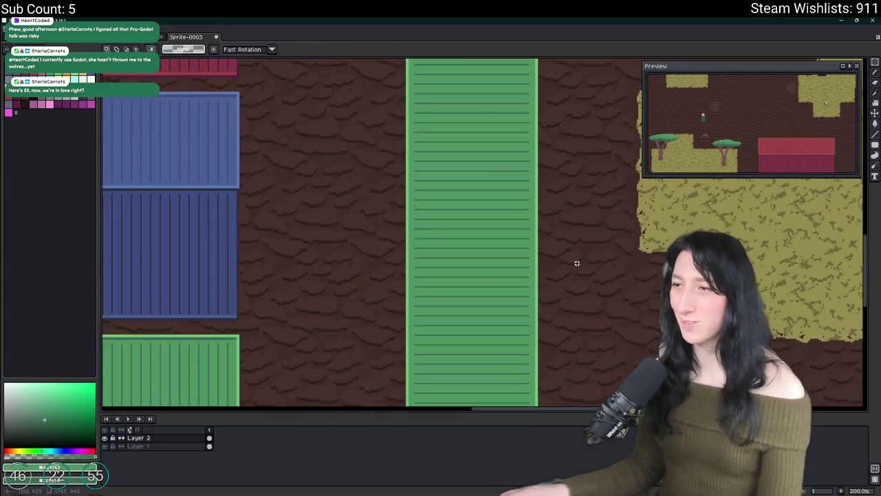
pyautogui.scroll(-4, 576, 261)
pyautogui.scroll(2, 555, 236)
pyautogui.moveTo(555, 235)
pyautogui.mouseDown()
pyautogui.moveTo(548, 211)
pyautogui.moveTo(549, 222)
pyautogui.mouseUp()
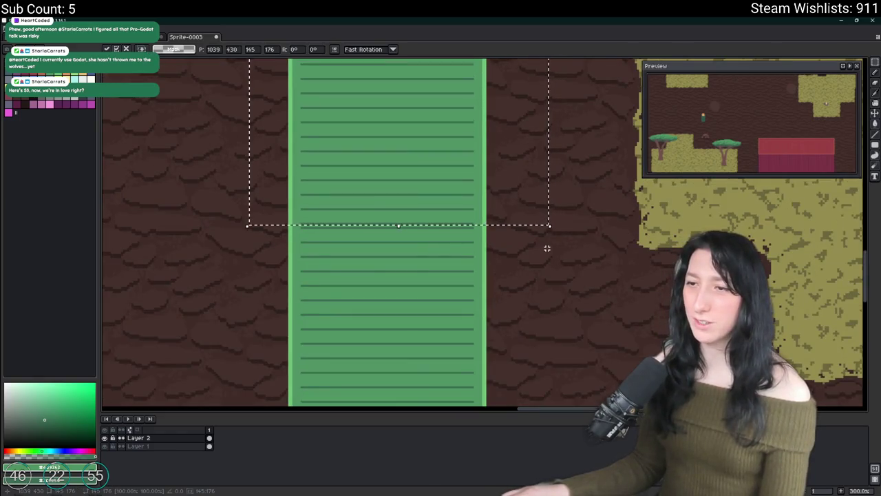
pyautogui.hotkey('ctrl', 'd')
pyautogui.scroll(-4, 547, 249)
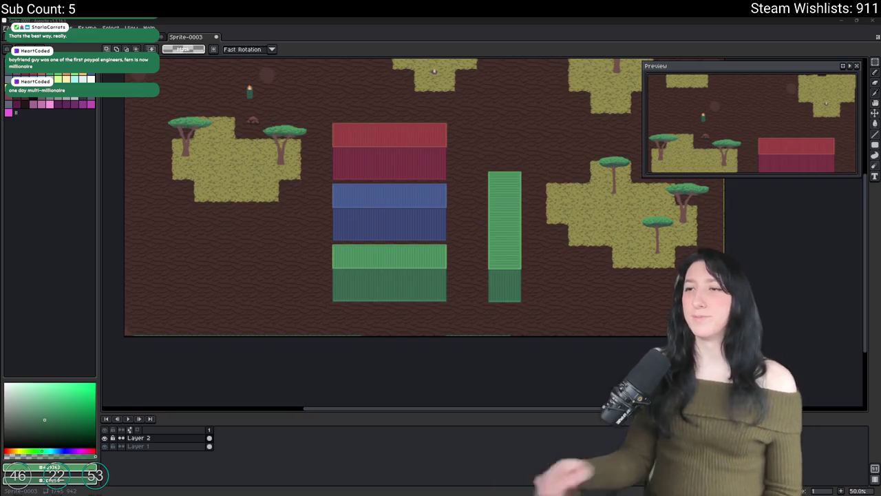
# Pan the Preview panel onto the red, blue and green container sprites
pyautogui.moveTo(825, 103)
pyautogui.mouseDown()
pyautogui.moveTo(802, 137)
pyautogui.moveTo(722, 99)
pyautogui.moveTo(719, 83)
pyautogui.moveTo(716, 92)
pyautogui.moveTo(728, 98)
pyautogui.mouseUp()
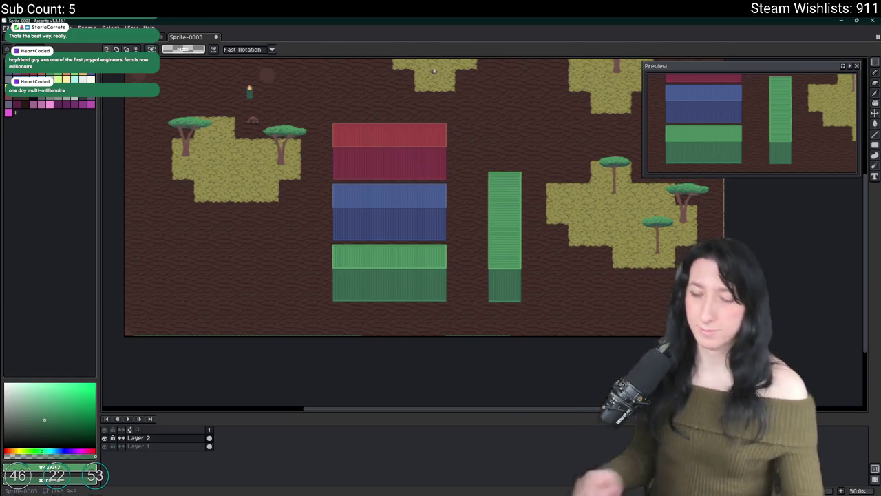
pyautogui.scroll(2, 484, 186)
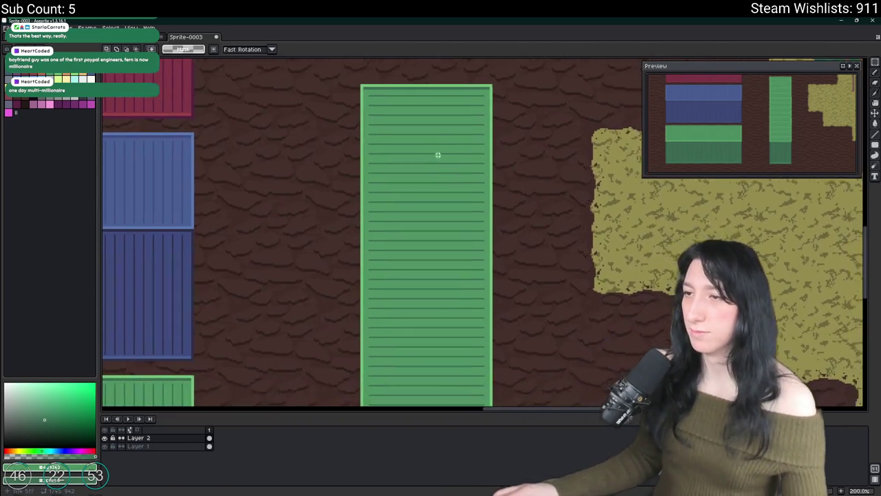
# Select the right half of the upright green container and nudge it right with the arrow keys
pyautogui.moveTo(372, 90)
pyautogui.mouseDown()
pyautogui.moveTo(494, 353)
pyautogui.moveTo(497, 384)
pyautogui.mouseUp()
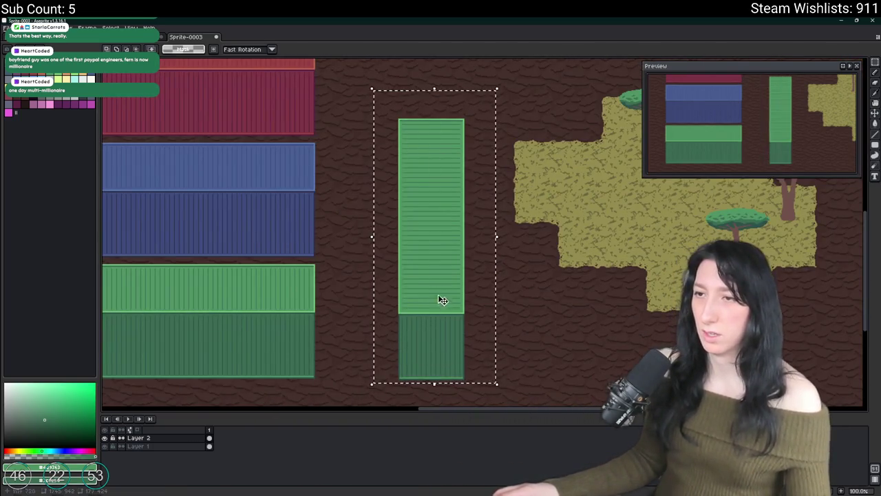
pyautogui.click(369, 248)
pyautogui.moveTo(338, 230); pyautogui.dragTo(365, 228)
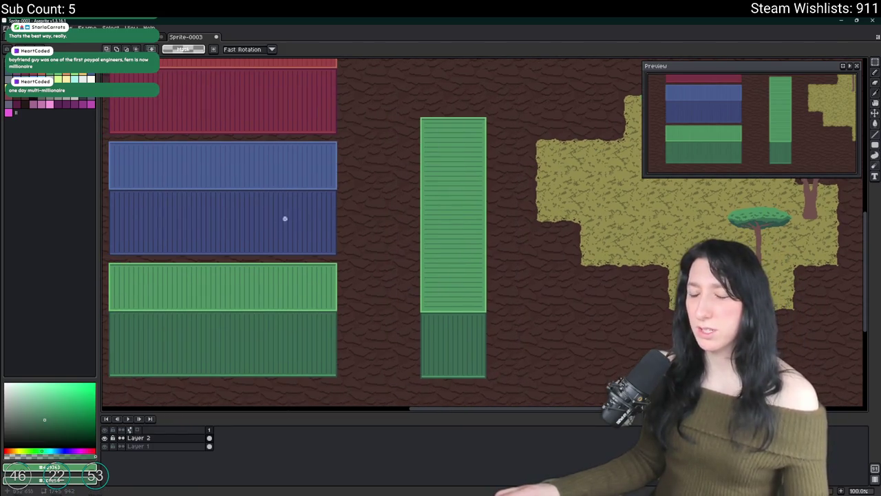
pyautogui.moveTo(264, 230); pyautogui.dragTo(358, 208)
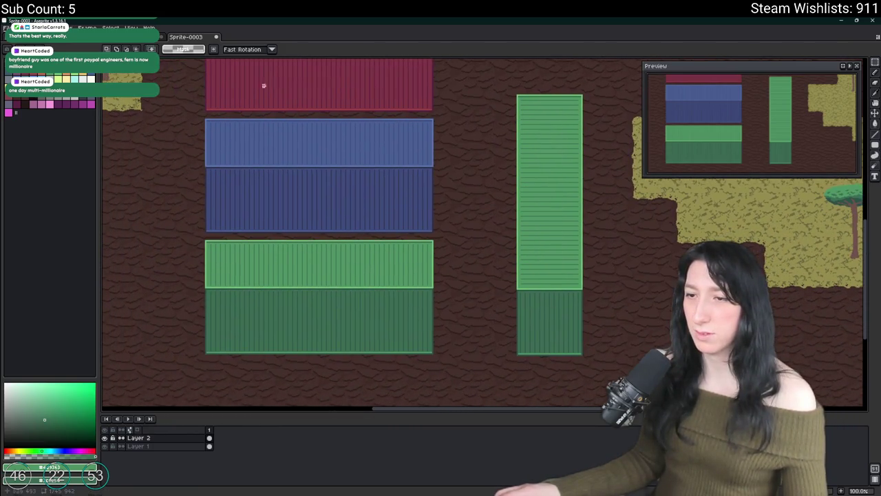
pyautogui.scroll(2, 226, 305)
pyautogui.scroll(-2, 225, 305)
pyautogui.scroll(2, 197, 203)
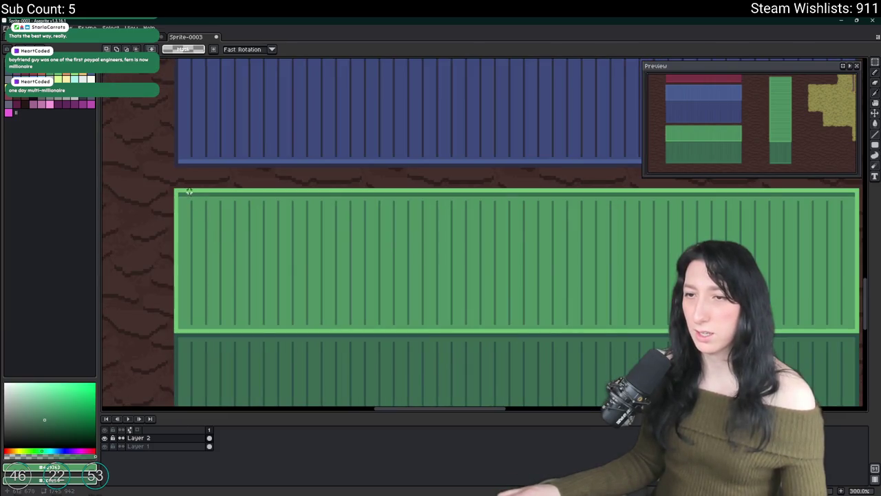
pyautogui.moveTo(146, 177); pyautogui.dragTo(303, 316)
pyautogui.scroll(-2, 302, 315)
pyautogui.moveTo(481, 285)
pyautogui.mouseDown()
pyautogui.moveTo(329, 282)
pyautogui.moveTo(338, 299)
pyautogui.moveTo(366, 299)
pyautogui.mouseUp()
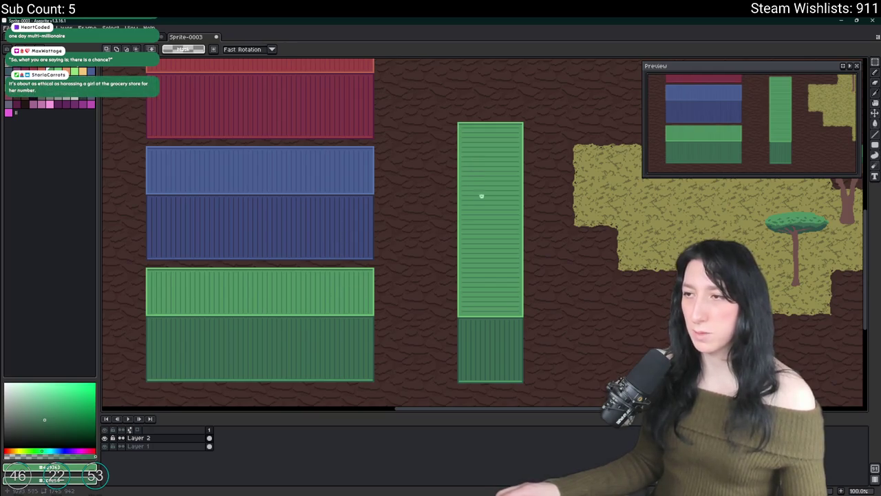
pyautogui.moveTo(582, 125); pyautogui.dragTo(525, 105)
pyautogui.moveTo(494, 69)
pyautogui.mouseDown()
pyautogui.moveTo(419, 365)
pyautogui.moveTo(434, 374)
pyautogui.moveTo(435, 388)
pyautogui.mouseUp()
pyautogui.press('Right')
pyautogui.press('Right')
pyautogui.press('Right')
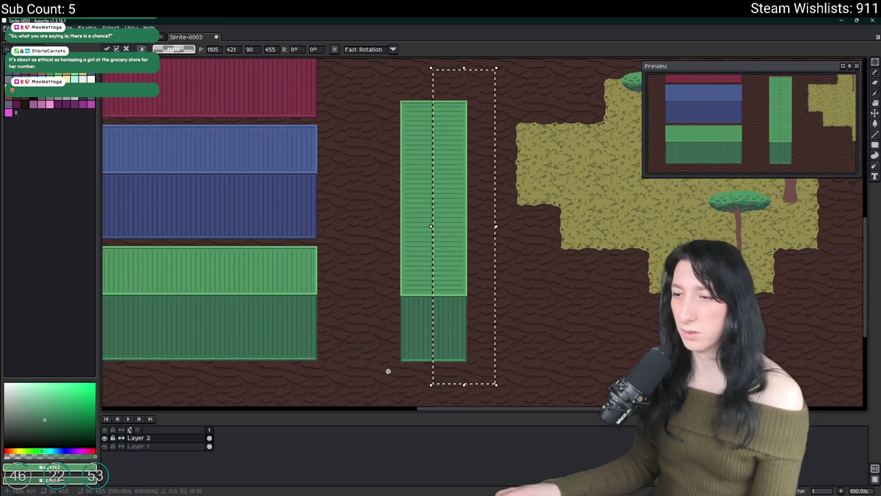
pyautogui.press('Right')
pyautogui.press('Right')
pyautogui.press('Right')
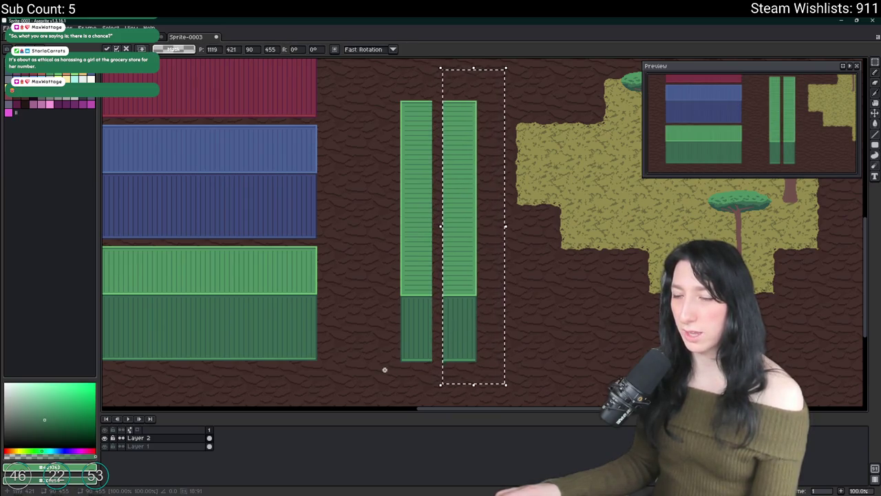
pyautogui.hotkey('ctrl', 'd')
# Drag the right green column back against the left one to close the brown gap, and commit
pyautogui.scroll(4, 411, 328)
pyautogui.scroll(-2, 421, 326)
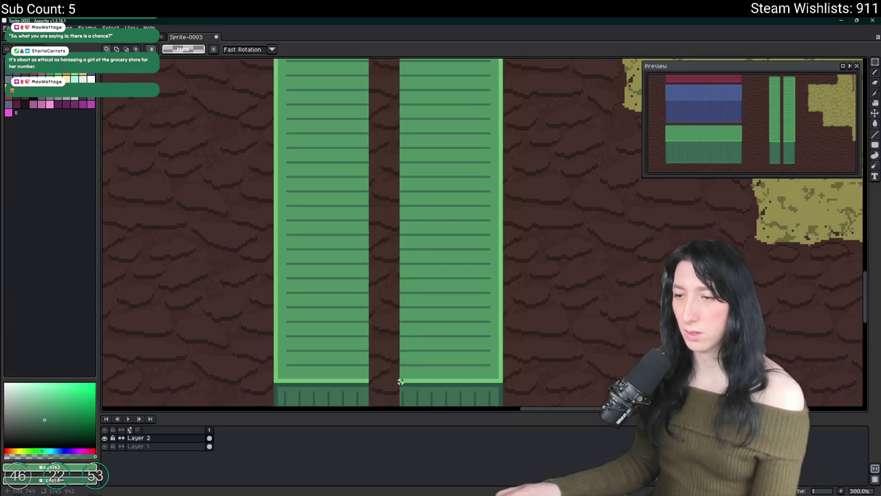
pyautogui.scroll(-2, 402, 391)
pyautogui.scroll(3, 413, 258)
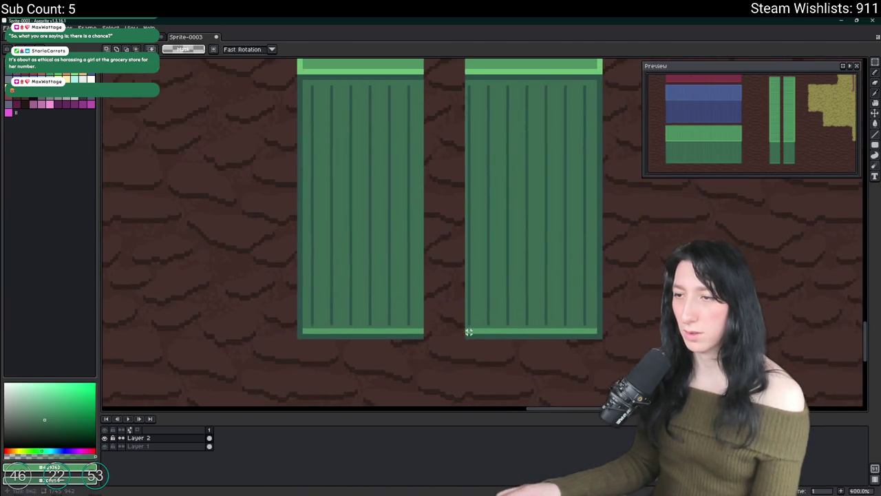
pyautogui.scroll(-3, 466, 337)
pyautogui.moveTo(471, 351); pyautogui.dragTo(475, 114)
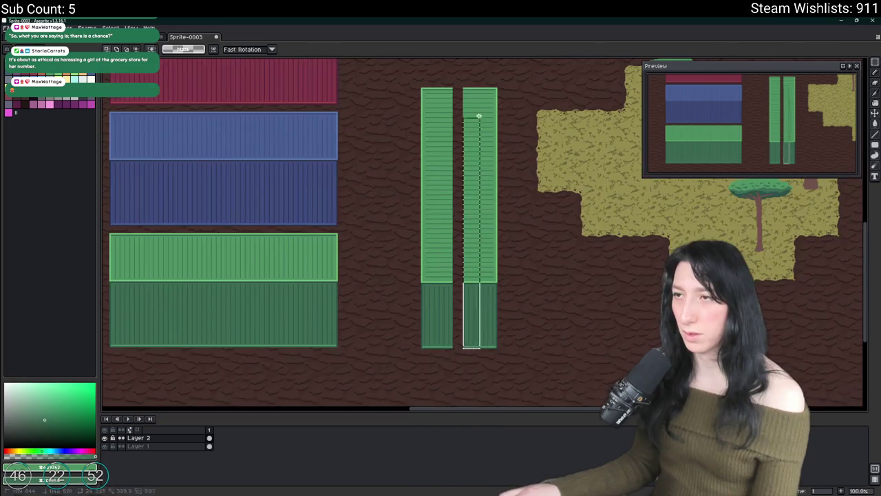
pyautogui.scroll(2, 475, 114)
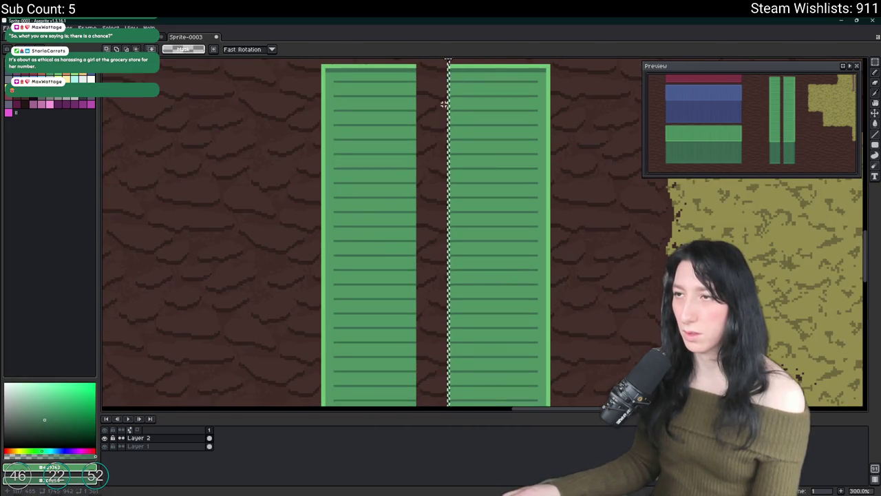
pyautogui.scroll(1, 378, 276)
pyautogui.moveTo(490, 234); pyautogui.dragTo(449, 246)
pyautogui.press('Return')
pyautogui.scroll(-4, 527, 220)
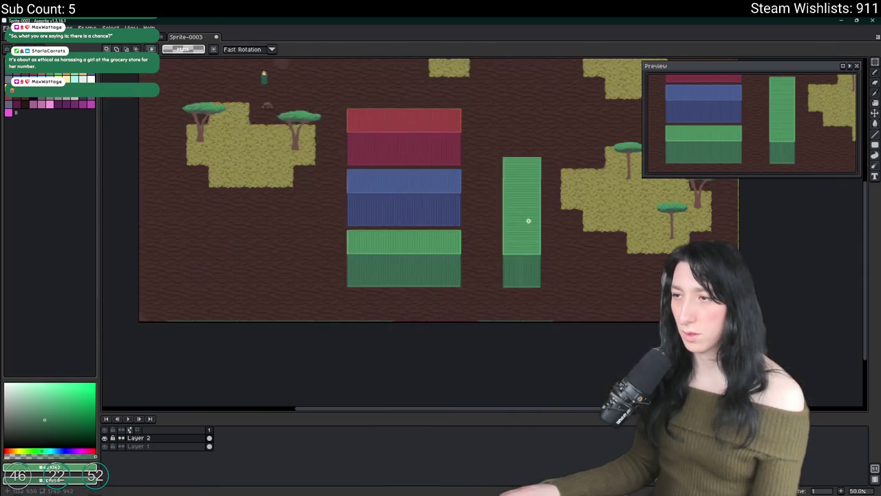
# Select the left group of dark green ribs and shift them right so the ribs are evenly spaced
pyautogui.scroll(2, 527, 219)
pyautogui.scroll(-1, 429, 234)
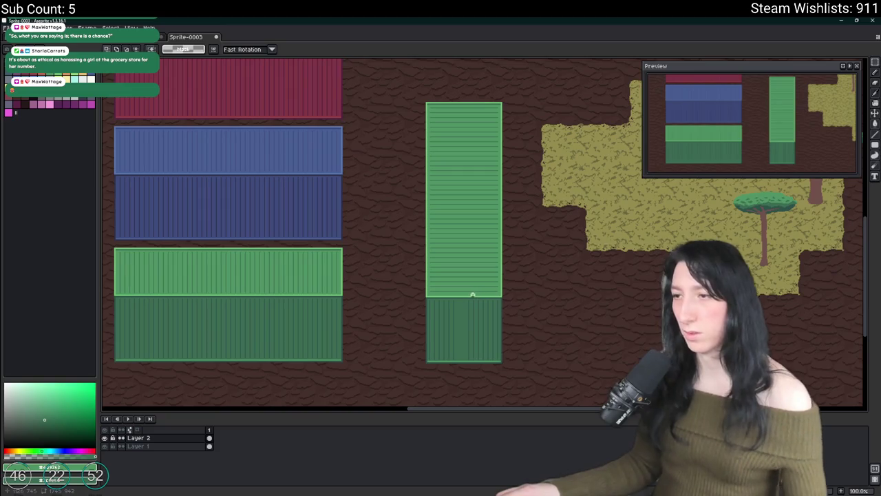
pyautogui.scroll(5, 436, 294)
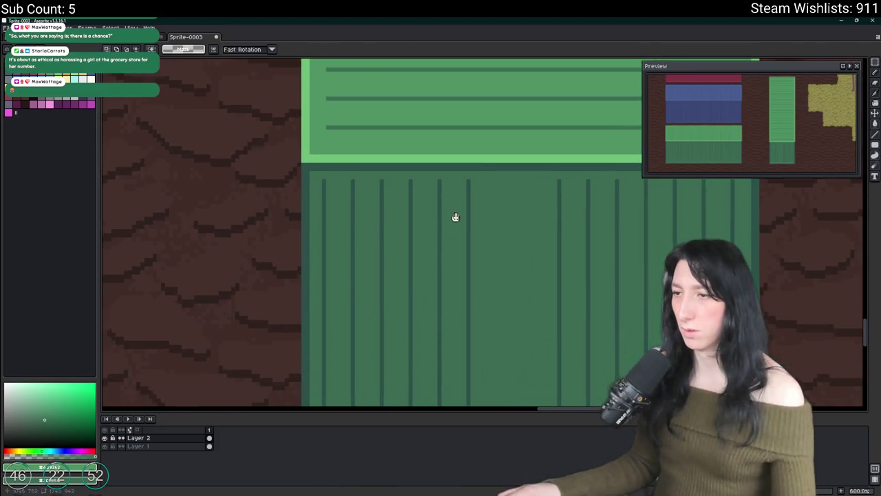
pyautogui.moveTo(433, 173)
pyautogui.mouseDown()
pyautogui.moveTo(377, 194)
pyautogui.moveTo(348, 344)
pyautogui.moveTo(341, 340)
pyautogui.moveTo(332, 393)
pyautogui.moveTo(341, 391)
pyautogui.mouseUp()
pyautogui.scroll(-1, 358, 289)
pyautogui.scroll(-3, 344, 342)
pyautogui.scroll(3, 341, 340)
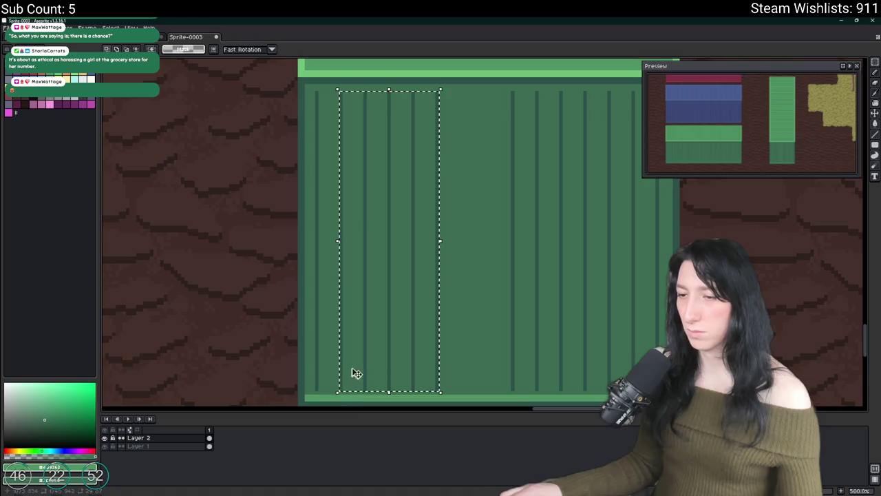
pyautogui.moveTo(374, 338); pyautogui.dragTo(428, 344)
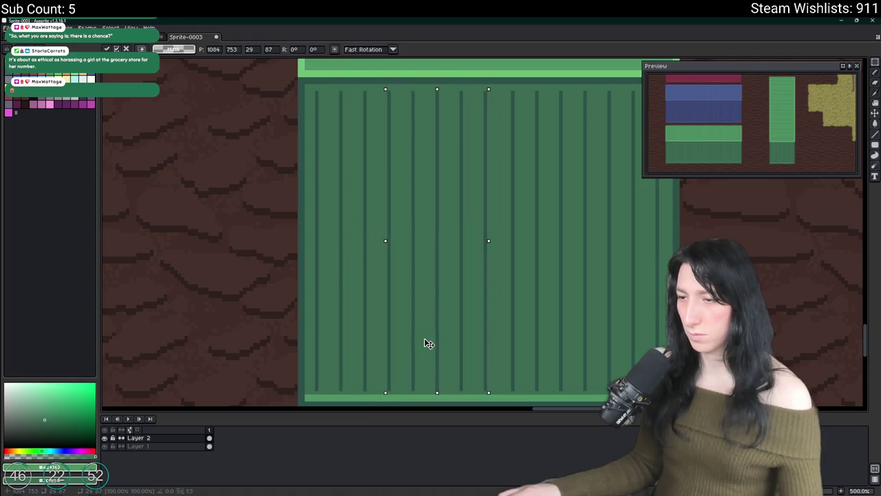
pyautogui.hotkey('ctrl', 'd')
pyautogui.scroll(-4, 580, 300)
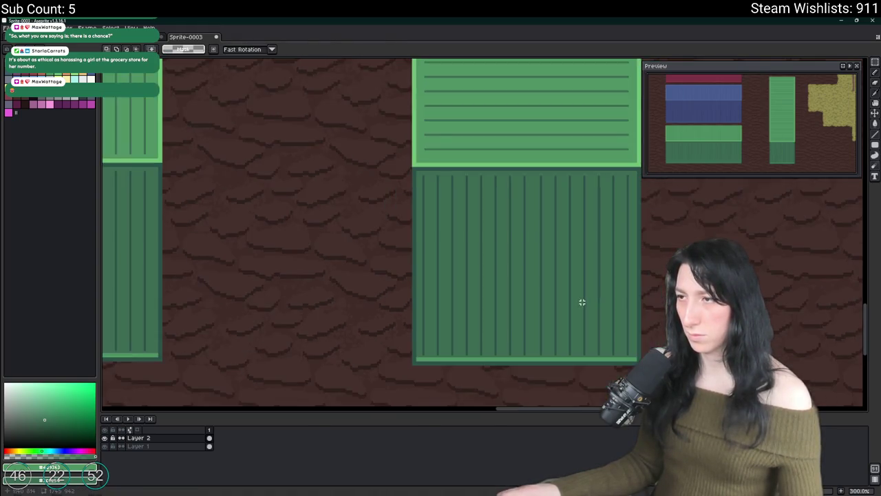
pyautogui.moveTo(594, 368); pyautogui.dragTo(516, 60)
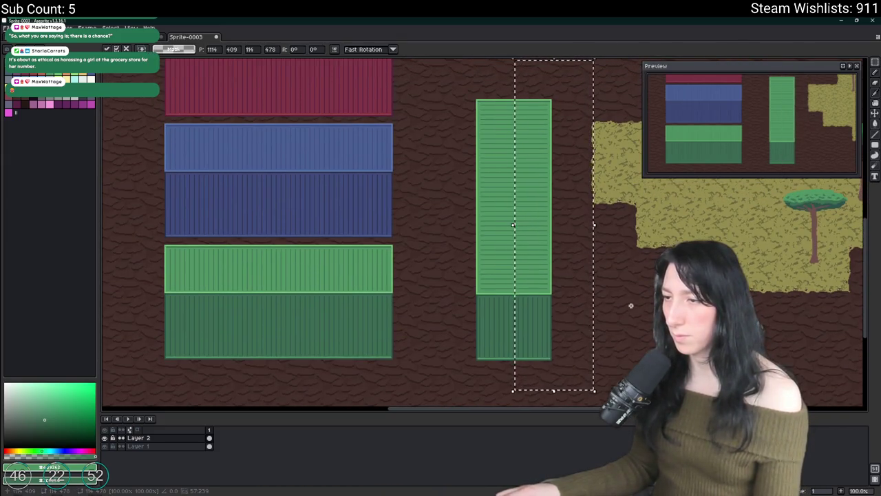
pyautogui.scroll(2, 553, 331)
pyautogui.moveTo(489, 299); pyautogui.dragTo(459, 256)
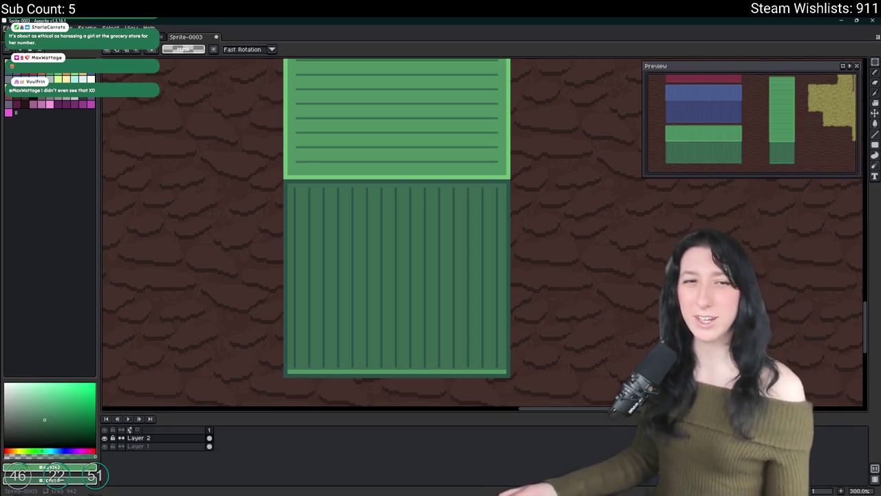
# Draw a rectangular marquee tightly around the widened upright green container
pyautogui.scroll(-3, 657, 229)
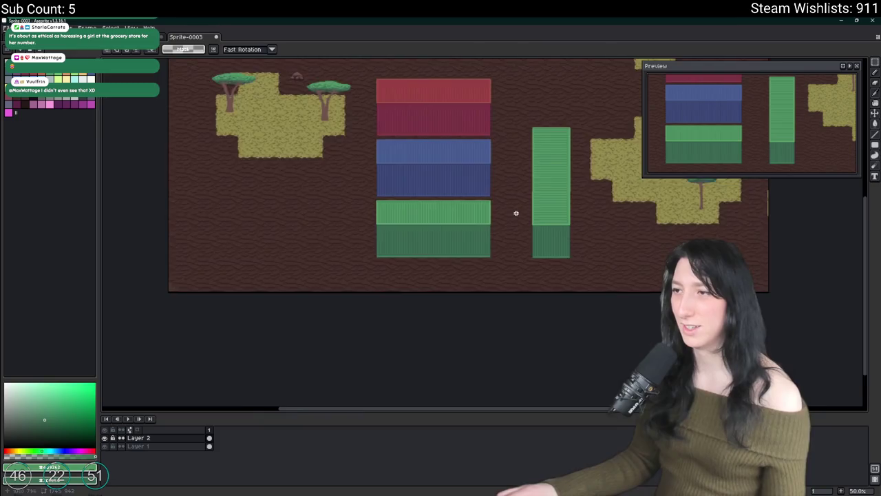
pyautogui.scroll(1, 515, 227)
pyautogui.moveTo(488, 217); pyautogui.dragTo(450, 199)
pyautogui.scroll(2, 337, 315)
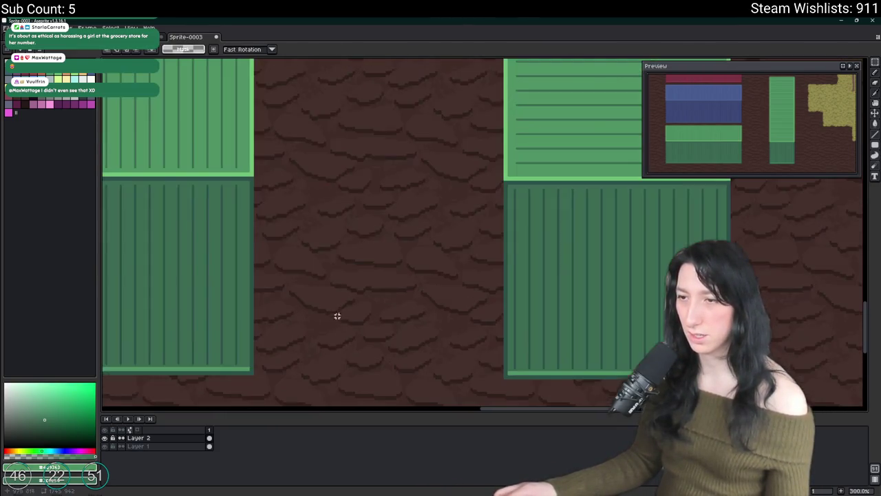
pyautogui.moveTo(169, 155); pyautogui.dragTo(566, 349)
pyautogui.hotkey('ctrl', 'z')
pyautogui.moveTo(608, 377)
pyautogui.mouseDown()
pyautogui.moveTo(359, 272)
pyautogui.moveTo(199, 178)
pyautogui.moveTo(195, 185)
pyautogui.mouseUp()
pyautogui.scroll(-2, 482, 244)
pyautogui.scroll(-2, 548, 251)
pyautogui.moveTo(599, 287)
pyautogui.mouseDown()
pyautogui.moveTo(514, 131)
pyautogui.moveTo(497, 165)
pyautogui.mouseUp()
pyautogui.click(646, 248)
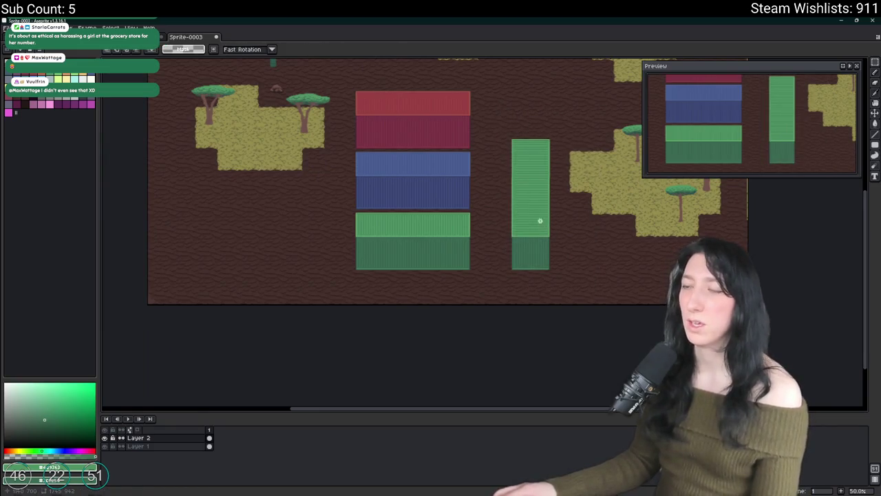
pyautogui.moveTo(539, 220); pyautogui.dragTo(469, 213)
pyautogui.moveTo(491, 112); pyautogui.dragTo(427, 277)
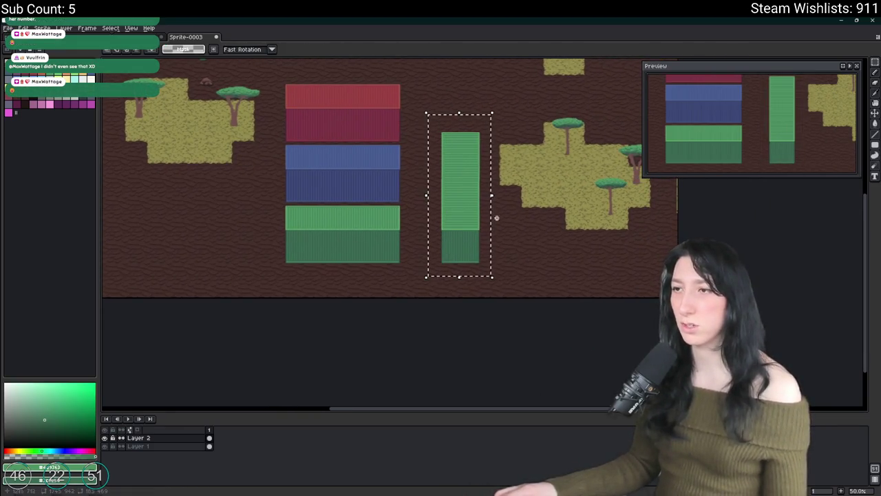
# Drag out a copy of the upright container and nudge it right, leaving a gap
pyautogui.moveTo(496, 218); pyautogui.dragTo(465, 221)
pyautogui.press('Right')
pyautogui.press('Right')
pyautogui.press('Right')
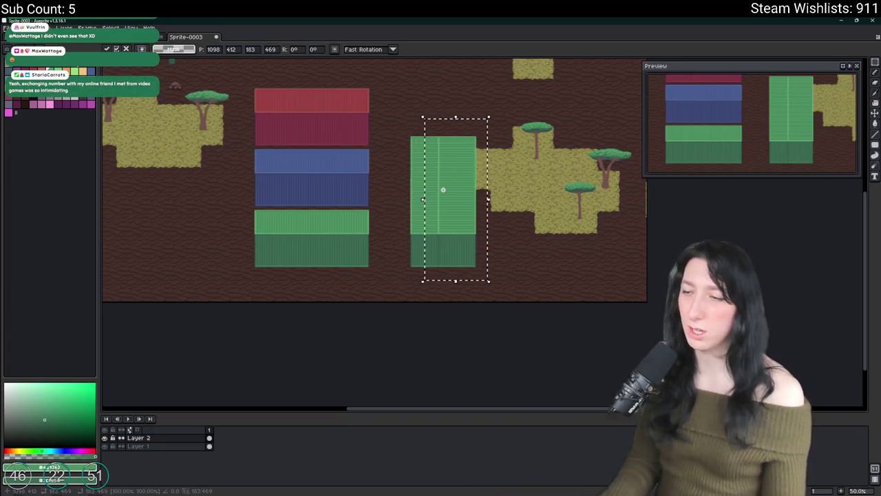
pyautogui.hotkey('shift', 'Right')
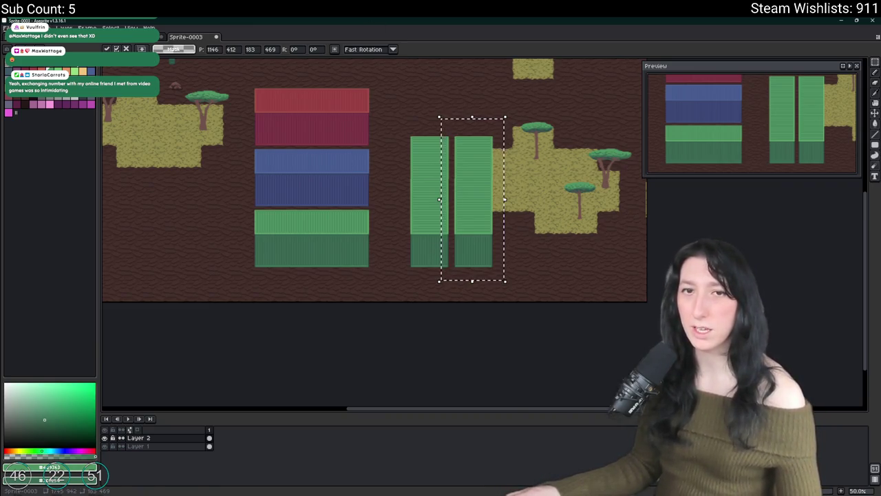
pyautogui.moveTo(505, 122)
pyautogui.mouseDown()
pyautogui.moveTo(452, 269)
pyautogui.moveTo(402, 311)
pyautogui.mouseUp()
pyautogui.scroll(2, 472, 253)
pyautogui.scroll(-2, 378, 275)
pyautogui.scroll(3, 426, 241)
# Recolour the copy's light green to the blue container's light blue
pyautogui.press('i')
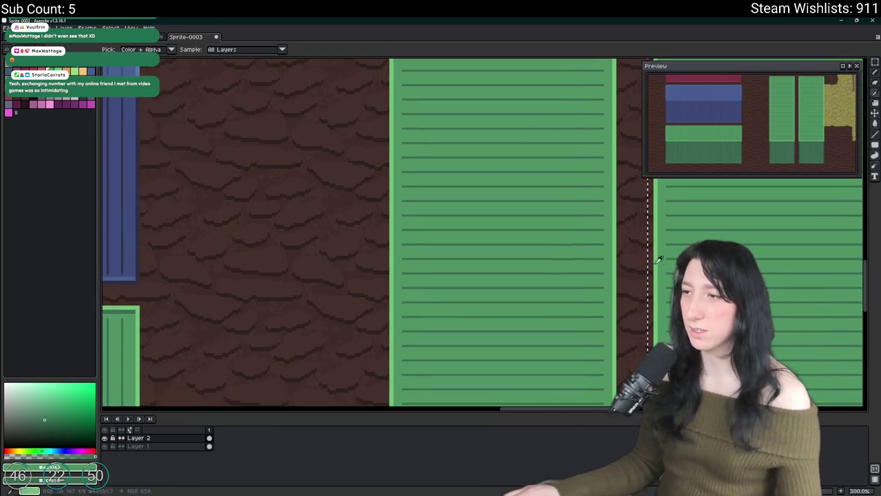
pyautogui.scroll(-1, 661, 256)
pyautogui.scroll(1, 302, 211)
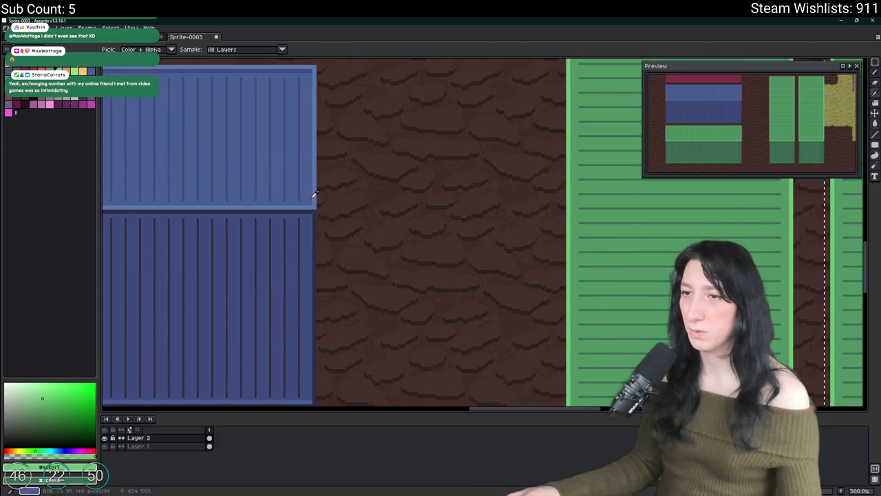
pyautogui.hscroll(2, 444, 215)
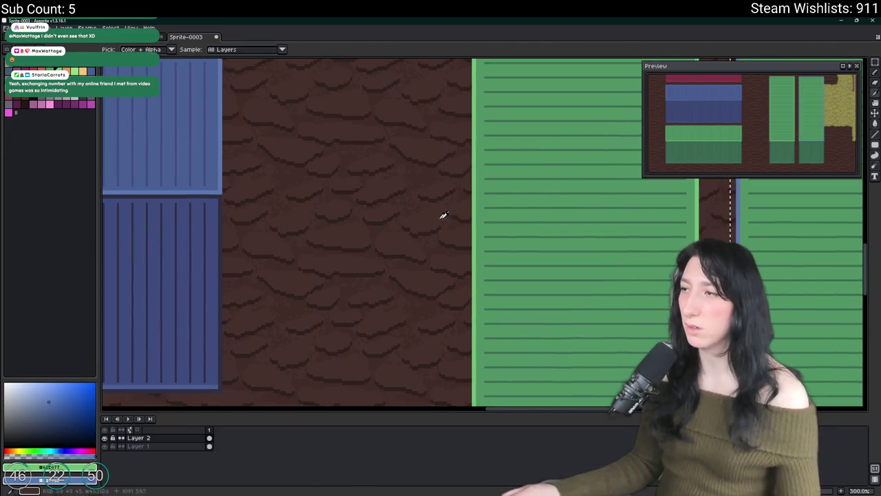
pyautogui.click(759, 208)
pyautogui.click(147, 106)
pyautogui.press('f')
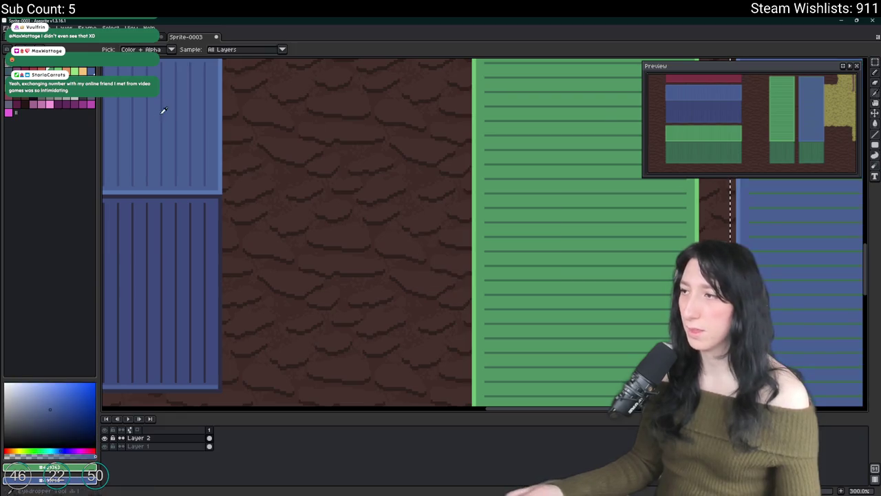
# Replace the copy's dark green ribs and lower end with the blue container's darker blue
pyautogui.click(812, 203)
pyautogui.scroll(1, 186, 98)
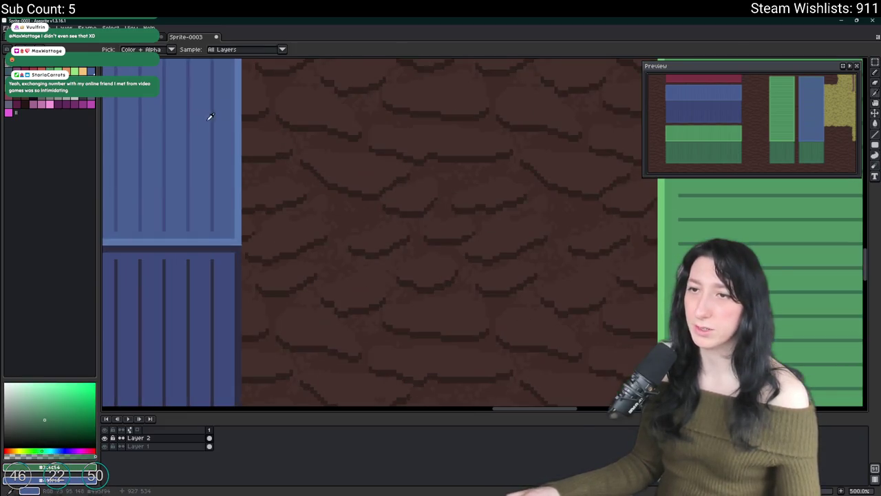
pyautogui.click(211, 118)
pyautogui.hotkey('shift', 'r')
pyautogui.press('Return')
pyautogui.scroll(-3, 294, 122)
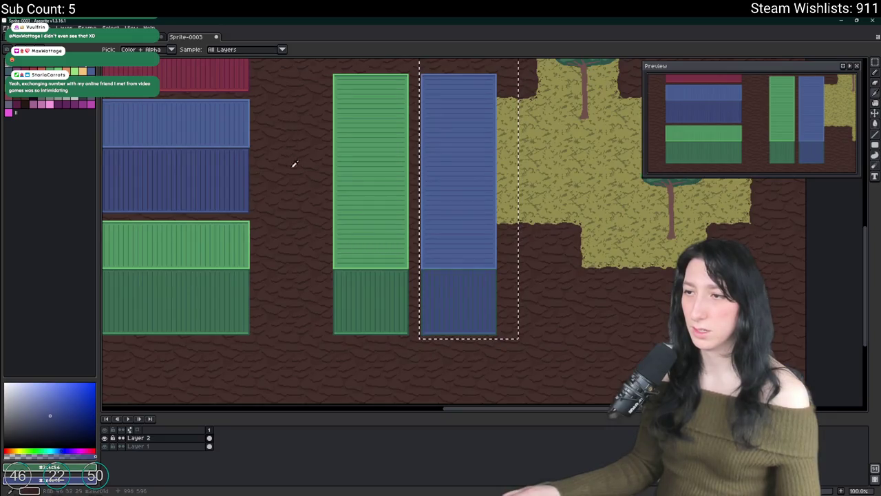
pyautogui.scroll(1, 217, 190)
pyautogui.scroll(1, 268, 126)
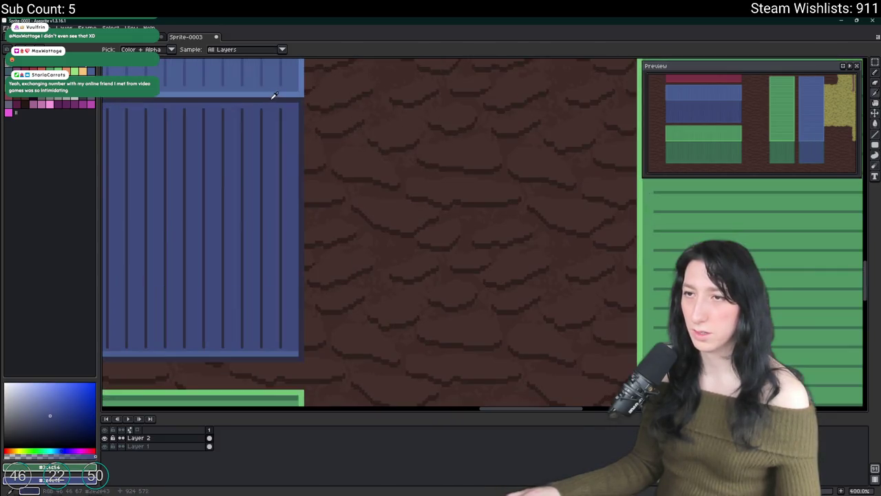
pyautogui.scroll(-2, 291, 104)
pyautogui.scroll(3, 388, 151)
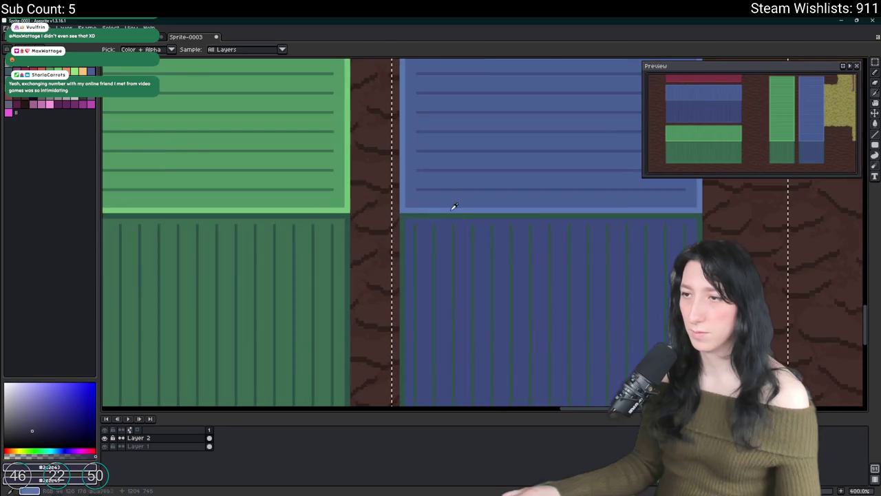
pyautogui.click(452, 205)
pyautogui.hotkey('shift', 'r')
pyautogui.press('Return')
pyautogui.scroll(-4, 448, 207)
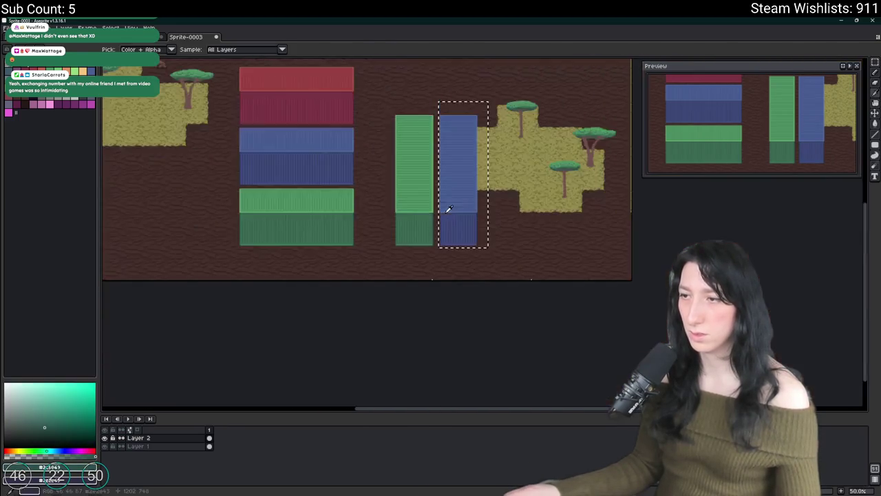
pyautogui.scroll(1, 407, 193)
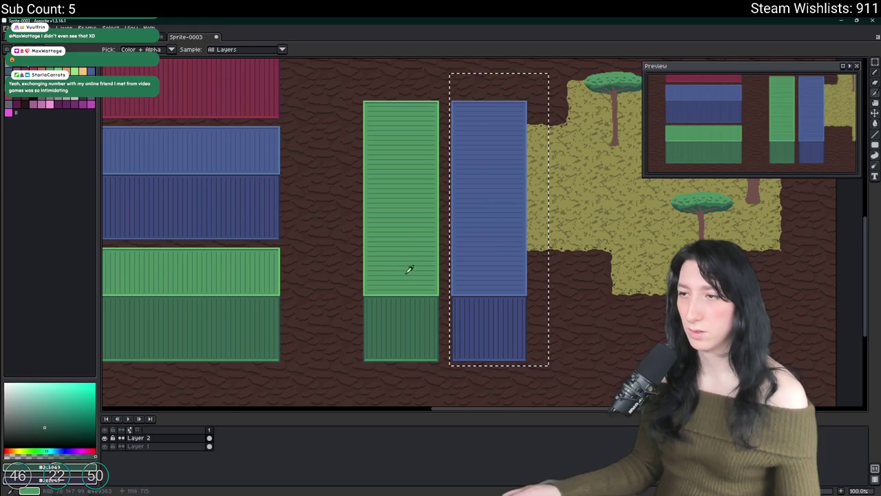
# Duplicate the new blue container with the Move tool and nudge the copy right
pyautogui.press('v')
pyautogui.moveTo(498, 246); pyautogui.dragTo(393, 241)
pyautogui.press('Right')
pyautogui.press('Right')
pyautogui.press('Right')
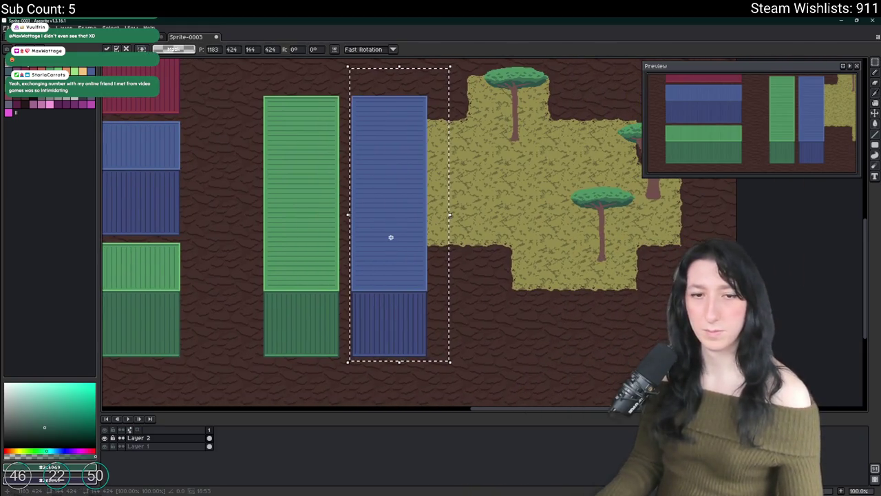
pyautogui.press('Right')
pyautogui.press('Right')
pyautogui.press('Right')
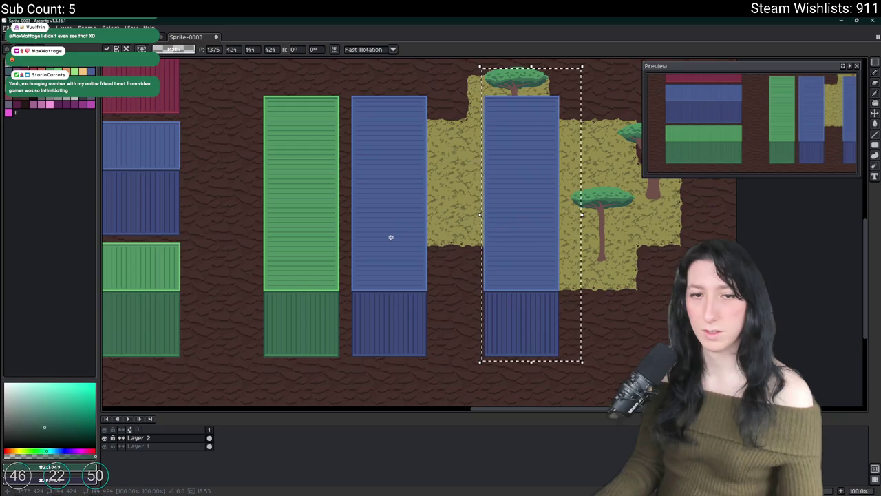
# Nudge the copied container left so it sits beside the blue one
pyautogui.press('Left')
pyautogui.press('Left')
pyautogui.press('Left')
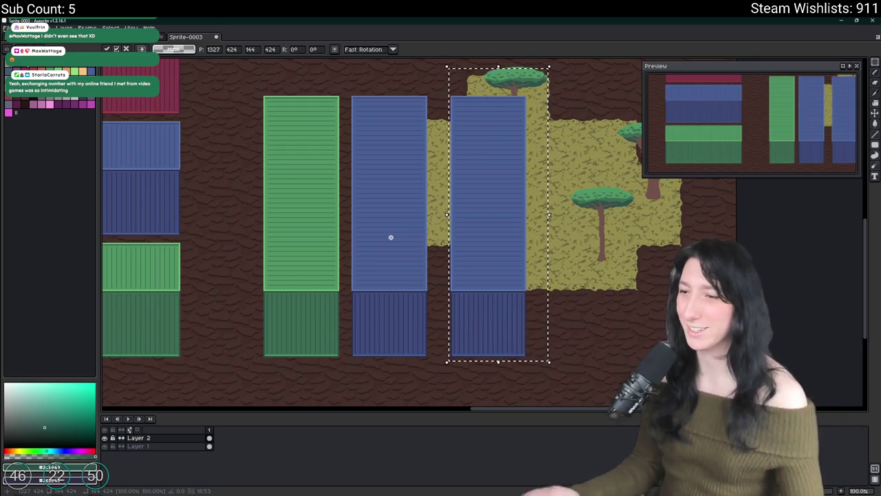
pyautogui.press('Left')
pyautogui.hotkey('ctrl', 'd')
# Select the copied container and sample its blue colour with the eyedropper
pyautogui.scroll(-2, 397, 235)
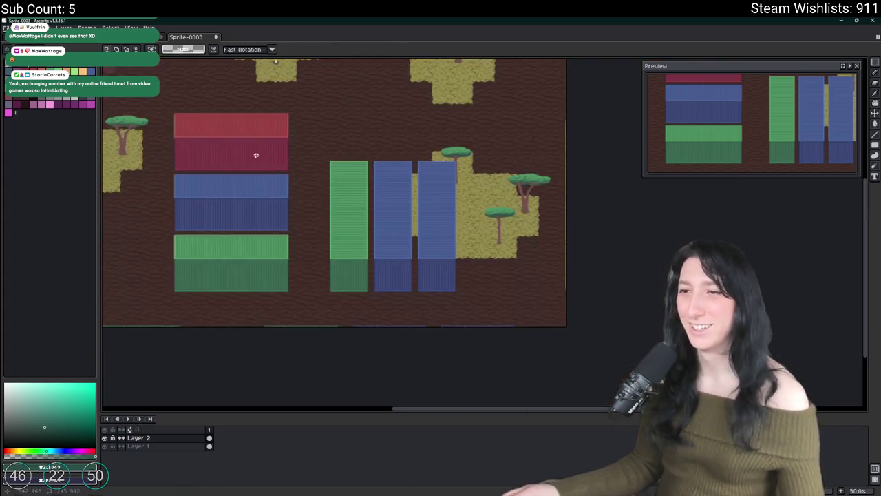
pyautogui.scroll(2, 443, 163)
pyautogui.moveTo(461, 153)
pyautogui.mouseDown()
pyautogui.moveTo(491, 286)
pyautogui.moveTo(521, 351)
pyautogui.mouseUp()
pyautogui.scroll(2, 474, 267)
pyautogui.press('i')
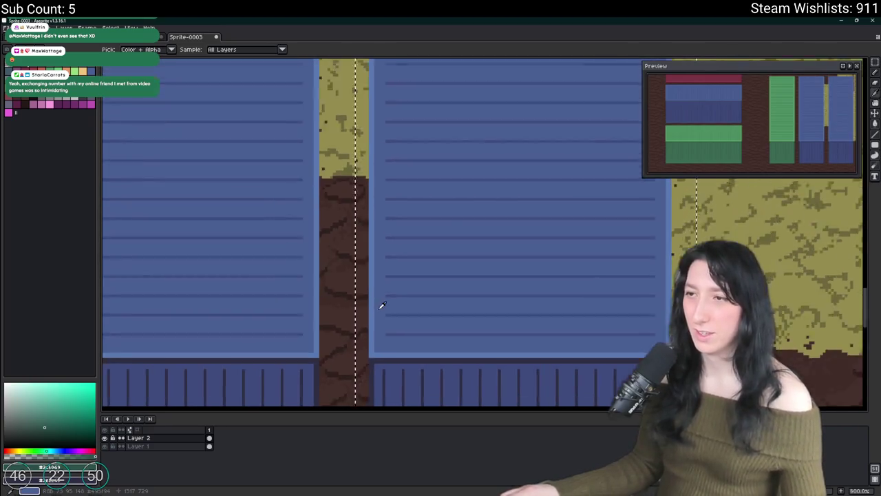
pyautogui.scroll(-2, 379, 305)
pyautogui.scroll(3, 407, 141)
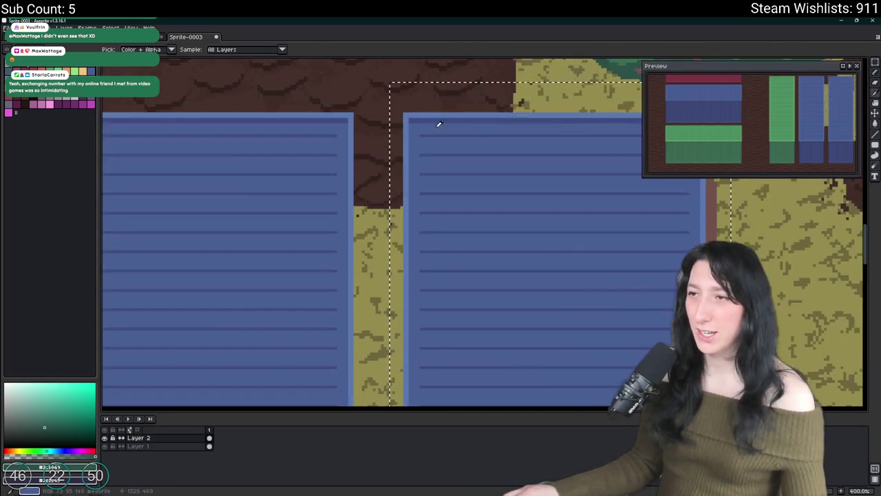
pyautogui.click(511, 124)
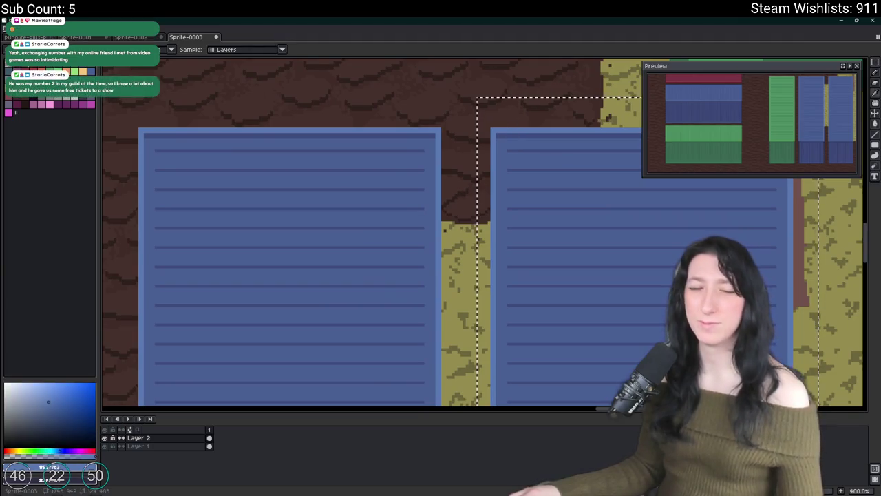
pyautogui.scroll(-1, 232, 183)
pyautogui.hscroll(-6, 345, 216)
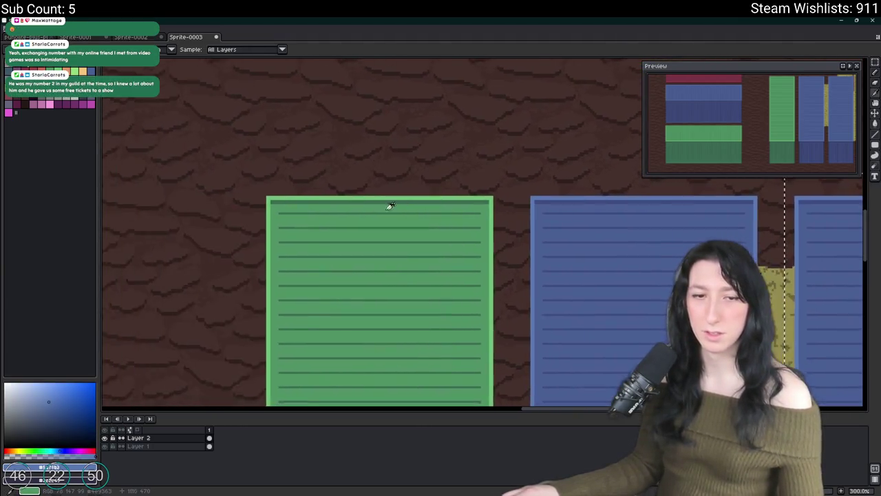
pyautogui.scroll(-1, 390, 205)
pyautogui.hscroll(-5, 225, 187)
pyautogui.scroll(2, 332, 228)
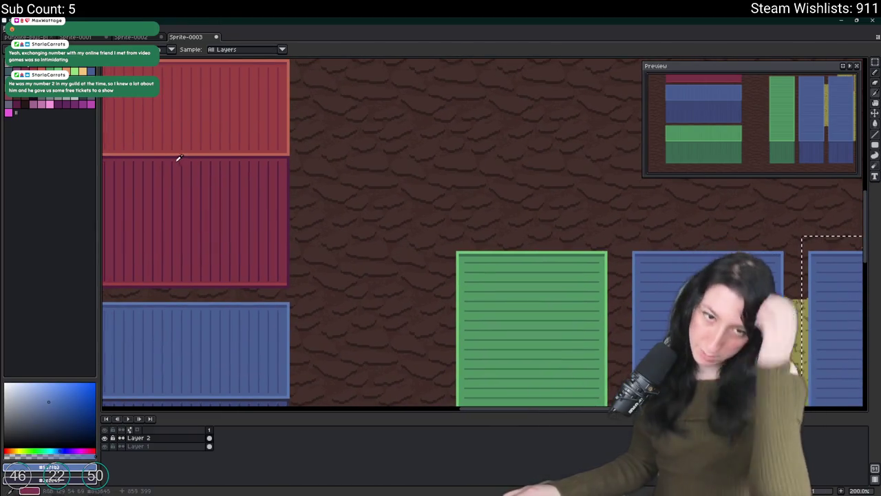
pyautogui.scroll(1, 172, 146)
pyautogui.scroll(1, 183, 150)
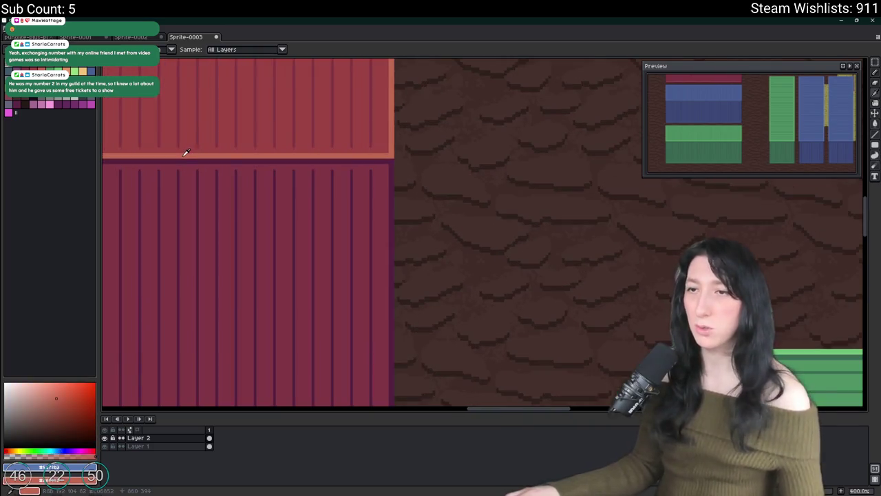
pyautogui.scroll(-2, 192, 155)
pyautogui.click(834, 255)
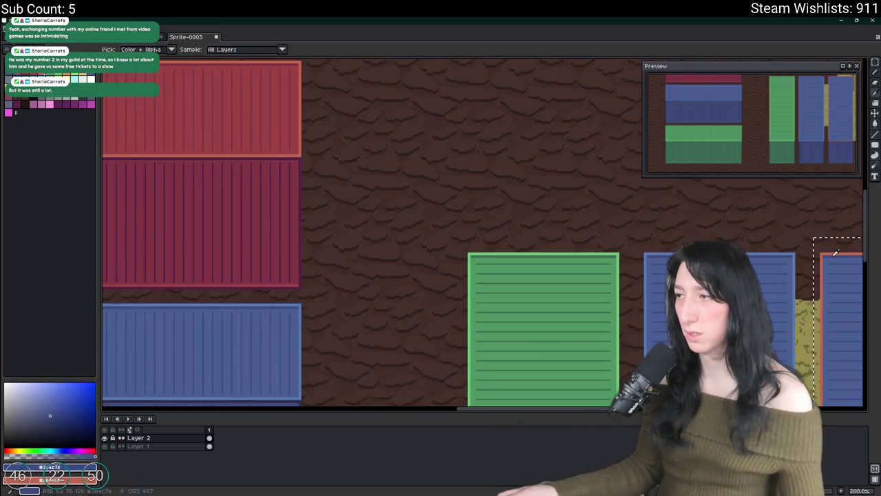
# Replace the blue in the selected copy with red sampled from the red container
pyautogui.hotkey('shift', 'r')
pyautogui.press('Return')
pyautogui.click(290, 67)
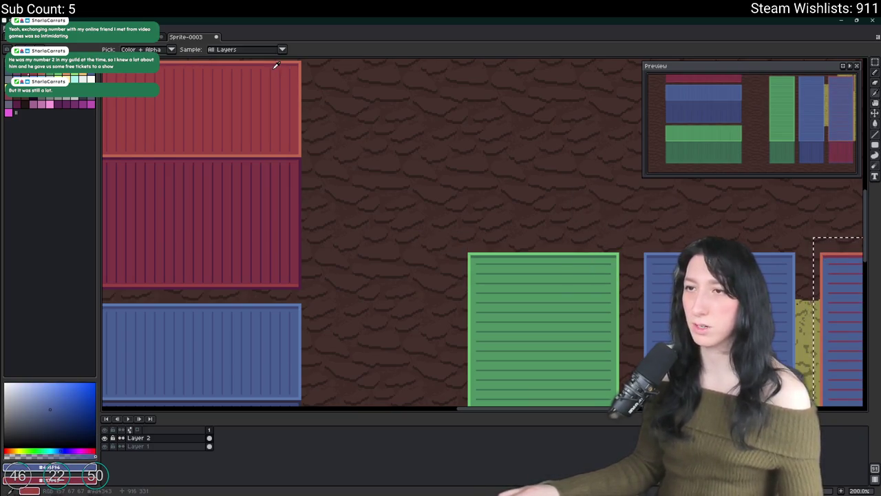
pyautogui.click(277, 66)
pyautogui.hotkey('shift', 'r')
pyautogui.press('Return')
# Sample the dark brown ground colour for the base, then deselect the red container
pyautogui.scroll(-2, 406, 138)
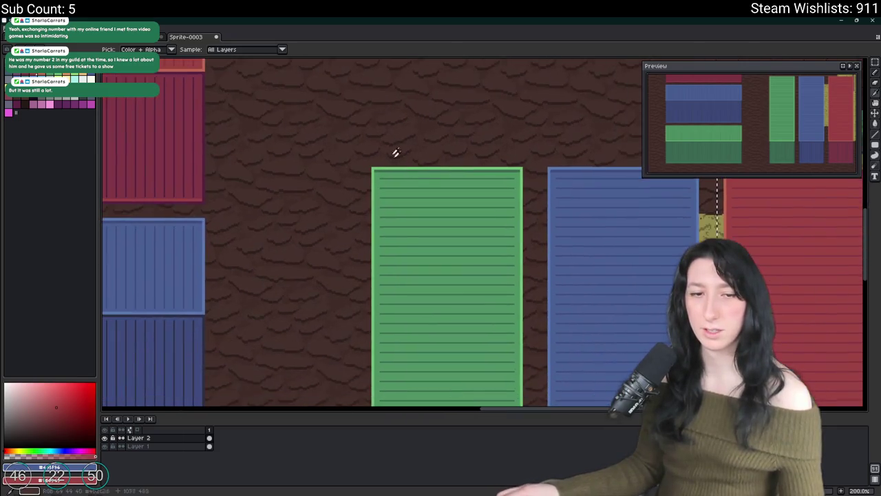
pyautogui.scroll(-1, 388, 181)
pyautogui.scroll(2, 578, 389)
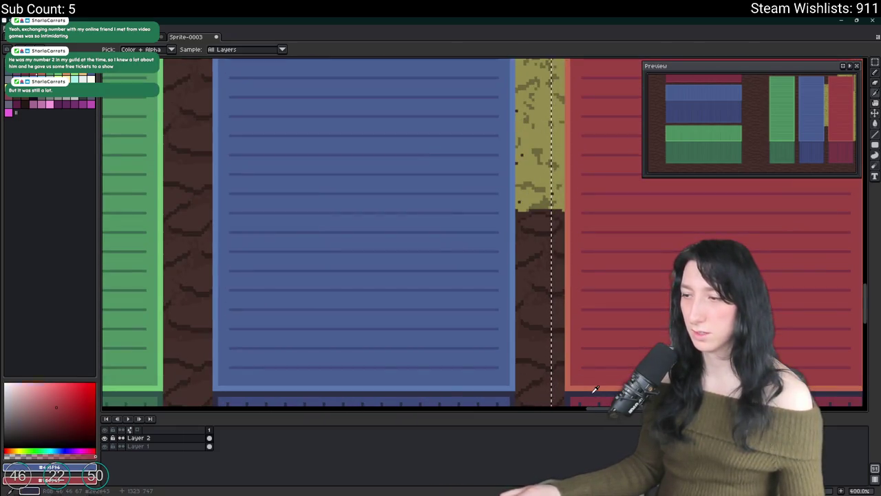
pyautogui.click(594, 391)
pyautogui.scroll(-1, 580, 388)
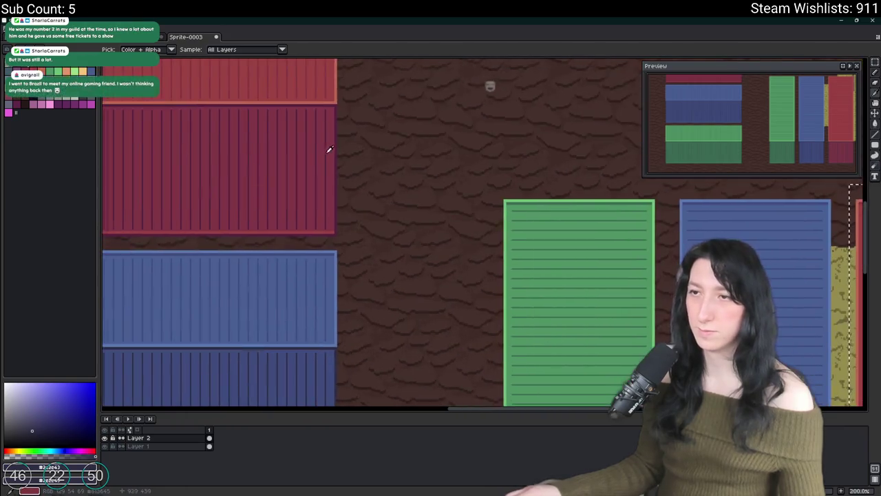
pyautogui.scroll(1, 329, 149)
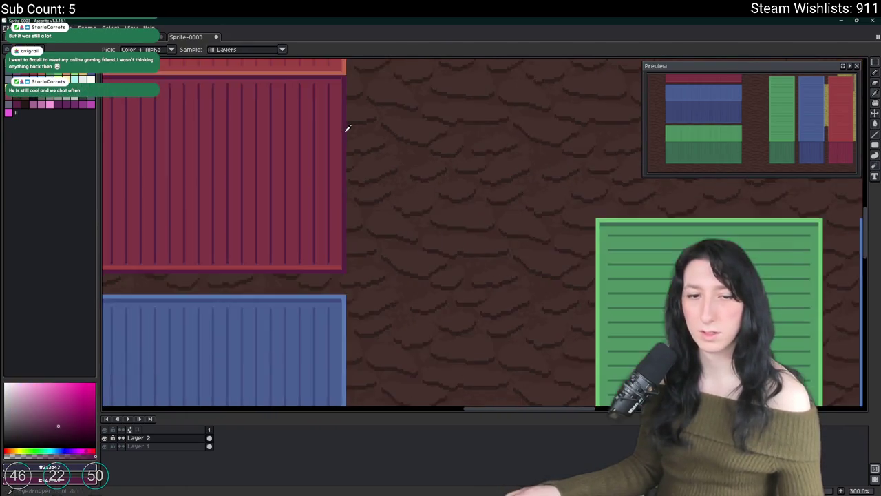
pyautogui.scroll(-1, 588, 218)
pyautogui.scroll(-2, 440, 172)
pyautogui.scroll(1, 385, 124)
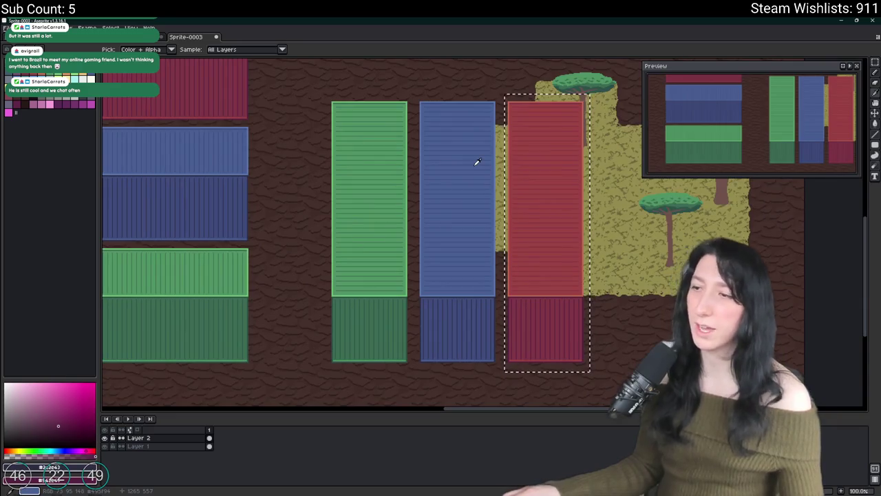
pyautogui.click(446, 69)
pyautogui.hotkey('ctrl', 'd')
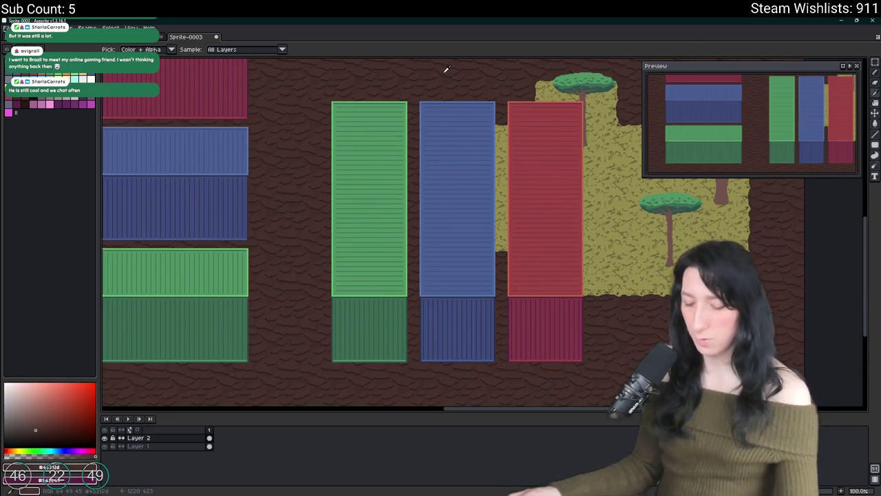
# Hide the ground background layer, with the rectangle selection tool active
pyautogui.press('m')
pyautogui.click(104, 446)
pyautogui.scroll(5, 337, 152)
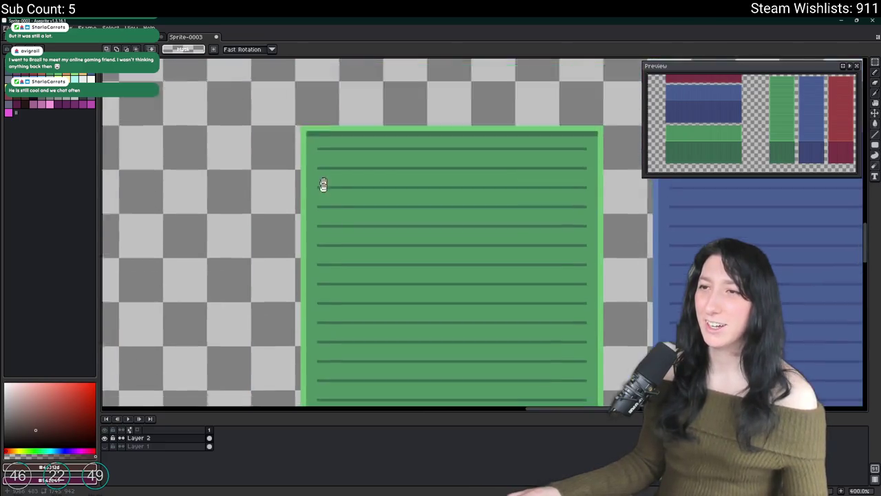
pyautogui.scroll(-4, 344, 191)
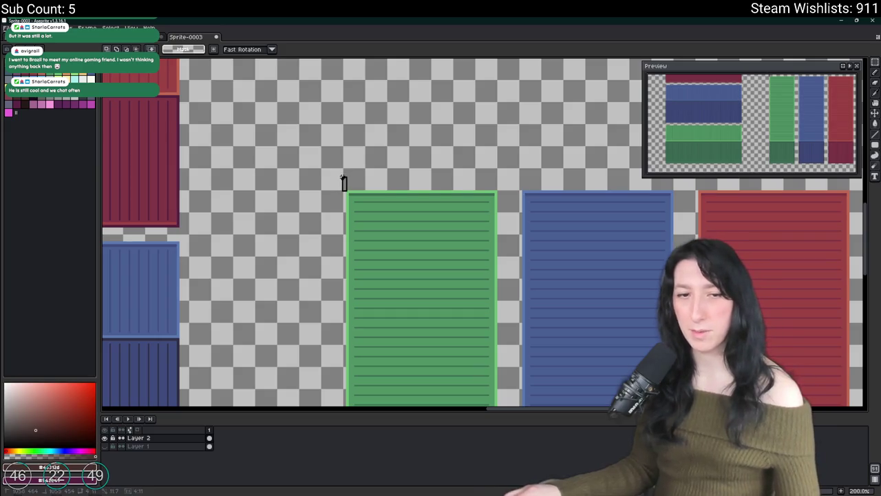
pyautogui.scroll(-4, 341, 184)
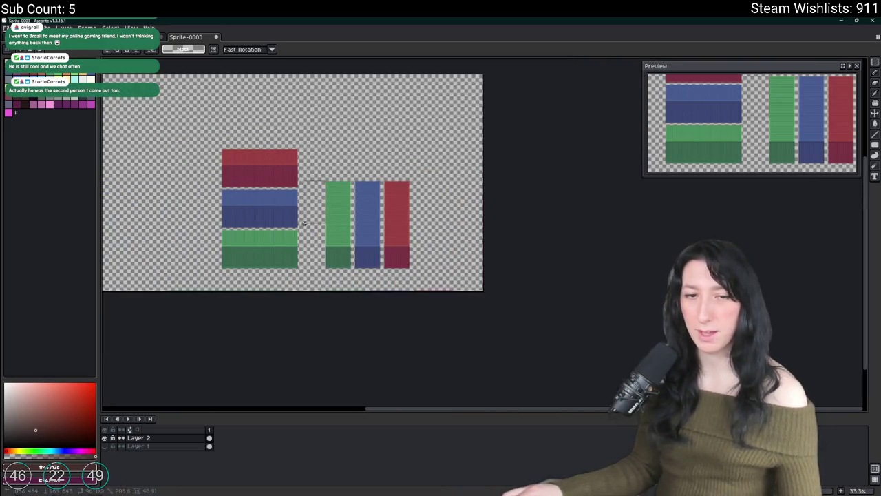
pyautogui.scroll(6, 303, 215)
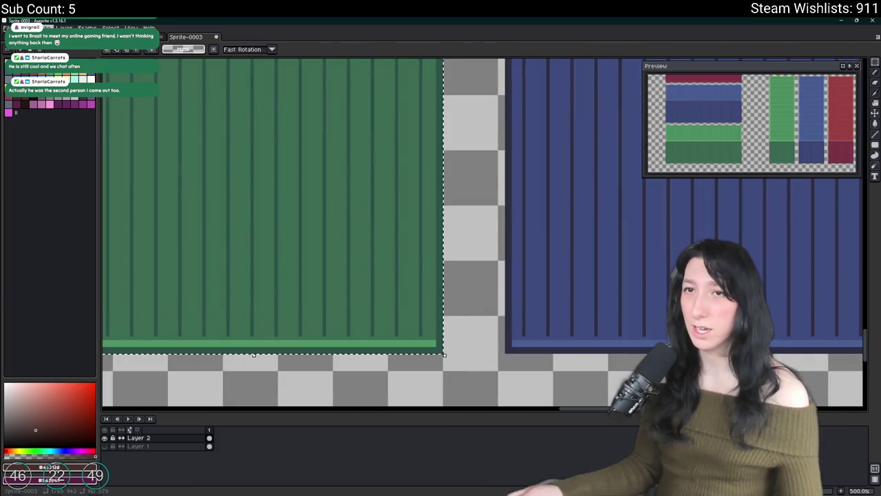
# Crop to the green container, export it as GreenContainer.png, then undo the crop
pyautogui.hotkey('ctrl', 'shift', 'x')
pyautogui.hotkey('ctrl', 'alt', 'shift', 's')
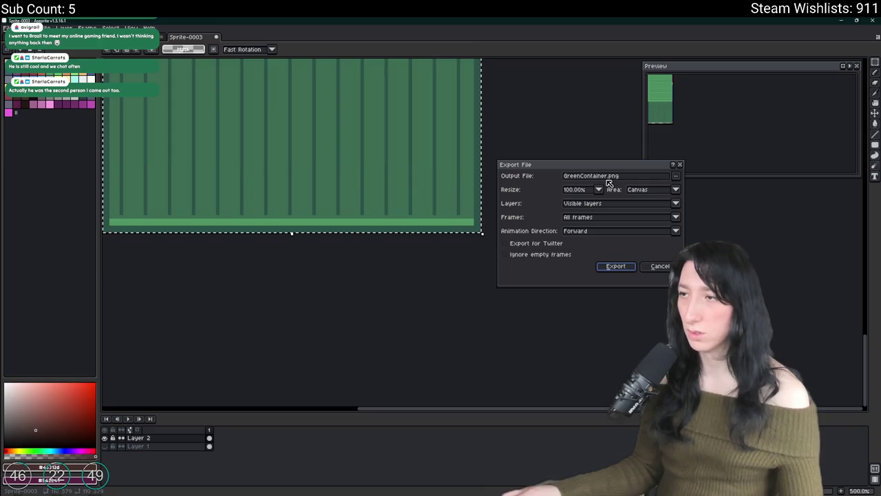
pyautogui.click(610, 177)
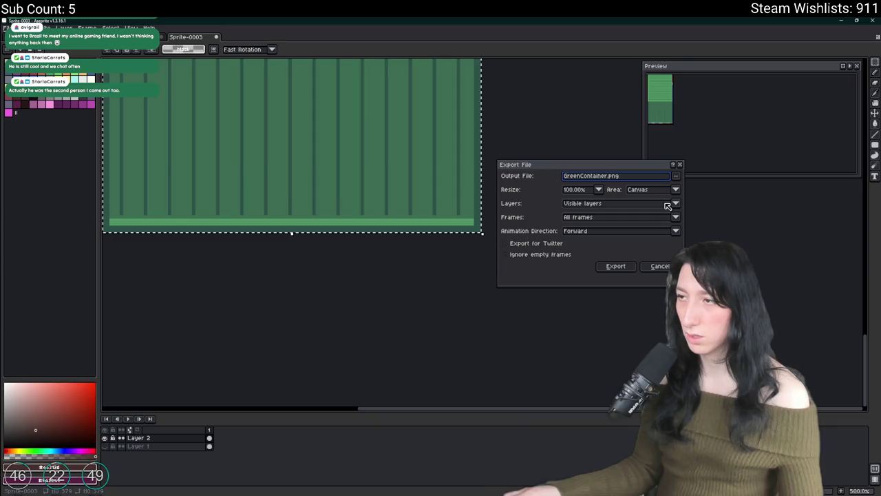
pyautogui.write('V')
pyautogui.click(603, 264)
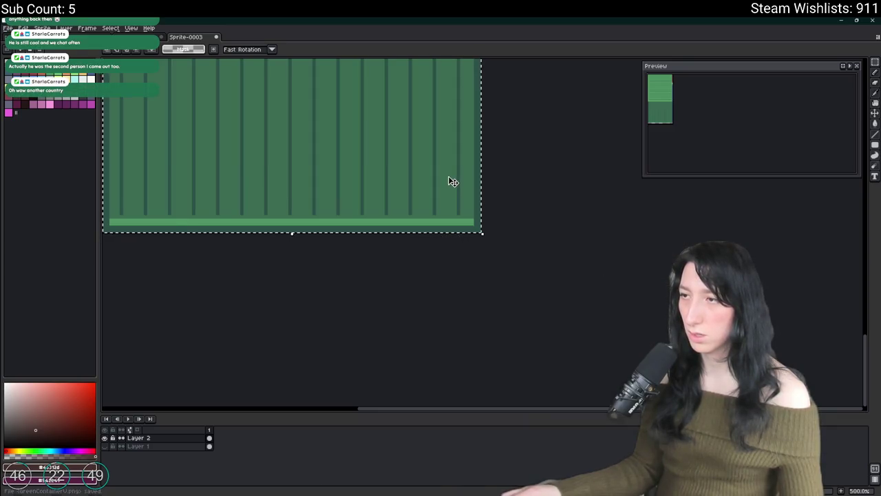
pyautogui.hotkey('ctrl', 'z')
pyautogui.moveTo(524, 276); pyautogui.dragTo(164, 128)
# Crop to the tall blue container and export it as BlueContainerV.png, then restore the sheet
pyautogui.scroll(3, 505, 148)
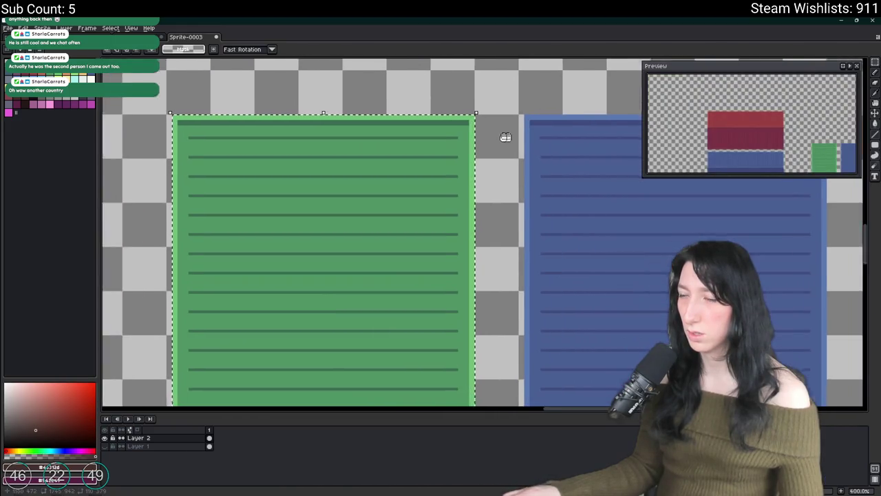
pyautogui.scroll(-3, 485, 118)
pyautogui.moveTo(472, 115)
pyautogui.mouseDown()
pyautogui.moveTo(543, 375)
pyautogui.moveTo(547, 346)
pyautogui.mouseUp()
pyautogui.scroll(3, 543, 375)
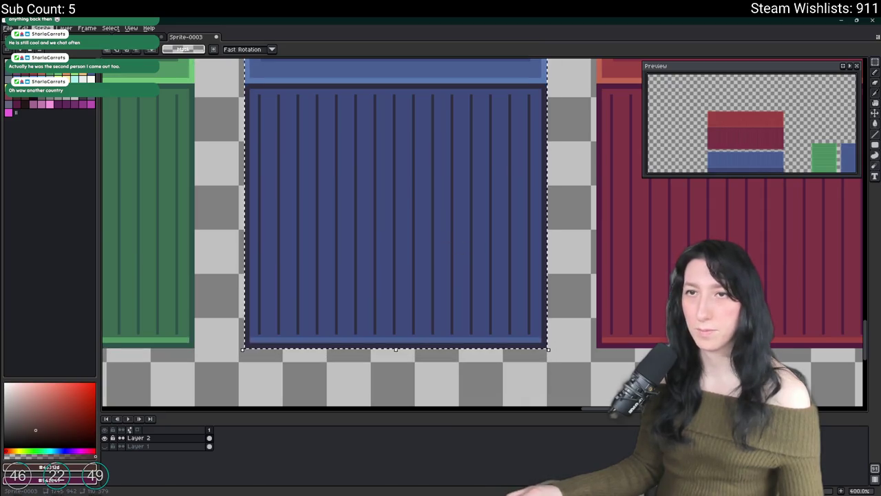
pyautogui.hotkey('ctrl', 'shift', 'x')
pyautogui.hotkey('ctrl', 'alt', 'shift', 's')
pyautogui.click(678, 176)
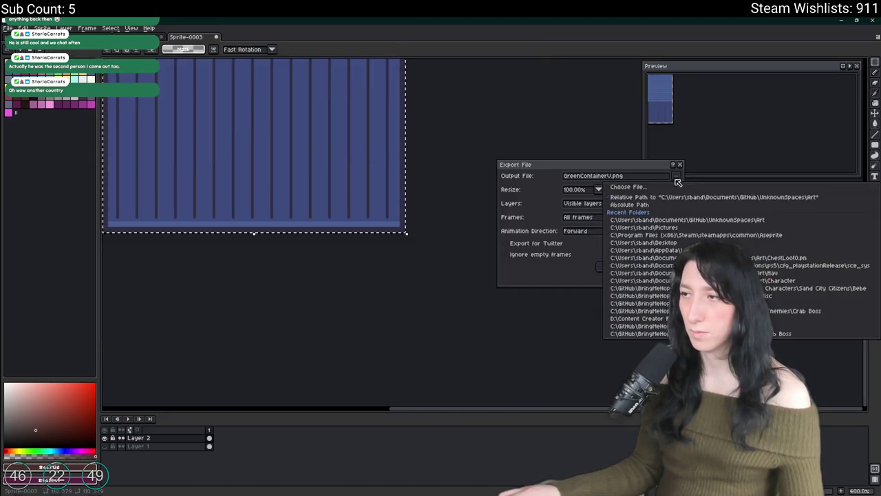
pyautogui.click(681, 187)
pyautogui.click(194, 141)
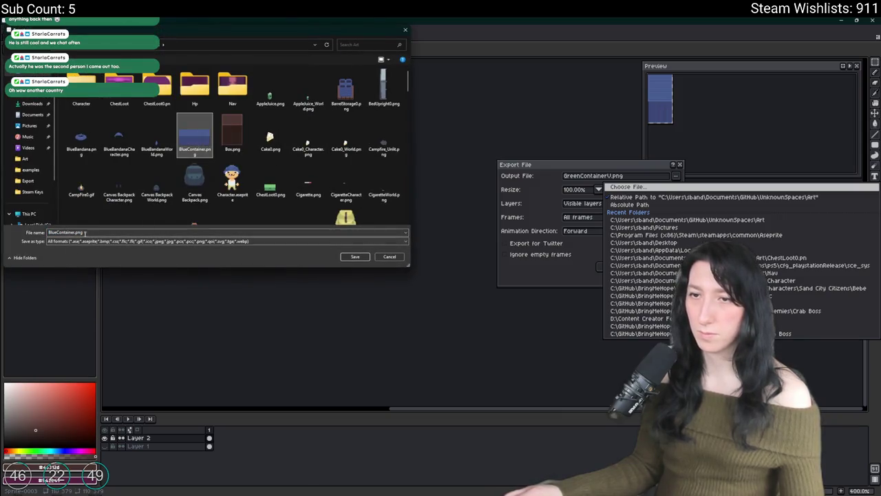
pyautogui.write('V')
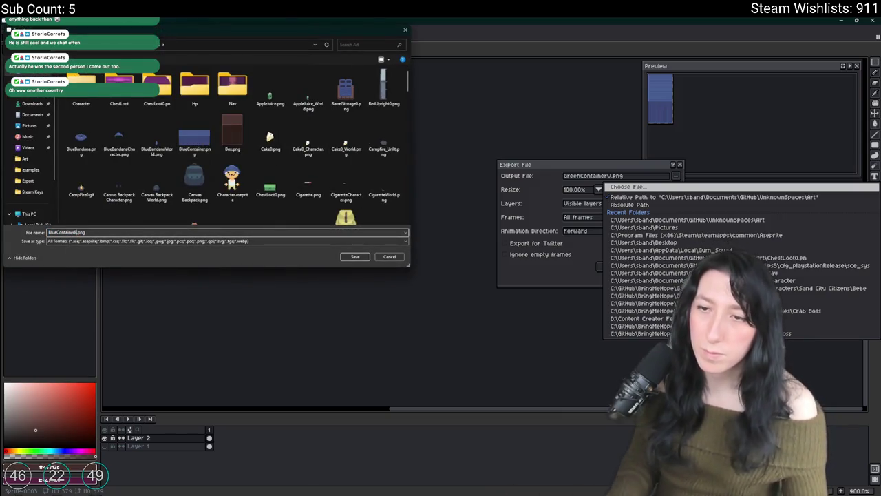
pyautogui.press('Return')
pyautogui.press('Return')
pyautogui.hotkey('ctrl', 'z')
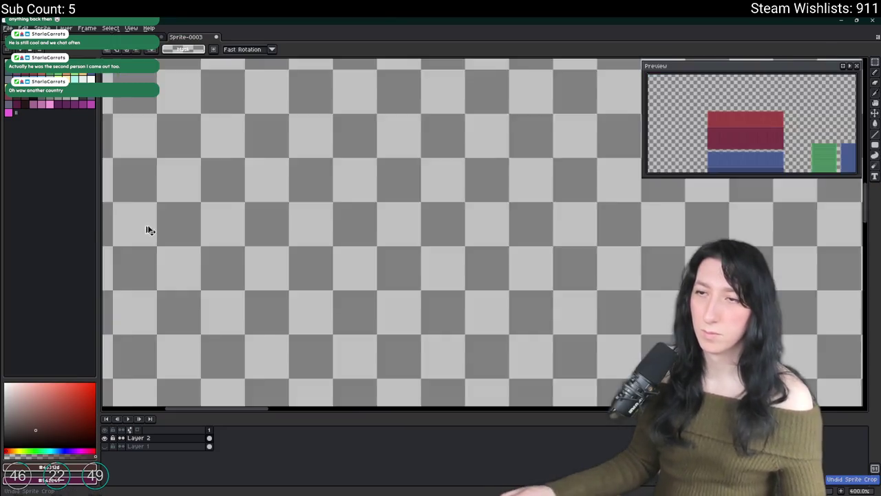
# Select the red vertical container and crop the canvas to it
pyautogui.scroll(-4, 147, 230)
pyautogui.scroll(-2, 363, 237)
pyautogui.hscroll(10, 363, 237)
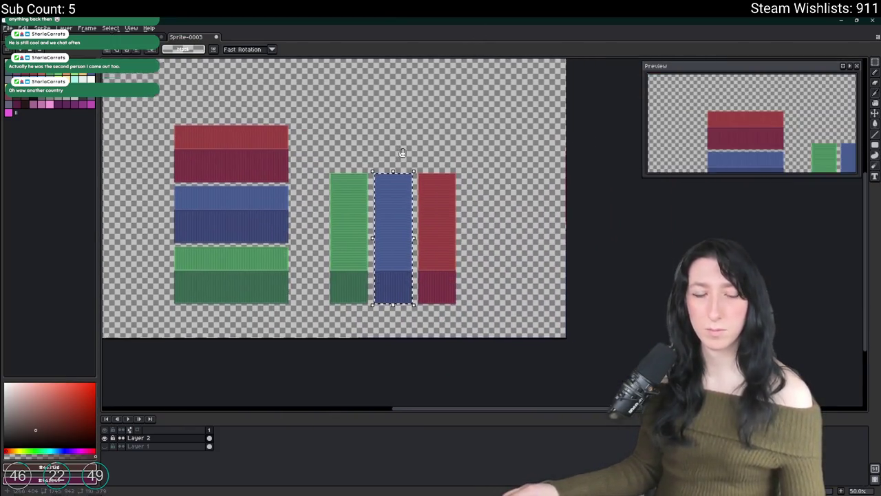
pyautogui.hscroll(2, 406, 210)
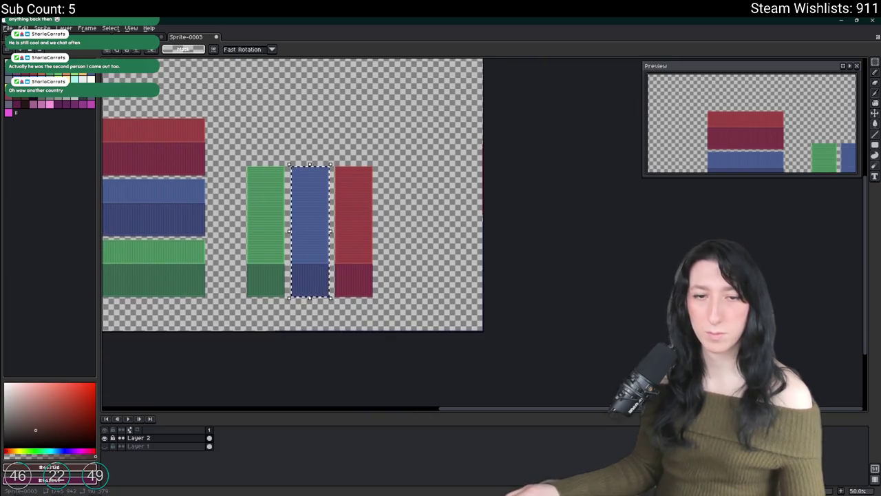
pyautogui.scroll(8, 431, 214)
pyautogui.scroll(-5, 431, 214)
pyautogui.scroll(-4, 431, 214)
pyautogui.scroll(7, 448, 258)
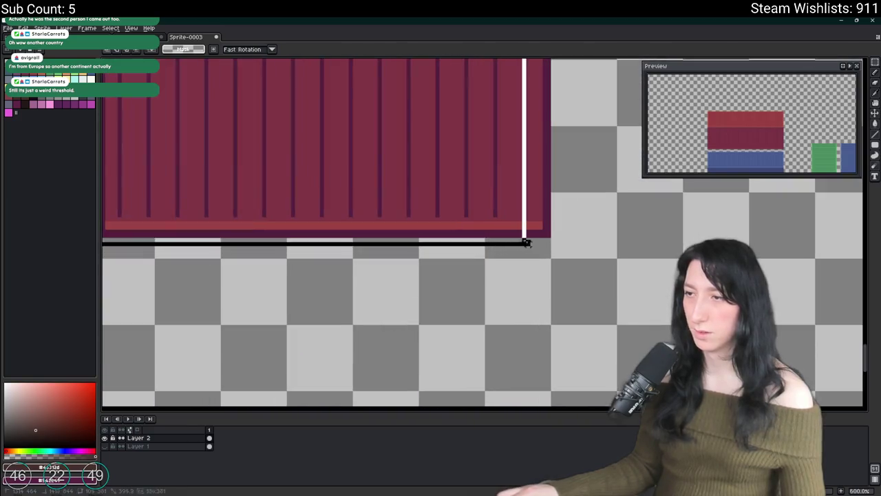
pyautogui.moveTo(547, 235); pyautogui.dragTo(550, 236)
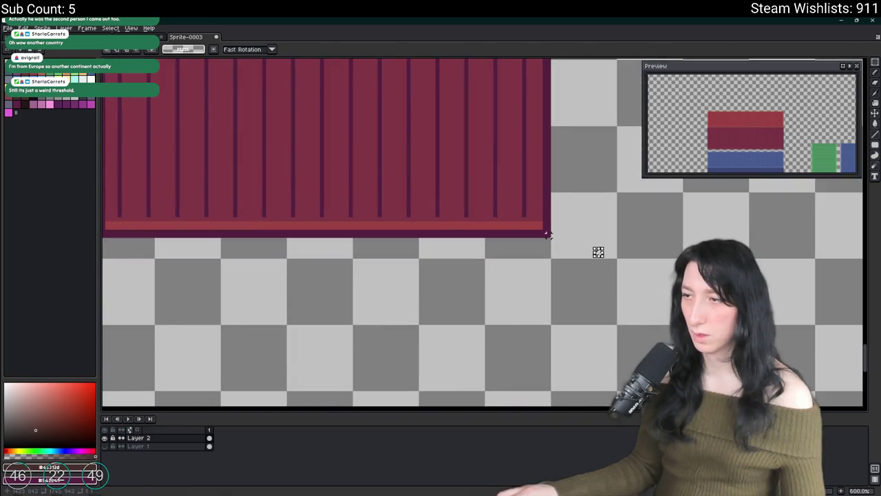
pyautogui.scroll(-5, 547, 235)
pyautogui.scroll(3, 546, 129)
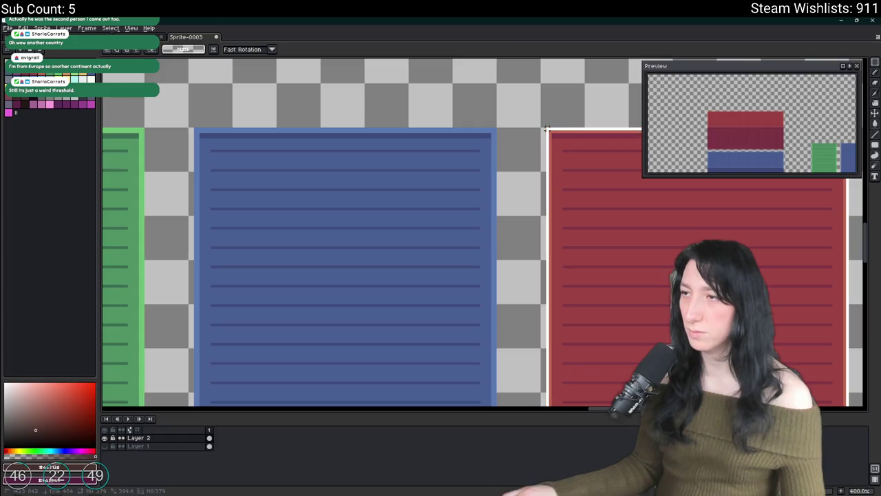
pyautogui.scroll(-2, 533, 148)
pyautogui.click(42, 28)
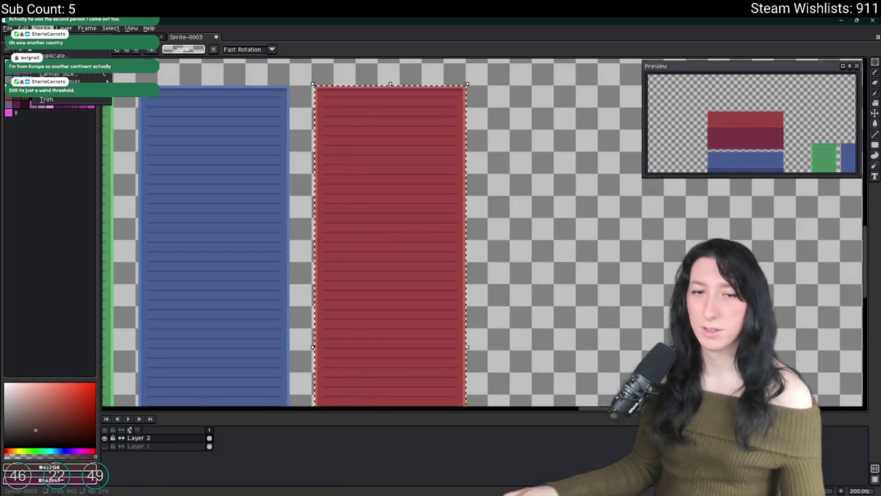
pyautogui.click(46, 99)
# Export the red container as RedContainerV.png, then undo the crop and deselect
pyautogui.hotkey('ctrl', 'e')
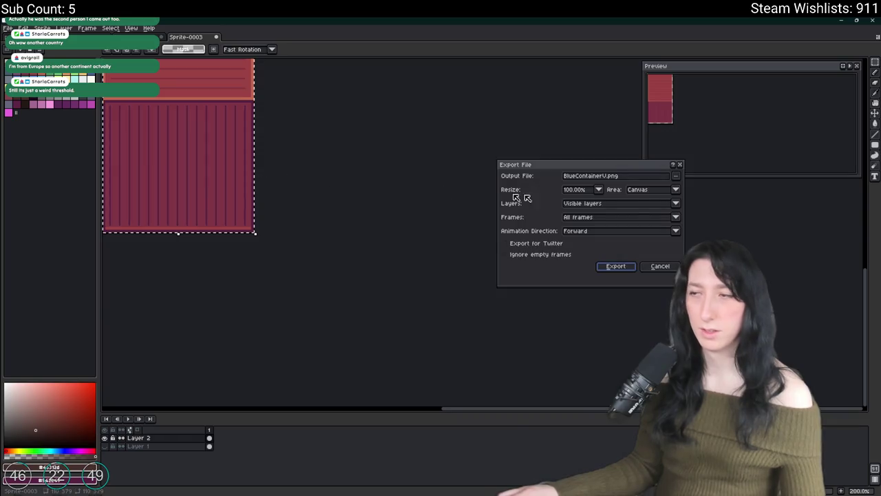
pyautogui.moveTo(578, 176); pyautogui.dragTo(563, 177)
pyautogui.write('Re')
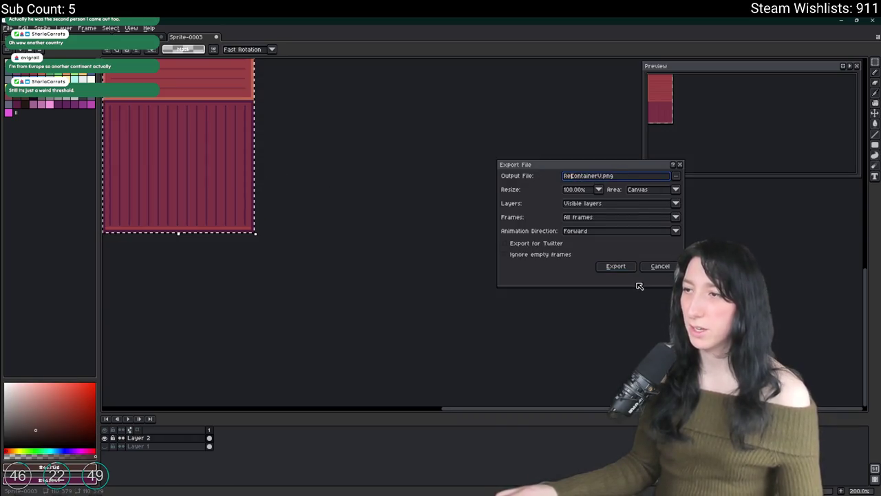
pyautogui.click(620, 268)
pyautogui.hotkey('ctrl', 'z')
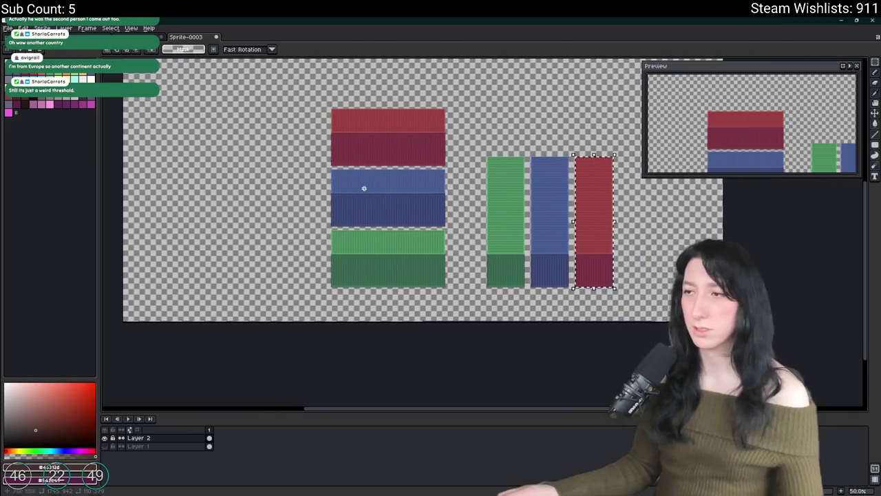
pyautogui.hotkey('ctrl', 'd')
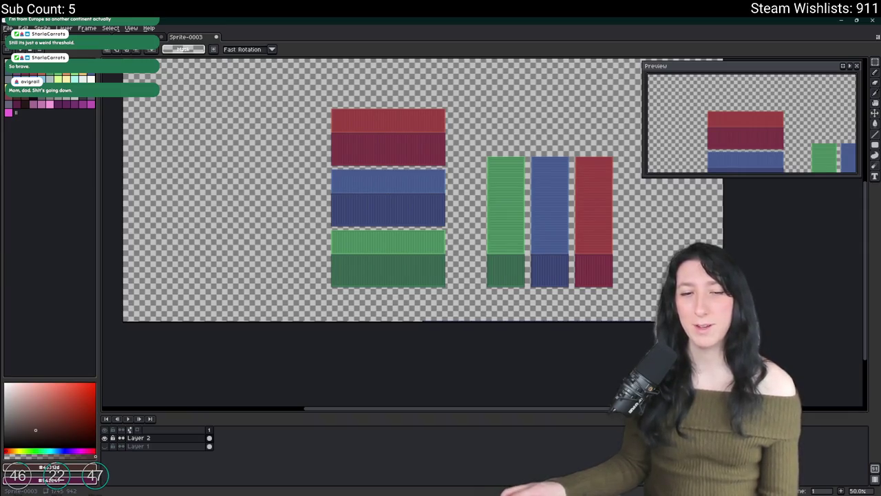
# Zoom around the container sheet to inspect it, then switch to GameMaker's room editor
pyautogui.scroll(1, 531, 133)
pyautogui.scroll(-1, 440, 132)
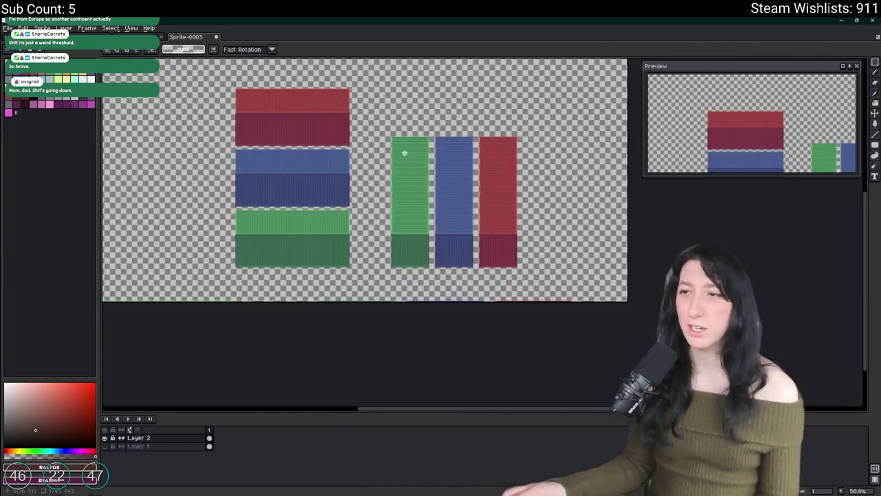
pyautogui.scroll(2, 404, 153)
pyautogui.scroll(-1, 401, 144)
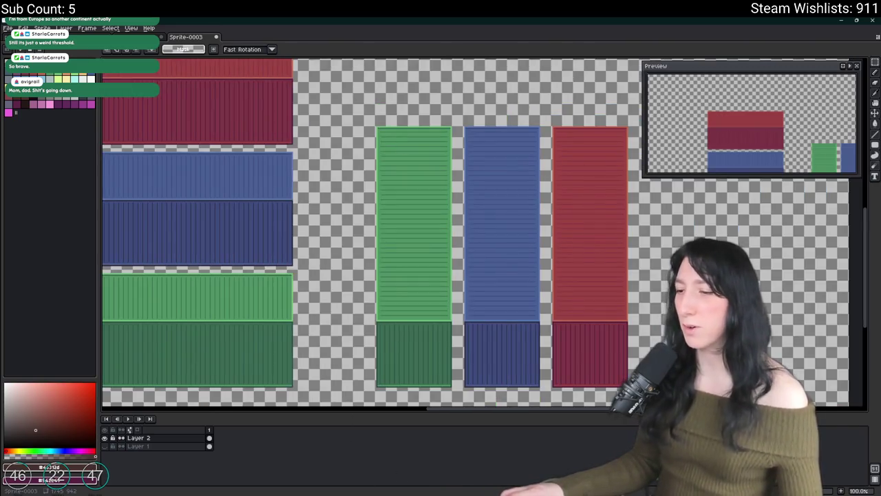
pyautogui.hotkey('alt', 'Tab')
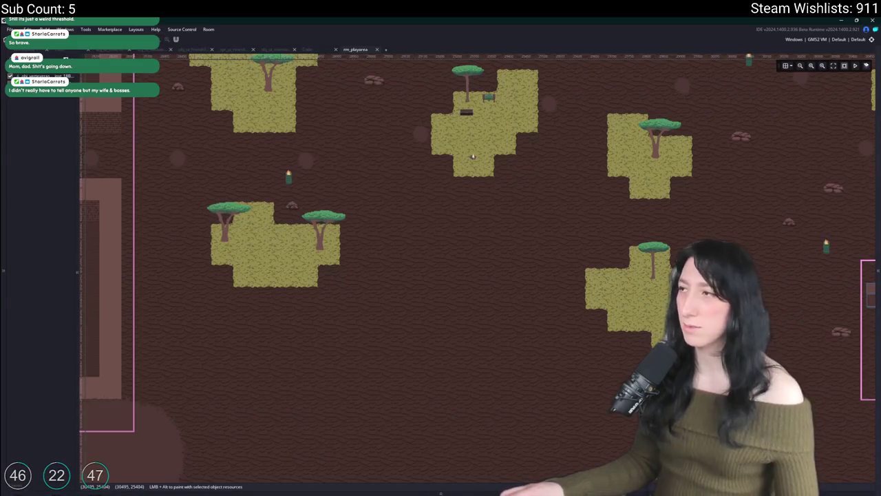
# Expand the Asset Browser, pan the room view, and open the spr_container_red_v sprite
pyautogui.click(878, 152)
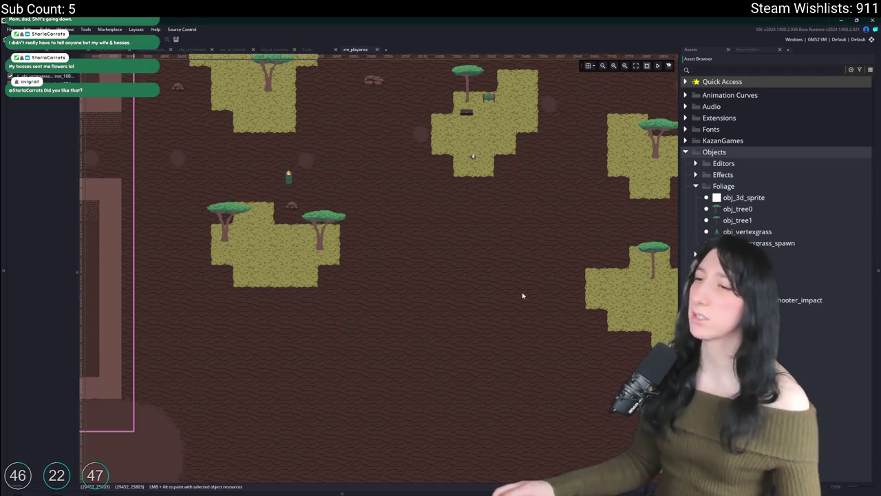
pyautogui.hscroll(2, 523, 295)
pyautogui.scroll(5, 646, 223)
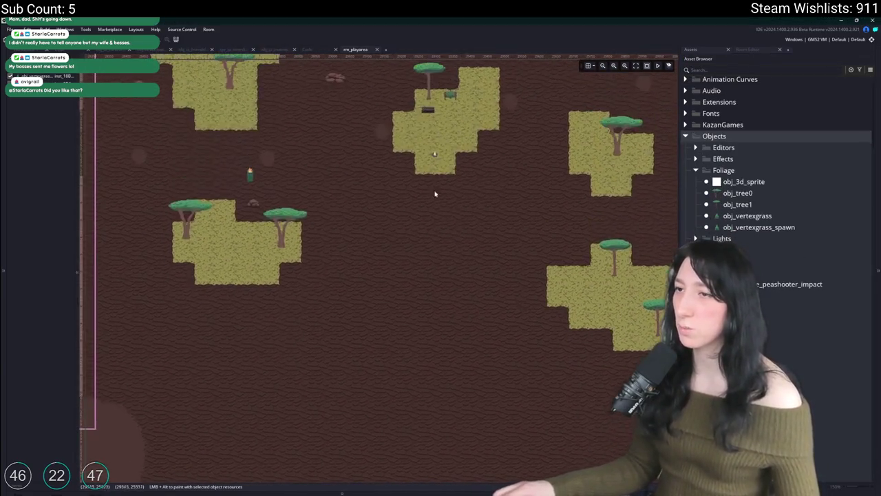
pyautogui.hscroll(-3, 475, 325)
pyautogui.scroll(-15, 794, 350)
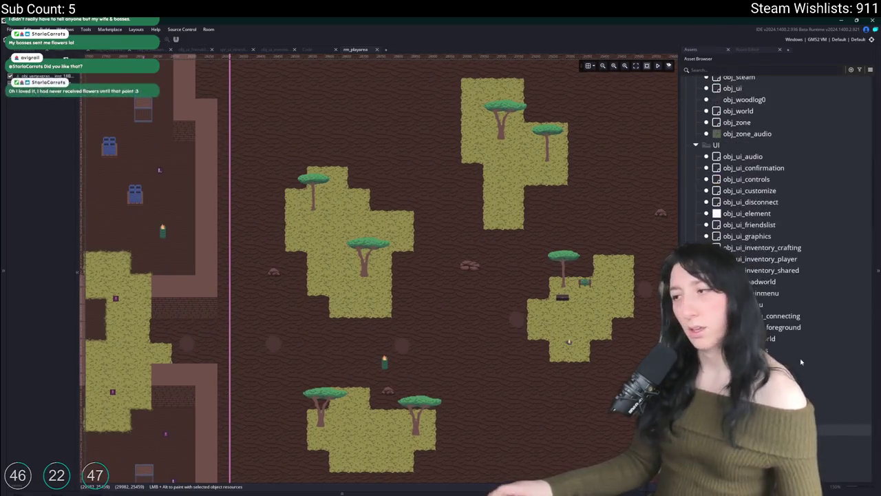
pyautogui.click(795, 350)
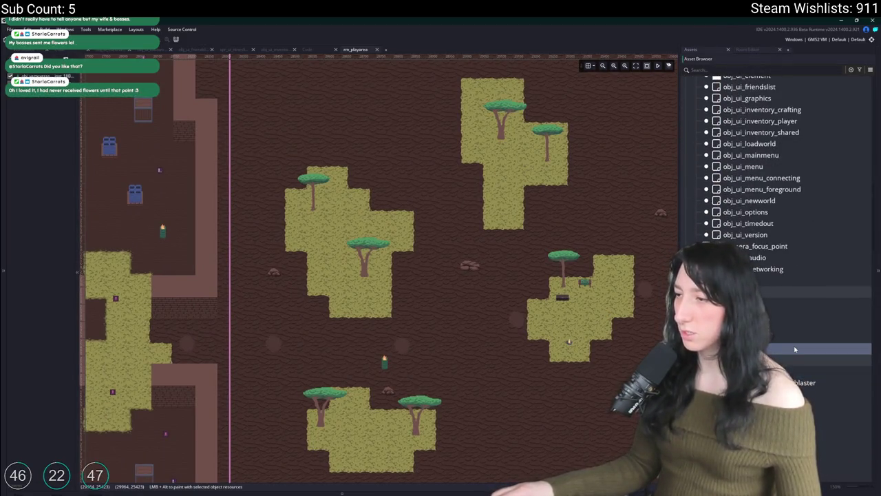
pyautogui.scroll(20, 794, 310)
pyautogui.doubleClick(778, 292)
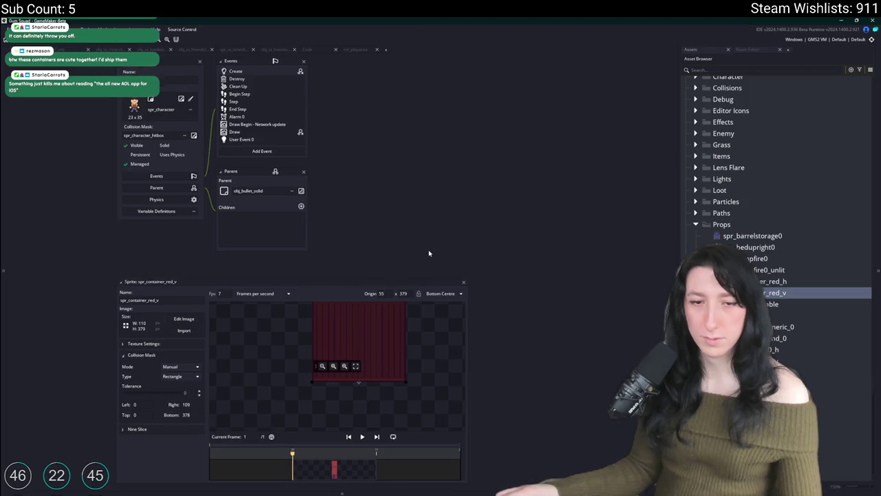
# Extend spr_container_red_v's collision mask outward at its bottom-left and top-right corners
pyautogui.scroll(2, 313, 369)
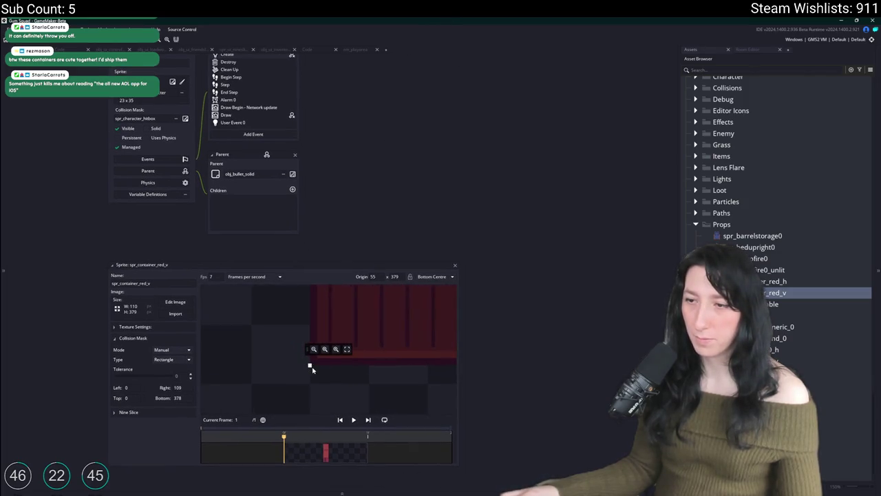
pyautogui.moveTo(311, 367); pyautogui.dragTo(304, 373)
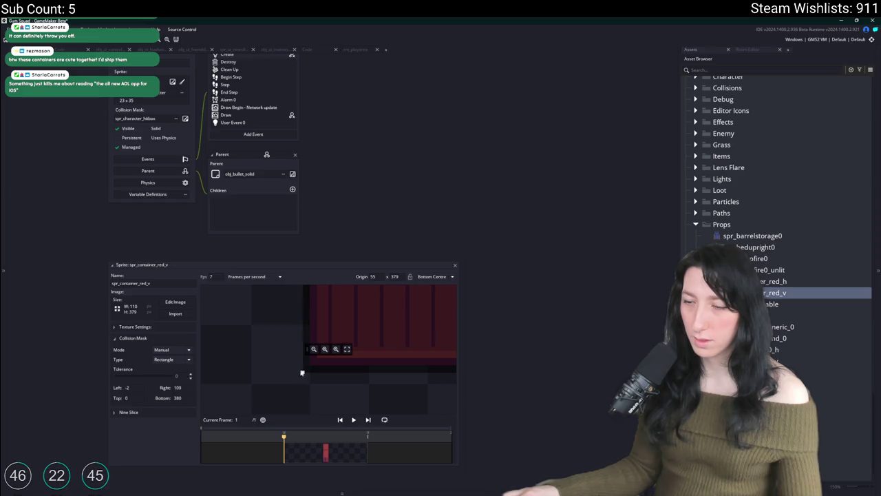
pyautogui.scroll(-3, 302, 371)
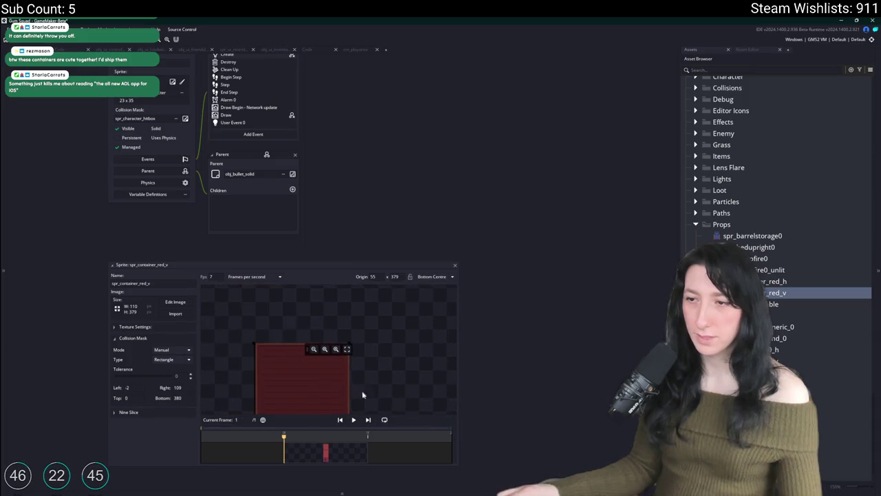
pyautogui.scroll(2, 387, 347)
pyautogui.moveTo(372, 346); pyautogui.dragTo(386, 335)
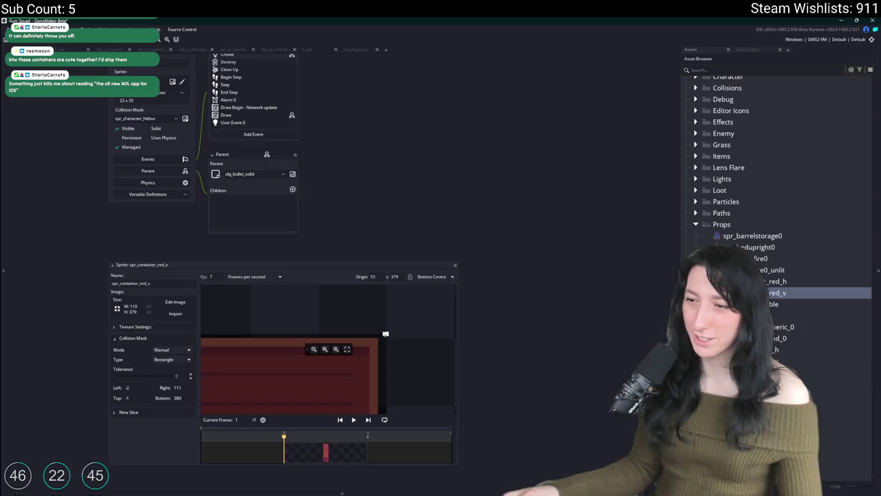
pyautogui.click(446, 264)
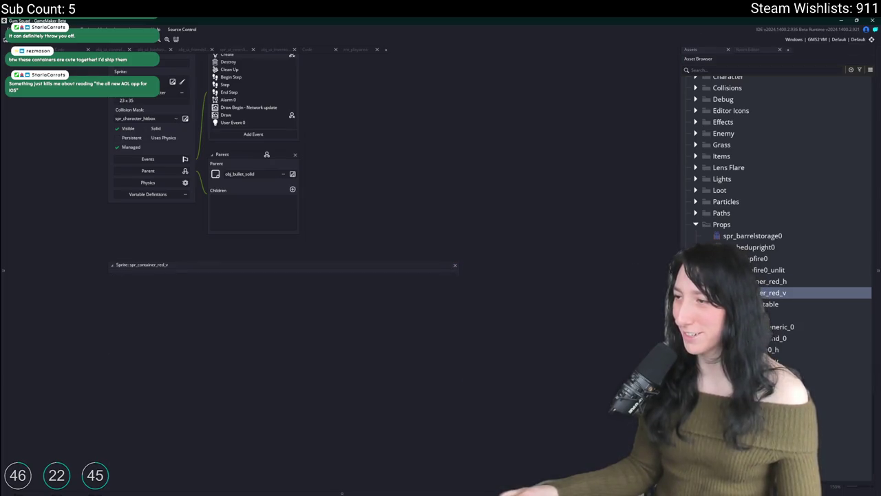
# Extend spr_container_red_h's collision mask to Left/Top -2, right 333, bottom 167
pyautogui.doubleClick(771, 281)
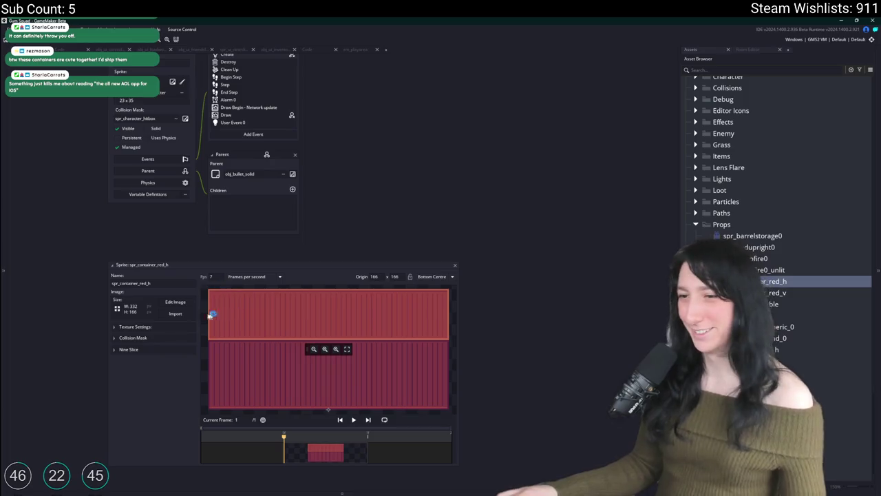
pyautogui.click(131, 337)
pyautogui.scroll(-3, 463, 390)
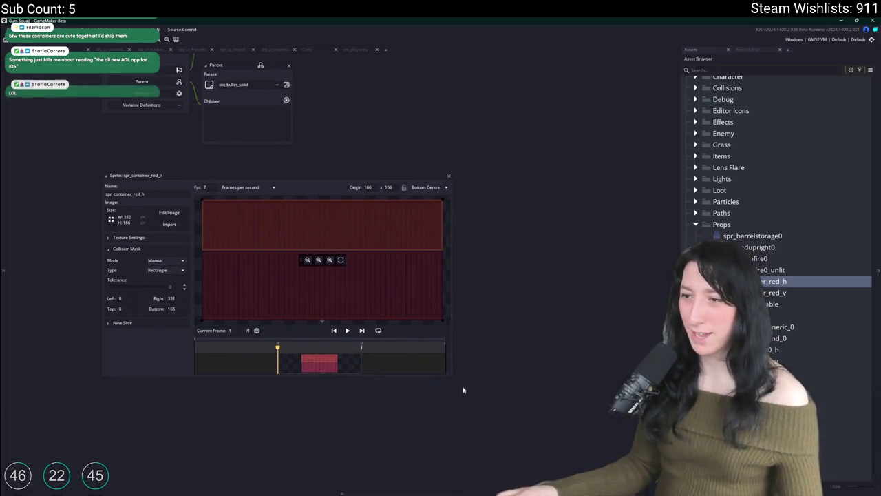
pyautogui.moveTo(447, 376); pyautogui.dragTo(563, 428)
pyautogui.scroll(3, 441, 303)
pyautogui.moveTo(444, 301); pyautogui.dragTo(466, 305)
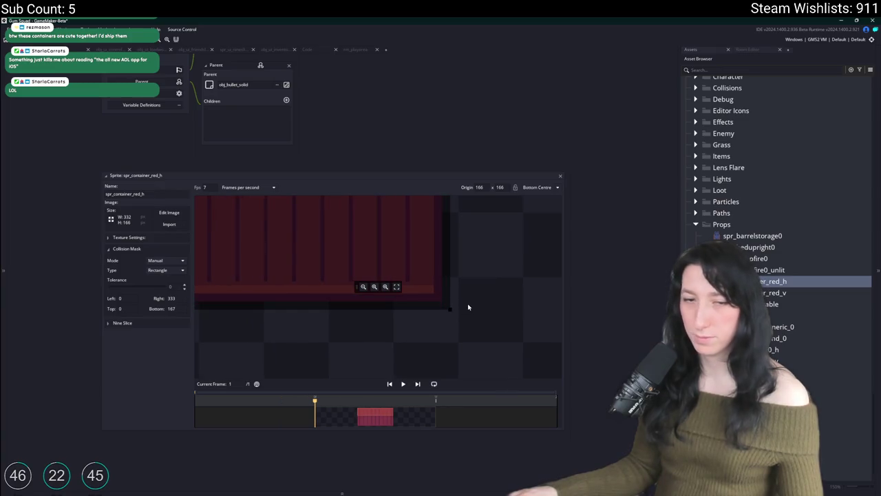
pyautogui.scroll(-3, 468, 305)
pyautogui.scroll(3, 494, 298)
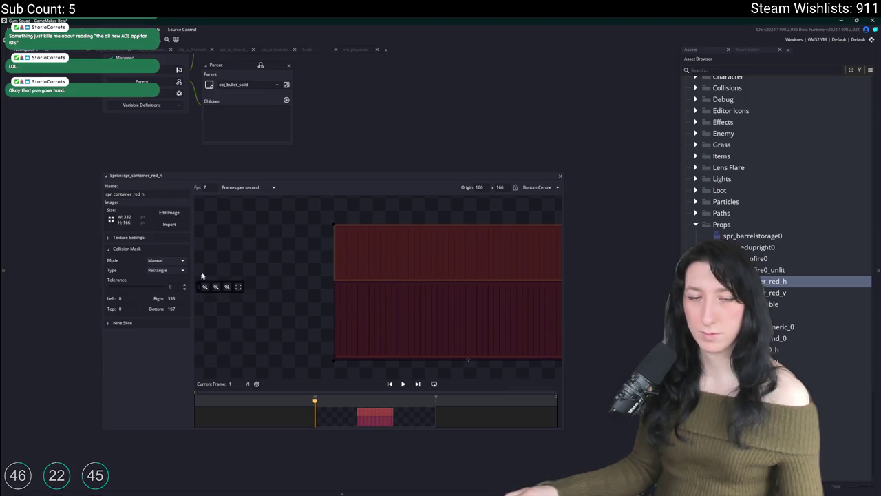
pyautogui.scroll(5, 344, 253)
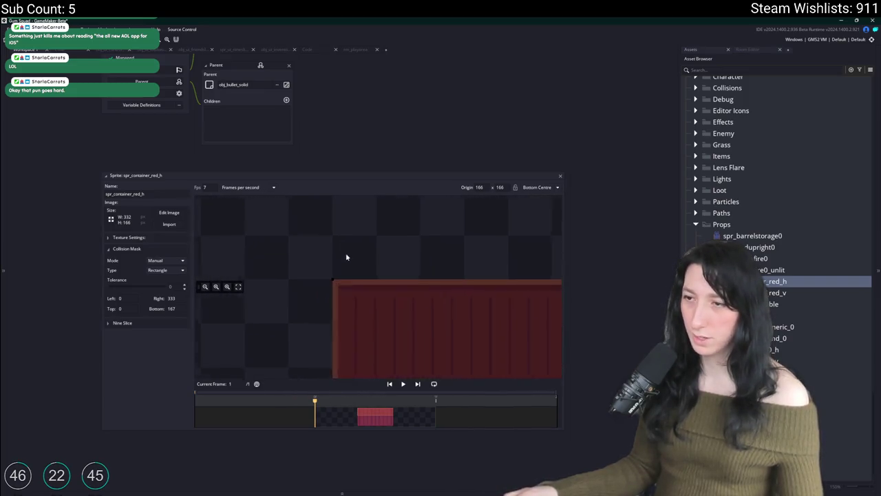
pyautogui.moveTo(324, 293); pyautogui.dragTo(316, 283)
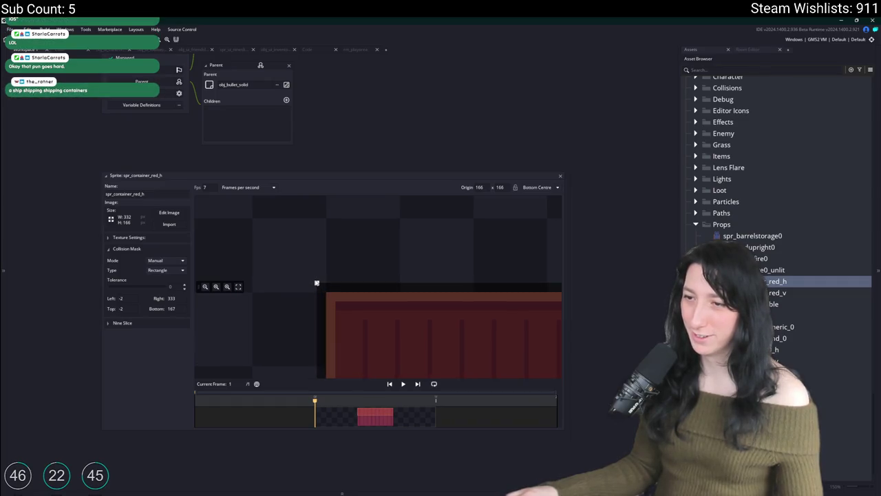
pyautogui.click(560, 175)
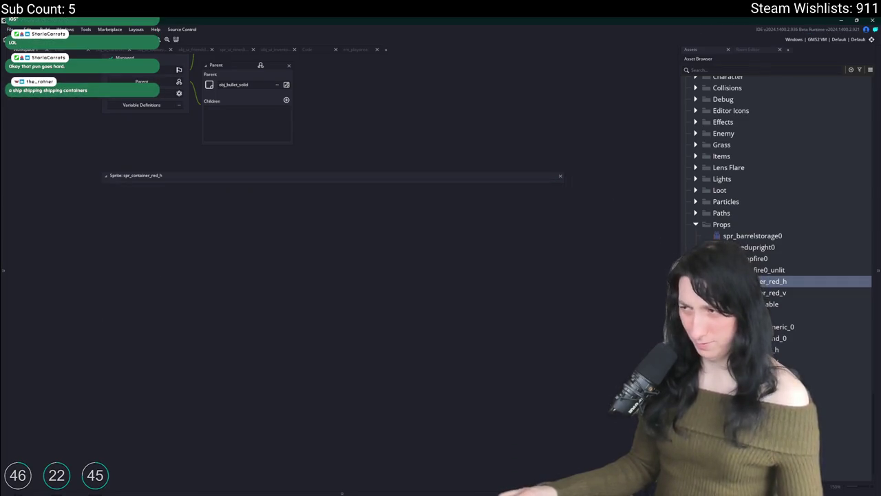
# Duplicate spr_container_red_h as spr_container_green_h and import GreenContainer.png into it
pyautogui.hotkey('ctrl', 'd')
pyautogui.write('spr_container_green_h')
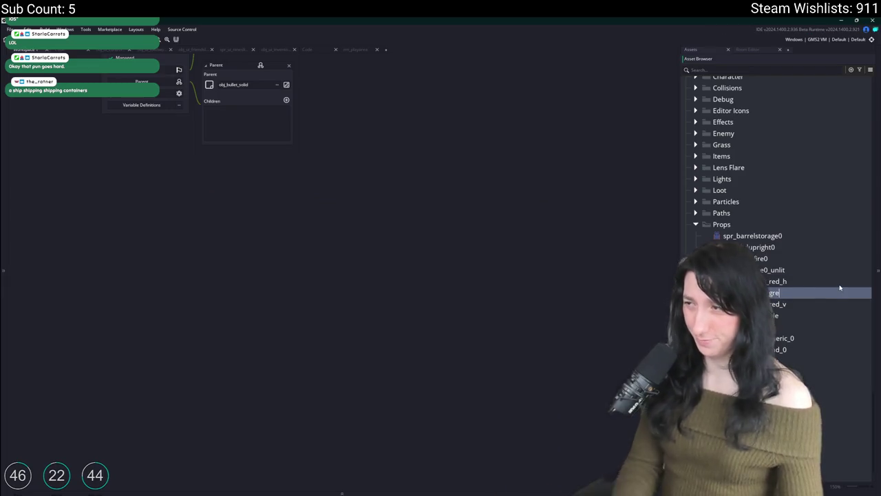
pyautogui.press('Return')
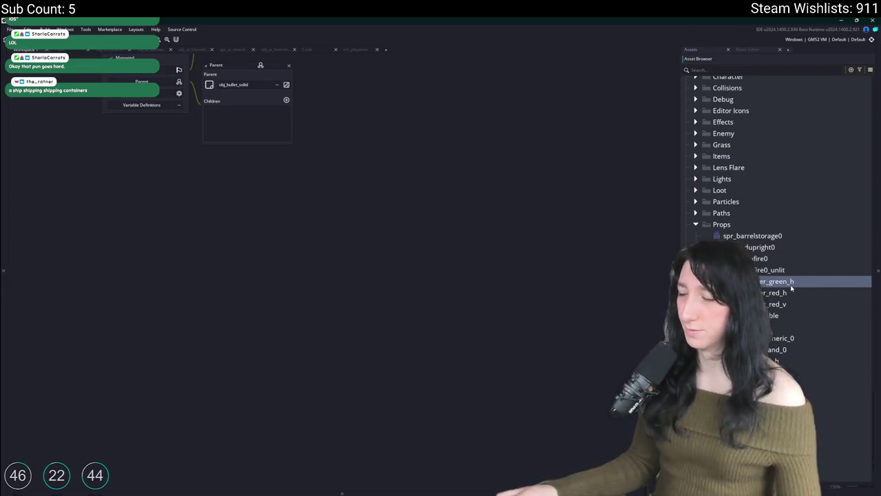
pyautogui.doubleClick(788, 281)
pyautogui.click(169, 224)
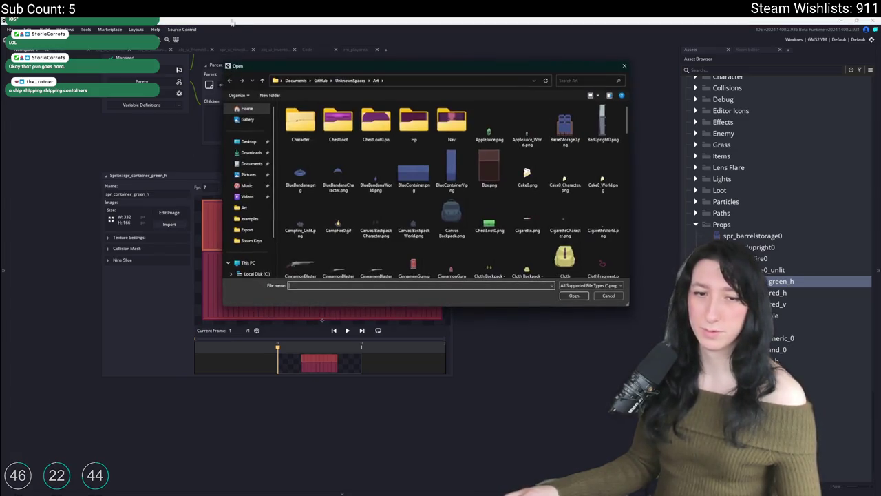
pyautogui.click(338, 122)
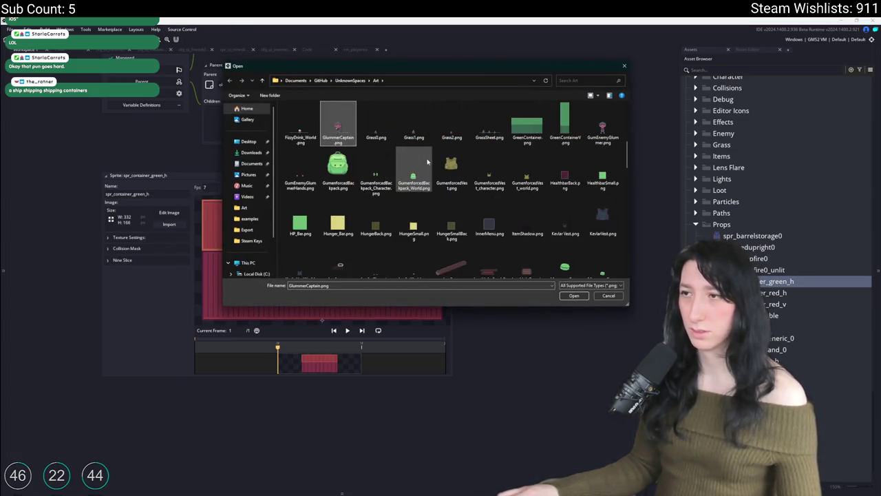
pyautogui.doubleClick(525, 130)
pyautogui.click(468, 273)
pyautogui.click(137, 249)
pyautogui.click(172, 250)
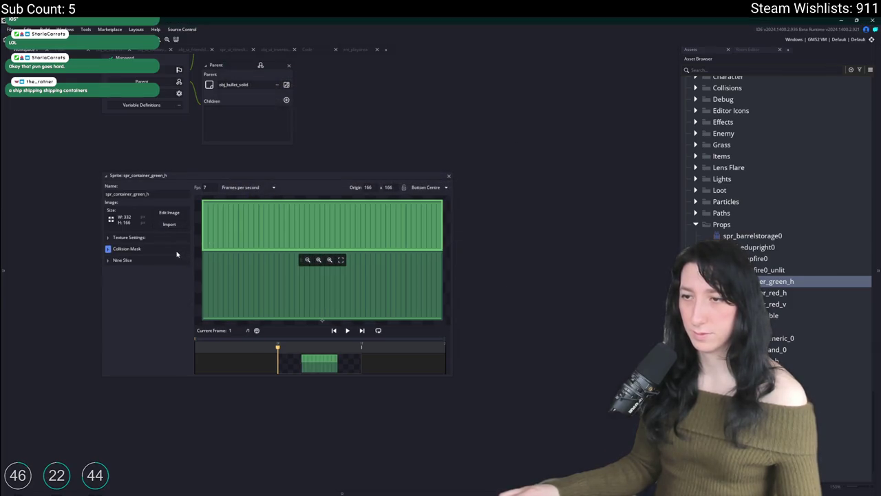
pyautogui.click(449, 176)
# Copy the green sprite as spr_container_blue_h and import BlueContainer.png into it
pyautogui.click(791, 292)
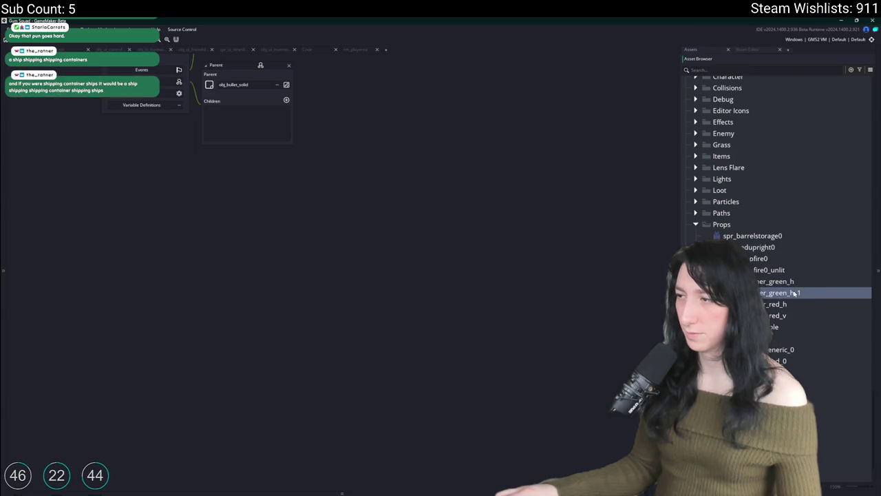
pyautogui.press('BackSpace')
pyautogui.press('BackSpace')
pyautogui.press('BackSpace')
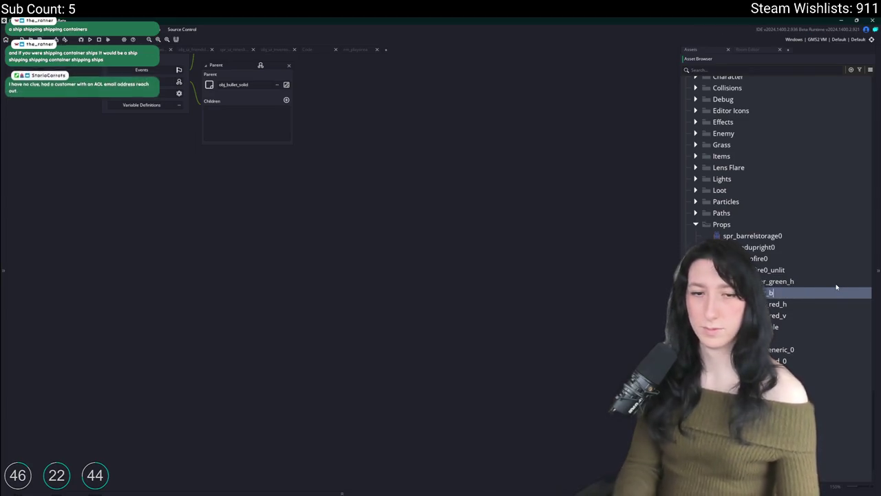
pyautogui.write('blue_h')
pyautogui.press('Return')
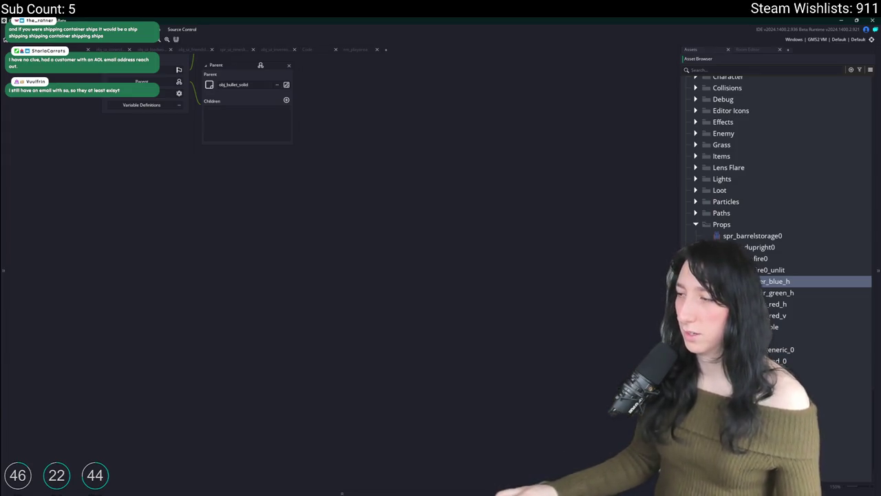
pyautogui.press('Return')
pyautogui.click(167, 223)
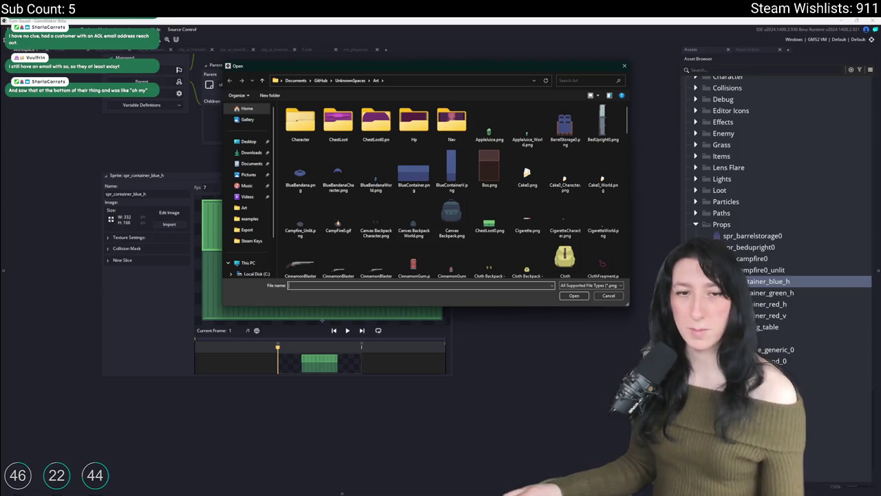
pyautogui.click(489, 125)
pyautogui.doubleClick(451, 172)
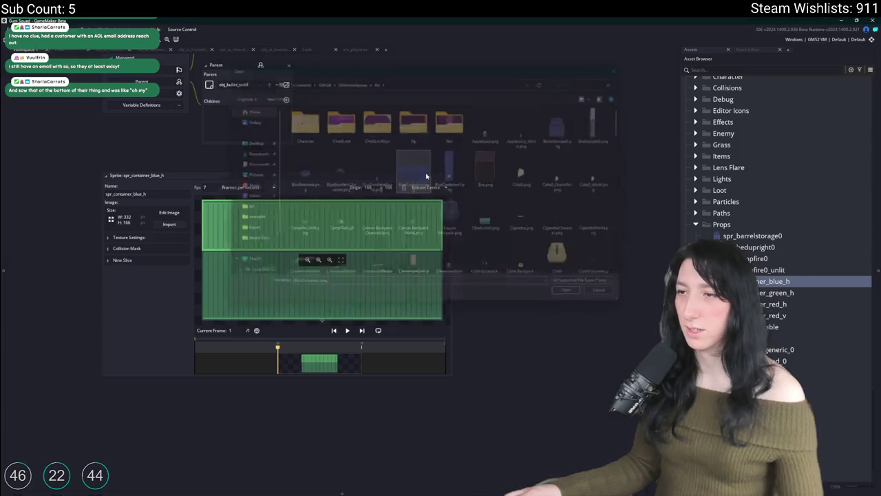
pyautogui.click(467, 273)
pyautogui.click(158, 248)
pyautogui.click(158, 249)
pyautogui.click(449, 176)
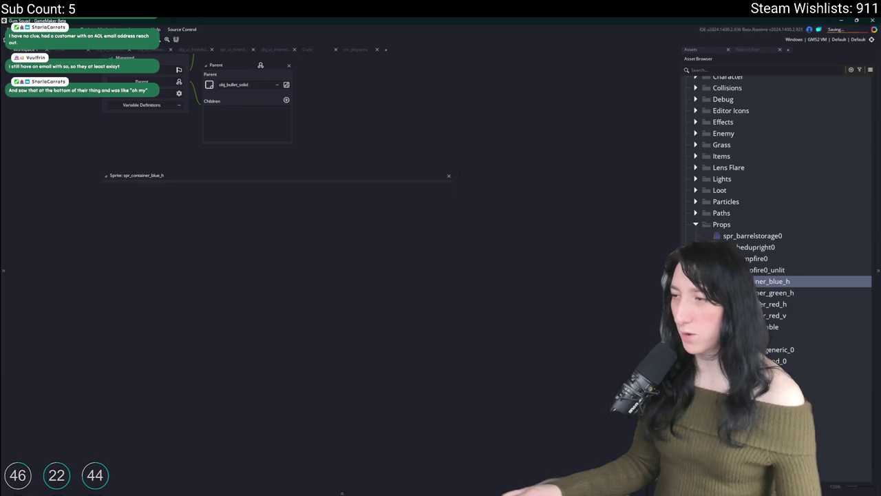
# Delete the wrongly duplicated spr_container_blue_v copy made from the blue horizontal sprite
pyautogui.hotkey('ctrl', 'd')
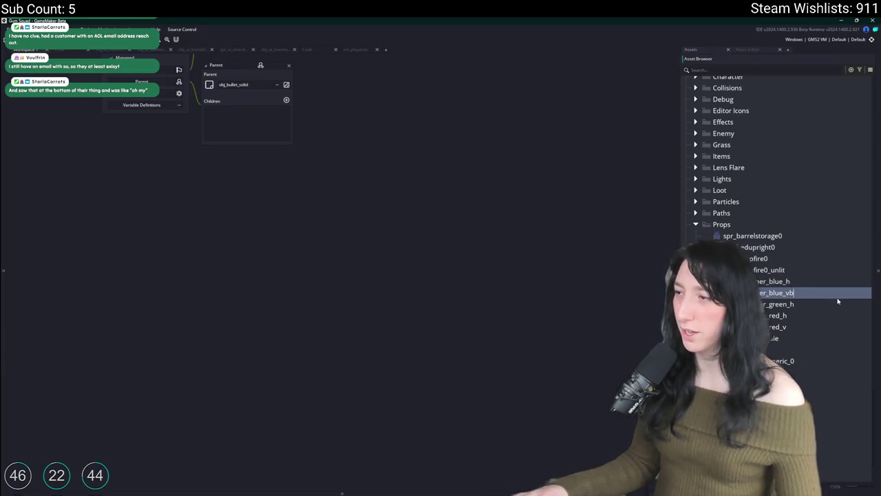
pyautogui.doubleClick(803, 293)
pyautogui.click(169, 224)
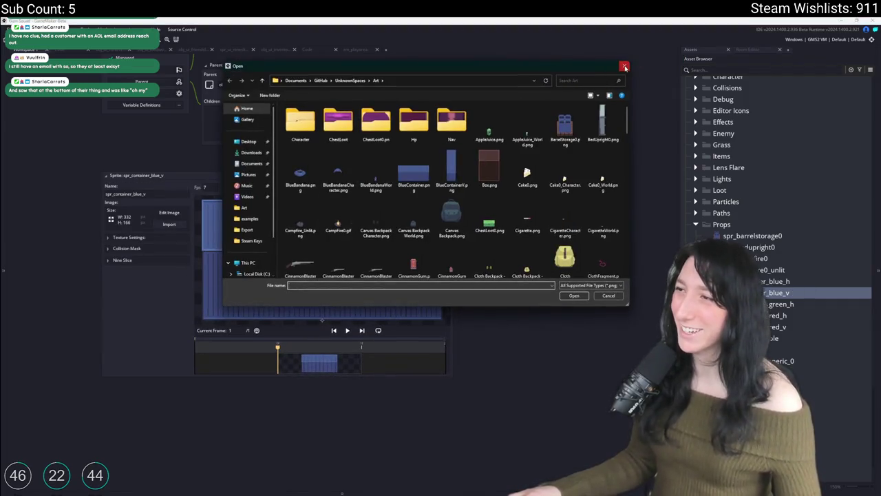
pyautogui.click(625, 66)
pyautogui.click(766, 304)
pyautogui.click(766, 293)
pyautogui.press('Delete')
pyautogui.press('Return')
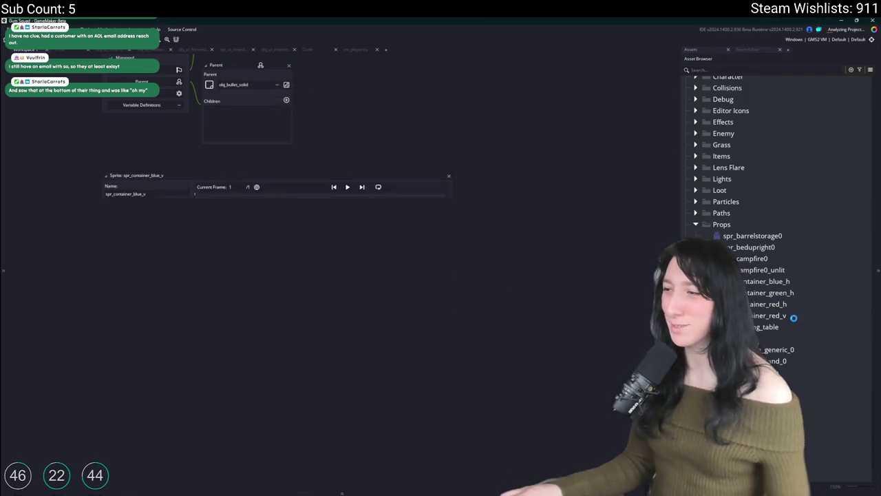
# Copy spr_container_red_v as spr_container_blue_v and import the blue vertical container image into it
pyautogui.click(766, 315)
pyautogui.hotkey('ctrl', 'd')
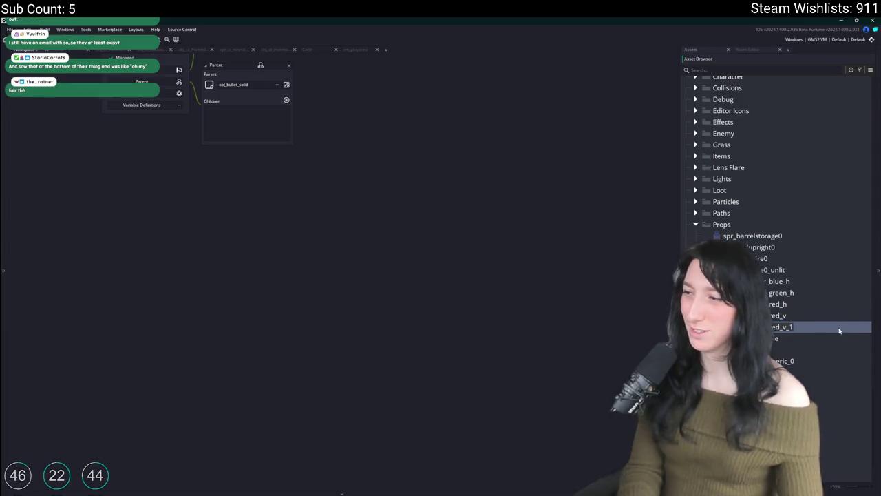
pyautogui.press('Return')
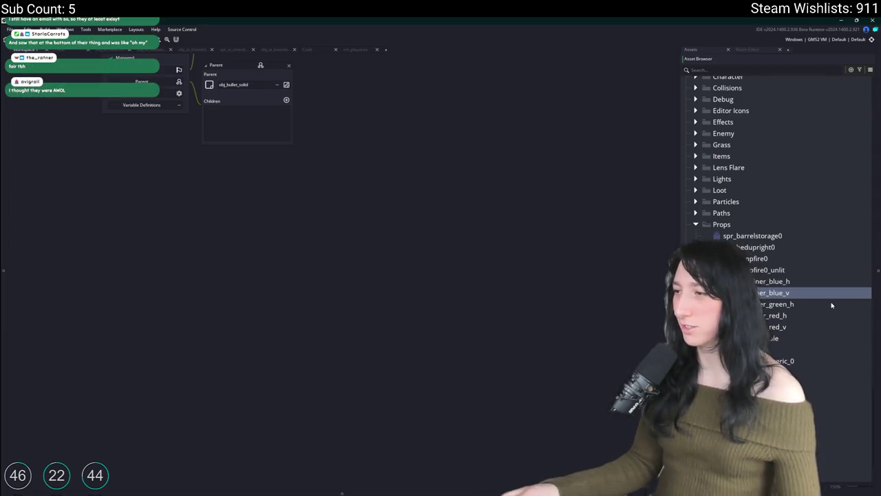
pyautogui.doubleClick(834, 297)
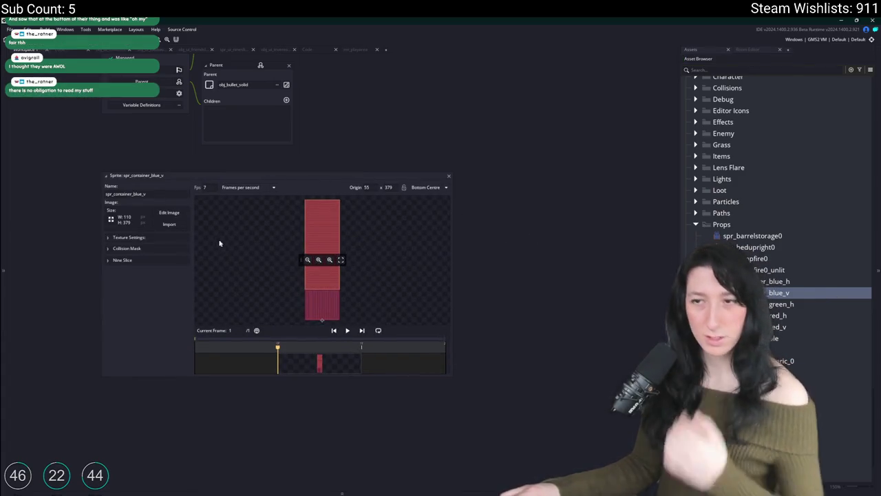
pyautogui.click(168, 224)
pyautogui.click(300, 213)
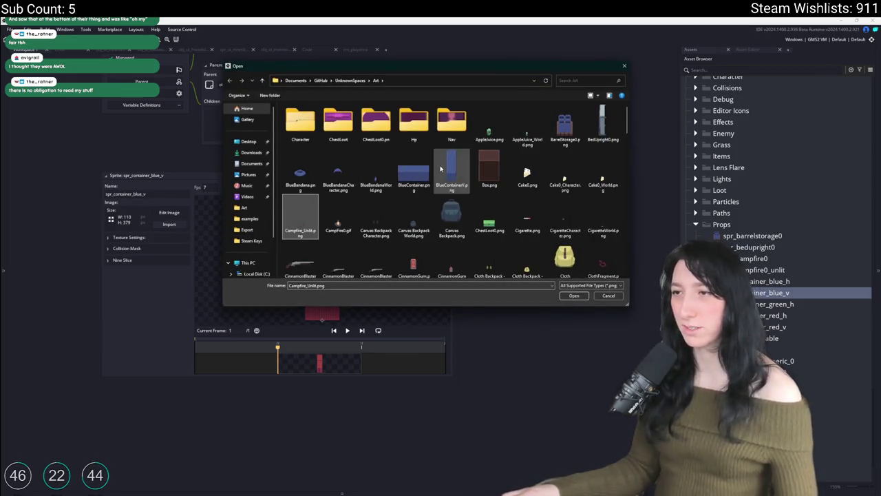
pyautogui.press('Return')
pyautogui.click(465, 272)
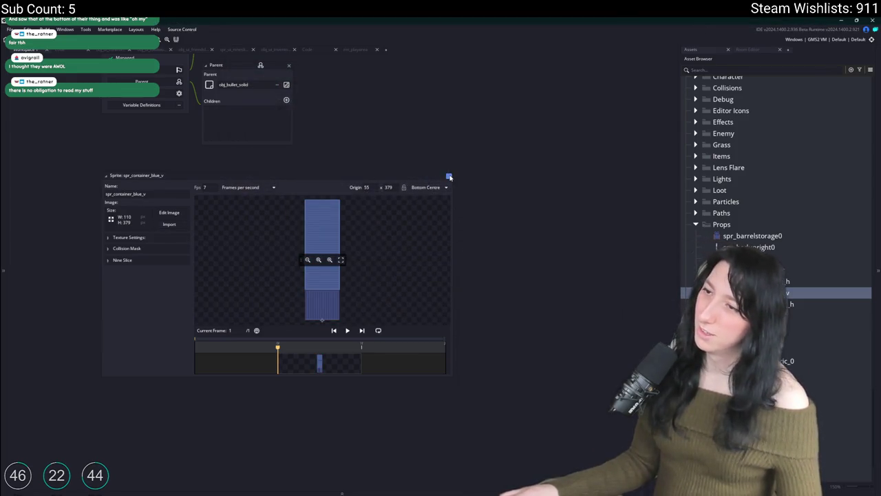
pyautogui.click(449, 177)
# Duplicate it as spr_container_green_v and replace its image with GreenContainerV.png
pyautogui.hotkey('ctrl', 'd')
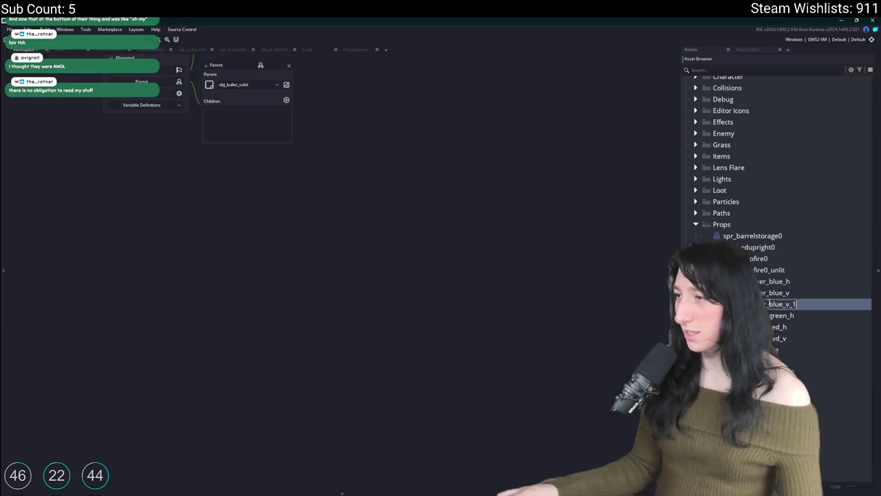
pyautogui.write('reen')
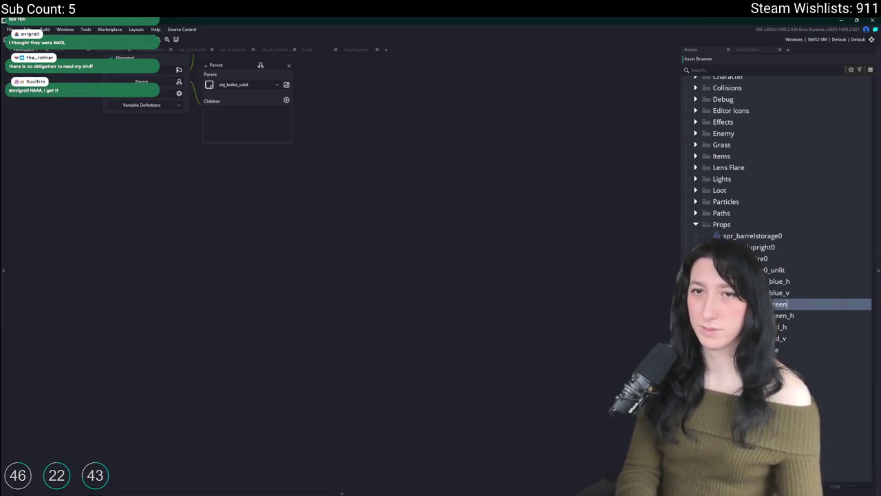
pyautogui.press('Return')
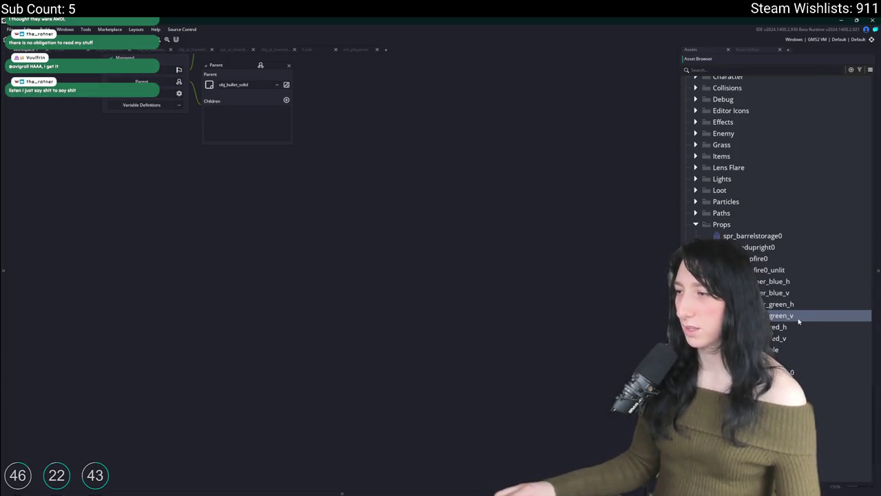
pyautogui.doubleClick(798, 318)
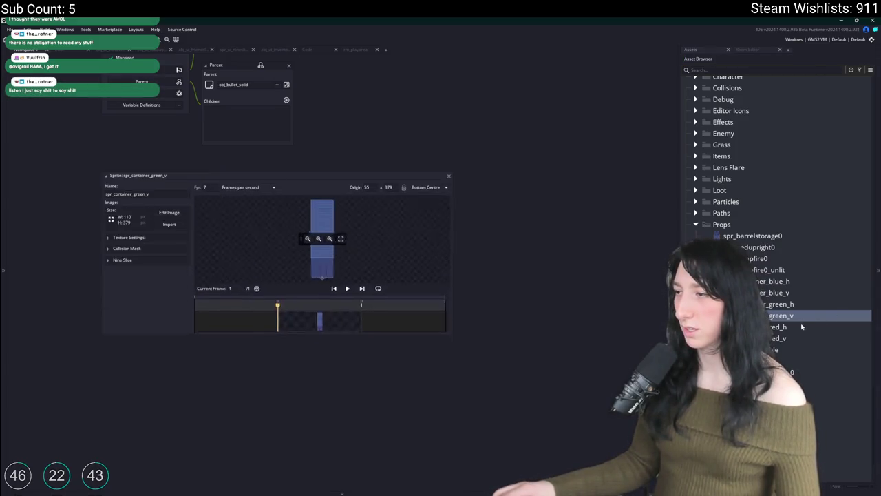
pyautogui.click(169, 224)
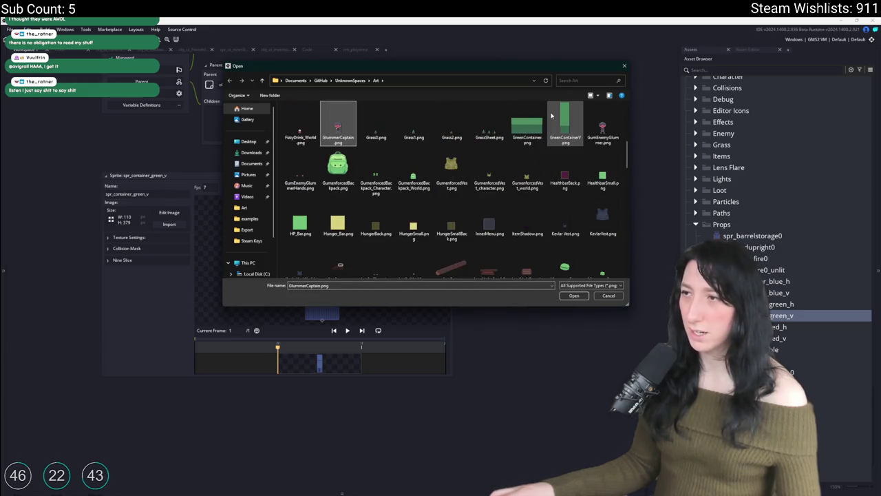
pyautogui.doubleClick(551, 116)
pyautogui.click(466, 272)
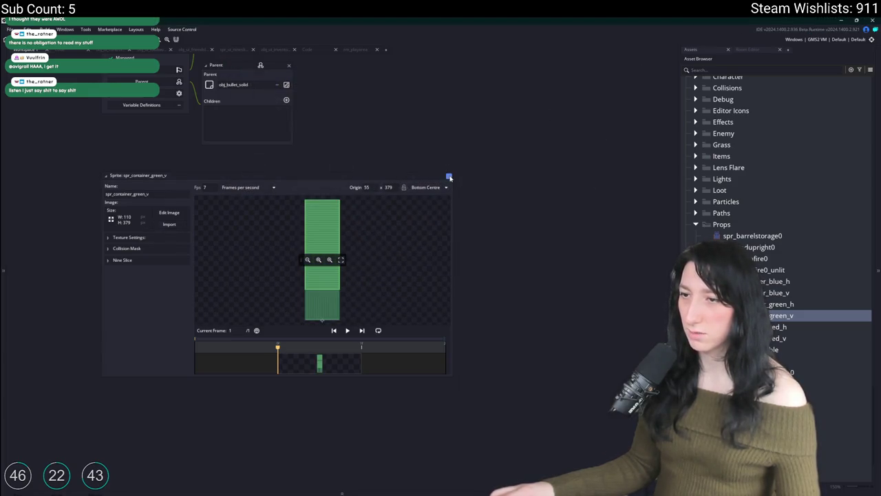
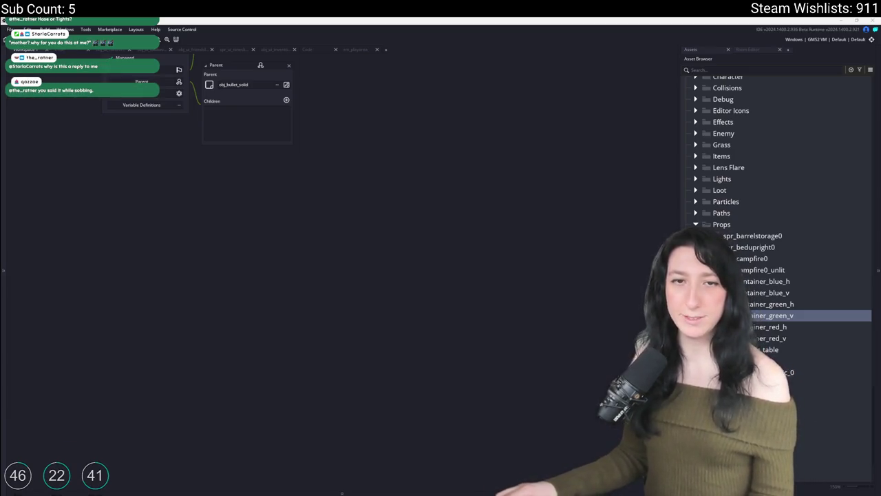
# Clear the crate search in the Asset Browser and browse the full Objects folders
pyautogui.scroll(5, 281, 380)
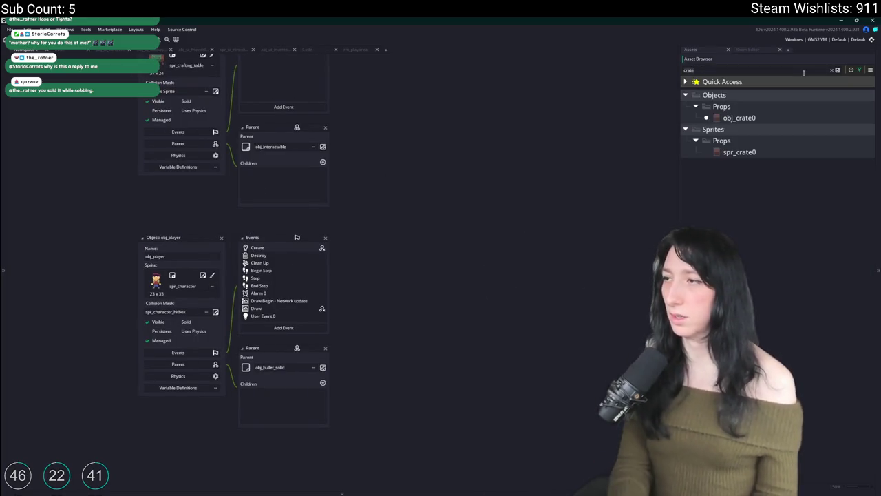
pyautogui.click(771, 118)
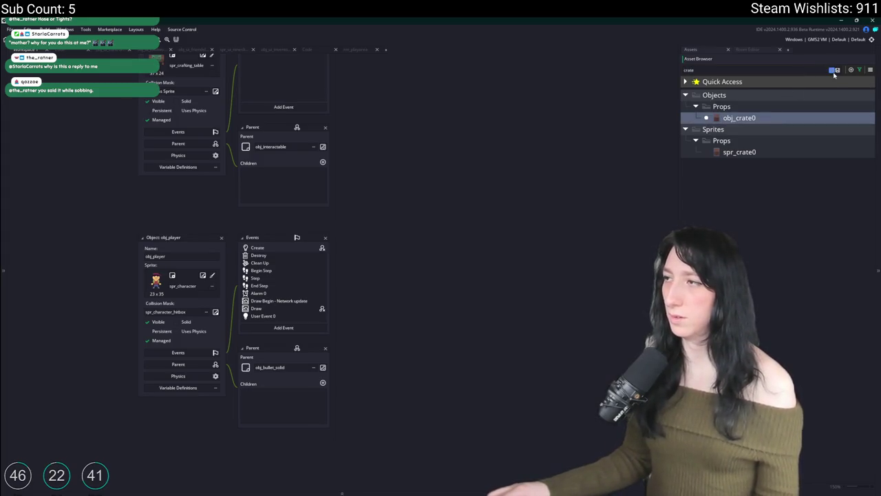
pyautogui.click(835, 71)
pyautogui.click(835, 401)
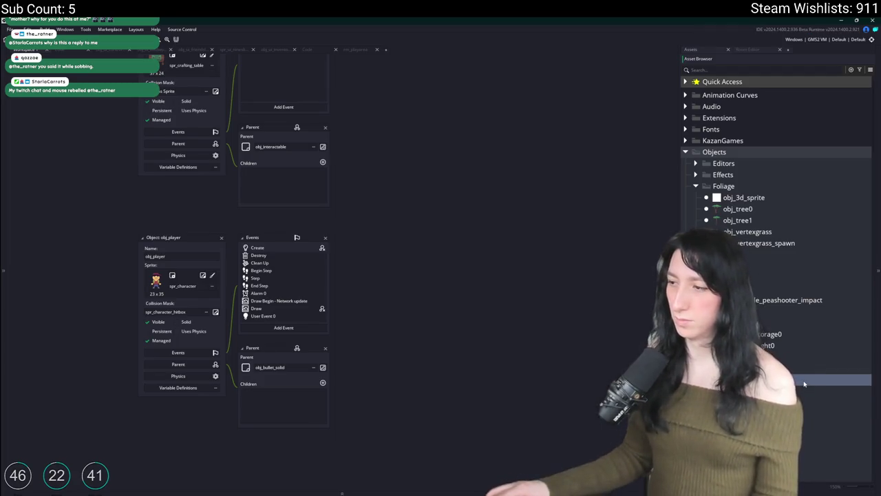
# Assign the spr_container_green_h sprite to obj_container_green_h
pyautogui.doubleClick(835, 380)
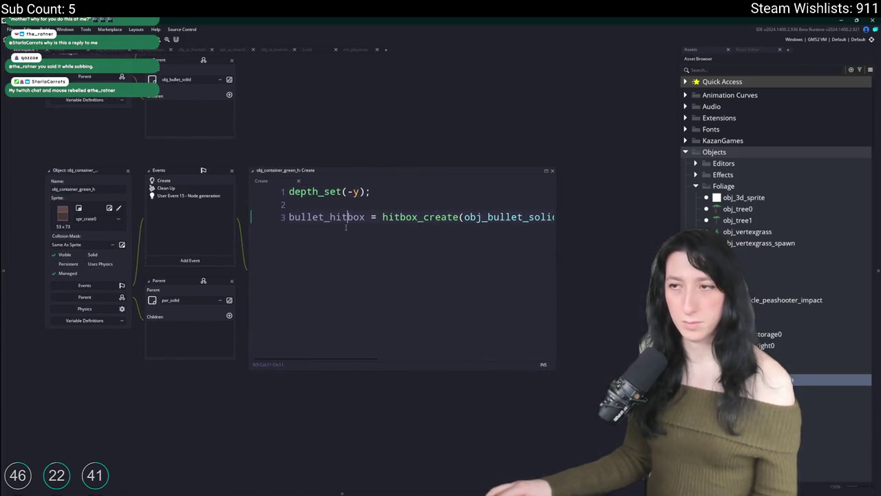
pyautogui.press('End')
pyautogui.click(510, 217)
pyautogui.press('Up')
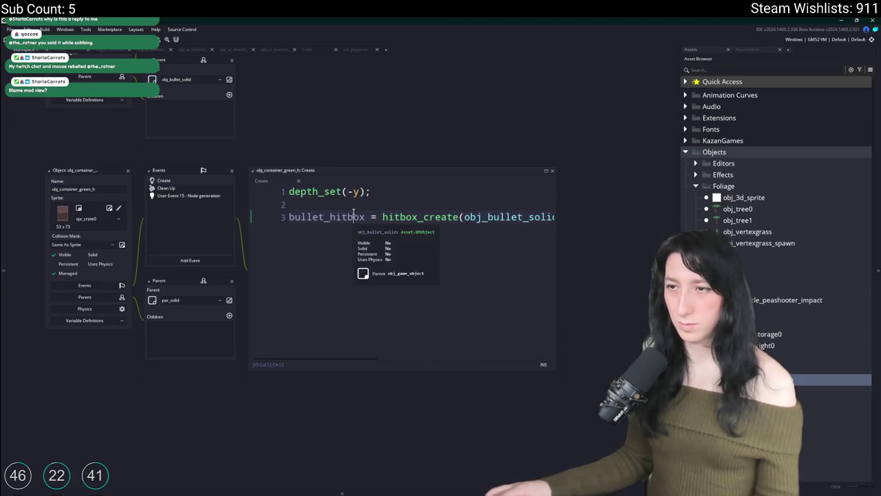
pyautogui.click(227, 234)
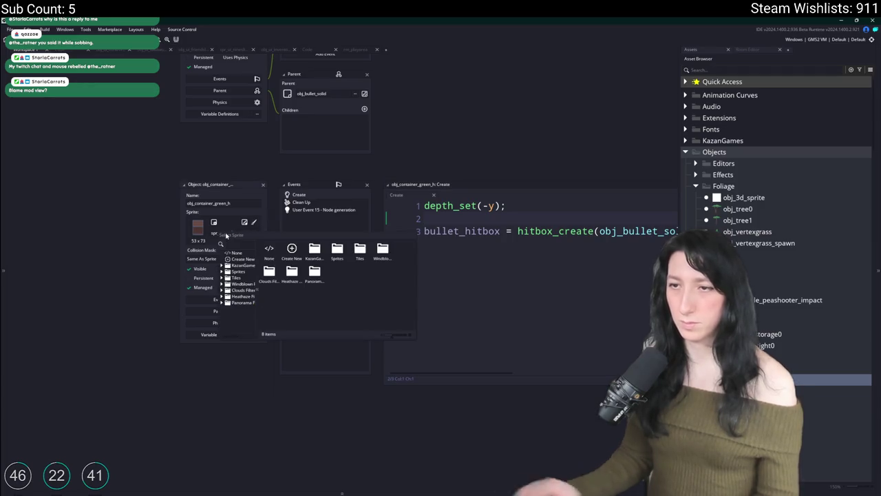
pyautogui.write('green_h')
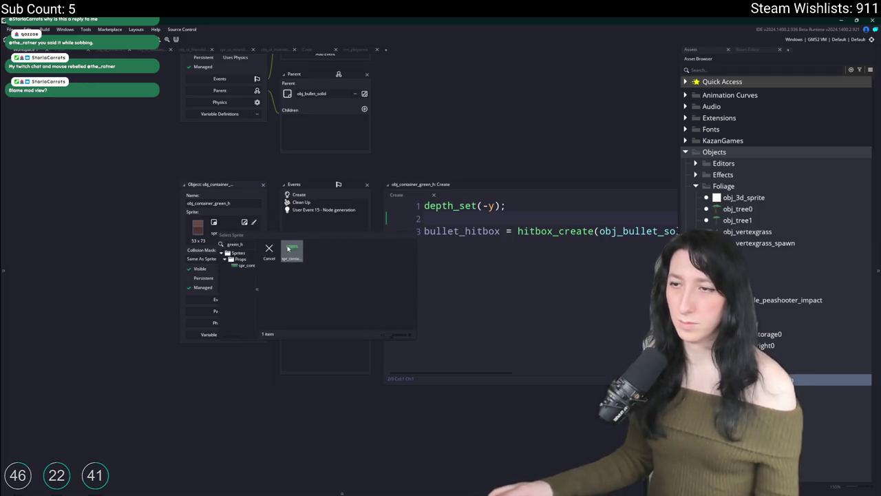
pyautogui.click(289, 248)
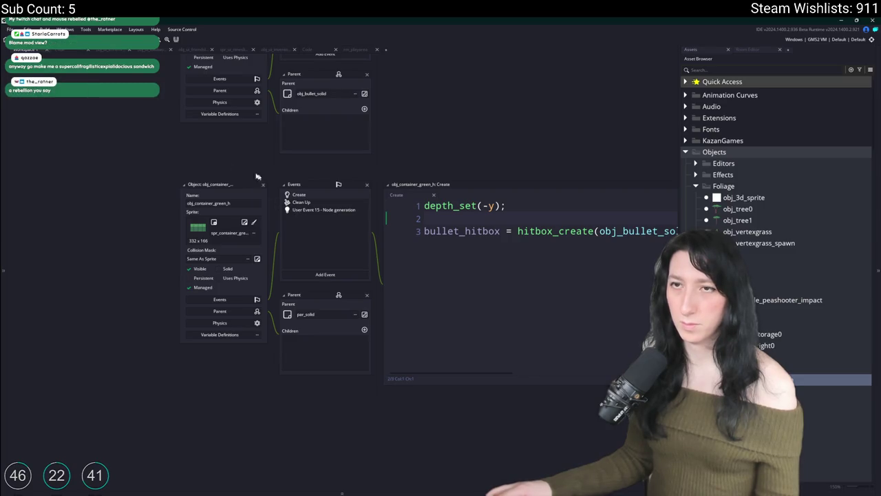
pyautogui.click(323, 209)
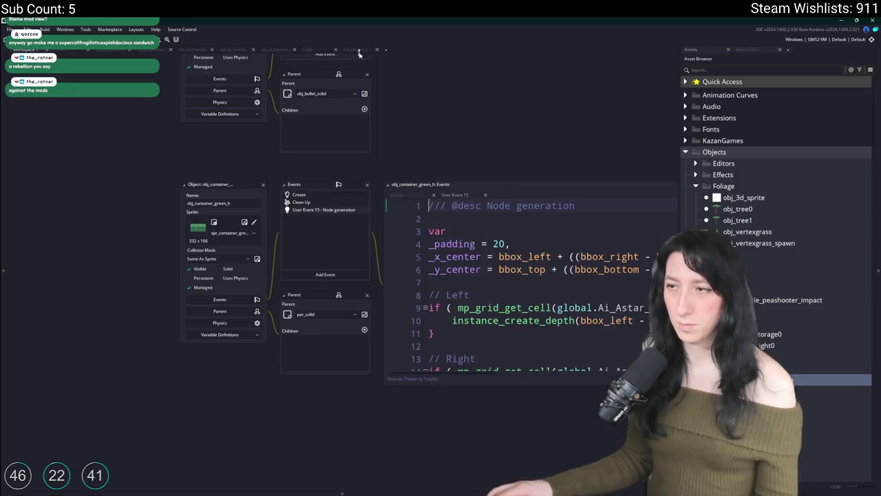
# Search for the rm_playarea room with Ctrl+T and open it
pyautogui.hotkey('ctrl', 't')
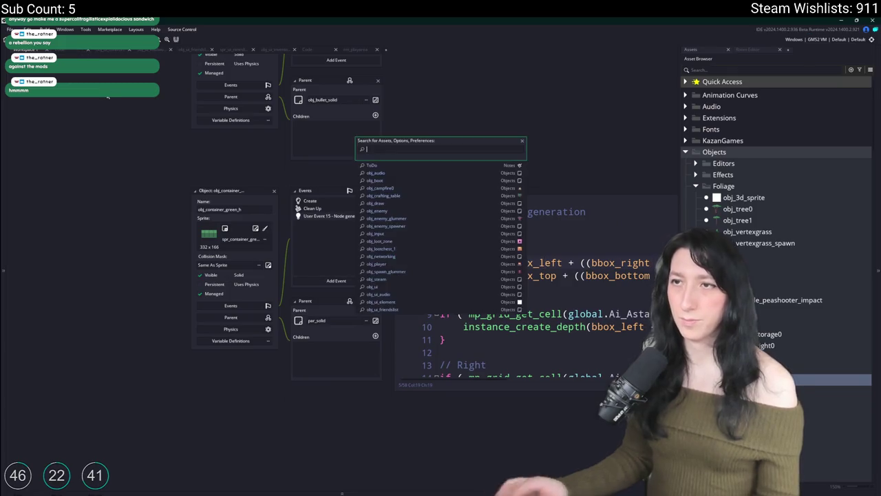
pyautogui.write('rm')
pyautogui.press('Escape')
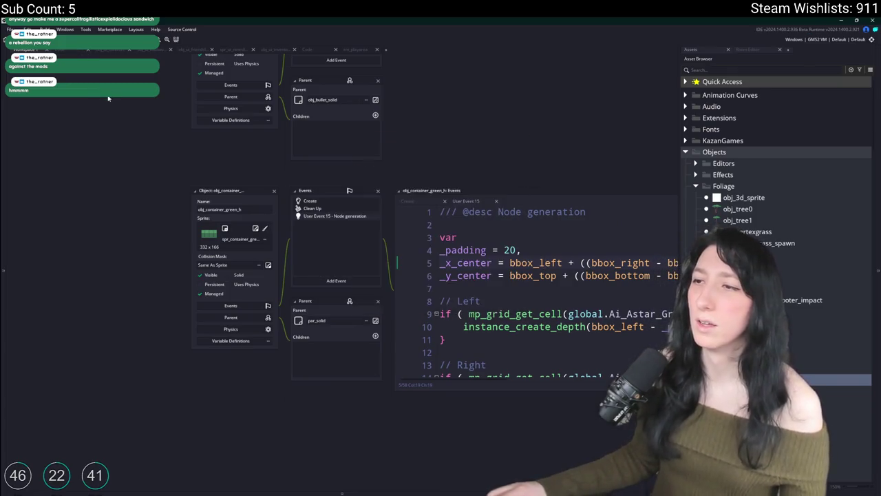
pyautogui.hotkey('ctrl', 't')
pyautogui.write('r')
pyautogui.press('BackSpace')
pyautogui.press('BackSpace')
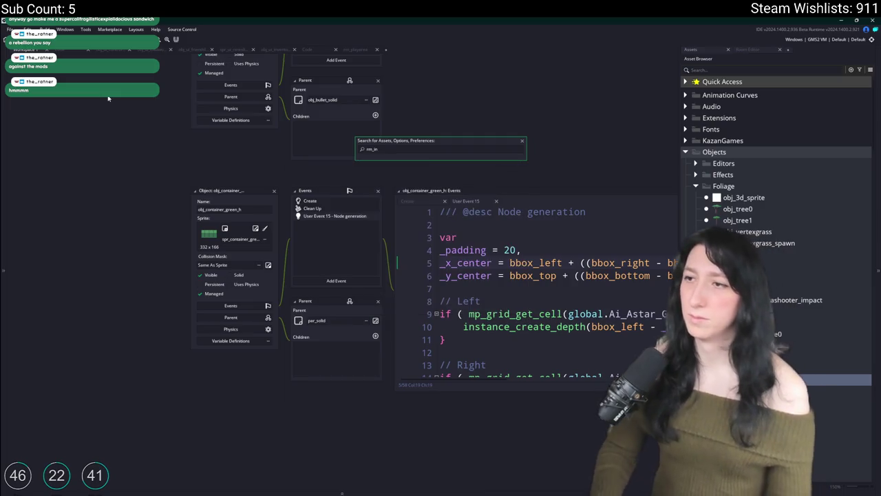
pyautogui.write('pla')
pyautogui.press('Return')
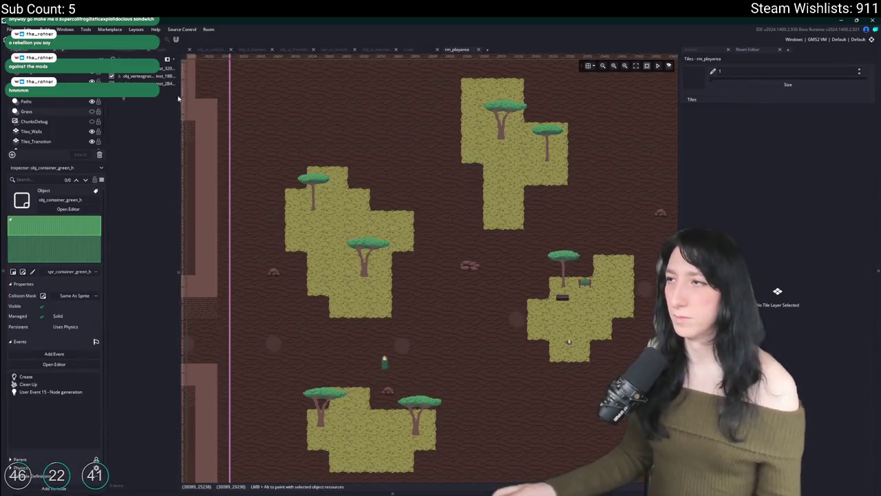
# Drop an obj_container_green_h instance on the Instances layer in the grassland, then duplicate it as obj_container_green_v
pyautogui.click(719, 52)
pyautogui.scroll(-5, 332, 204)
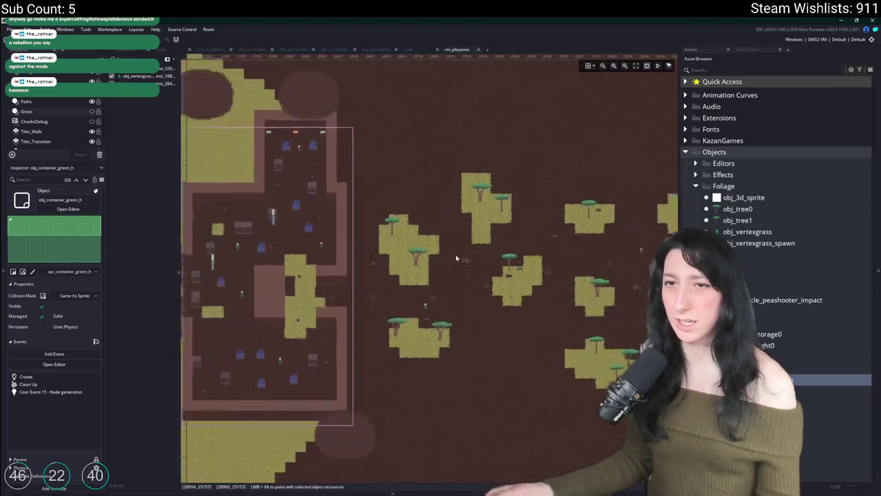
pyautogui.scroll(-2, 333, 203)
pyautogui.click(29, 91)
pyautogui.scroll(4, 419, 221)
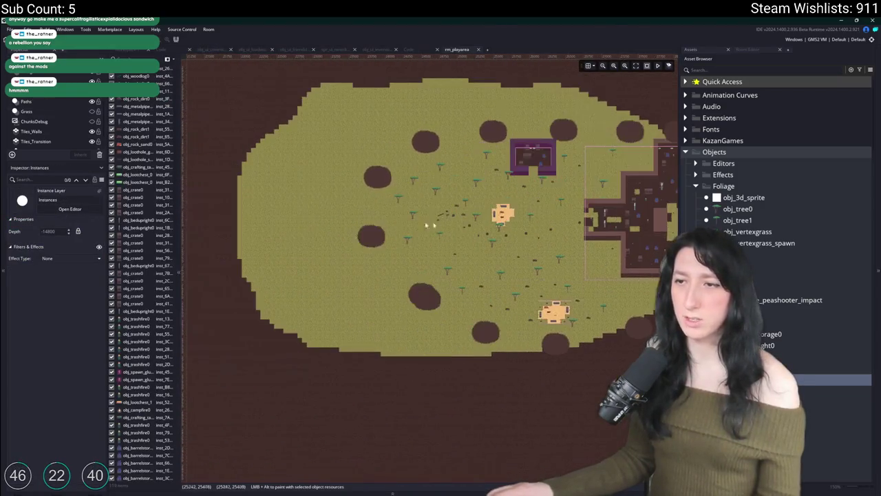
pyautogui.scroll(5, 420, 221)
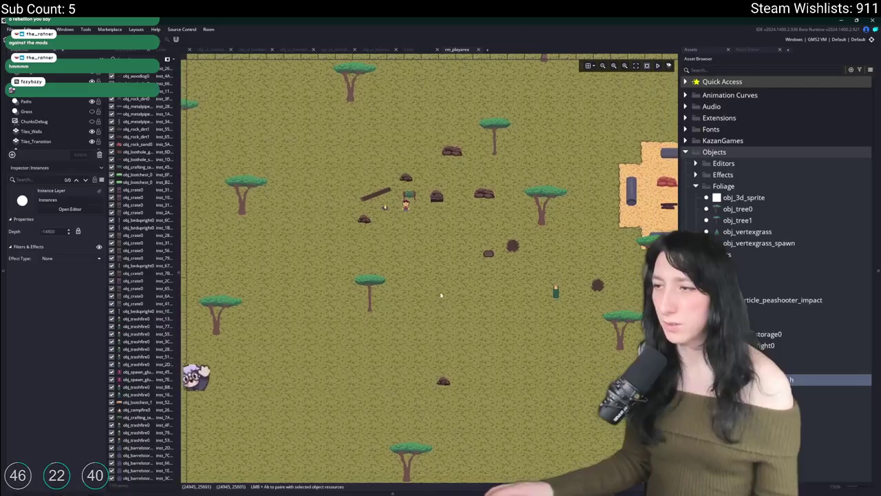
pyautogui.moveTo(377, 317); pyautogui.dragTo(396, 336)
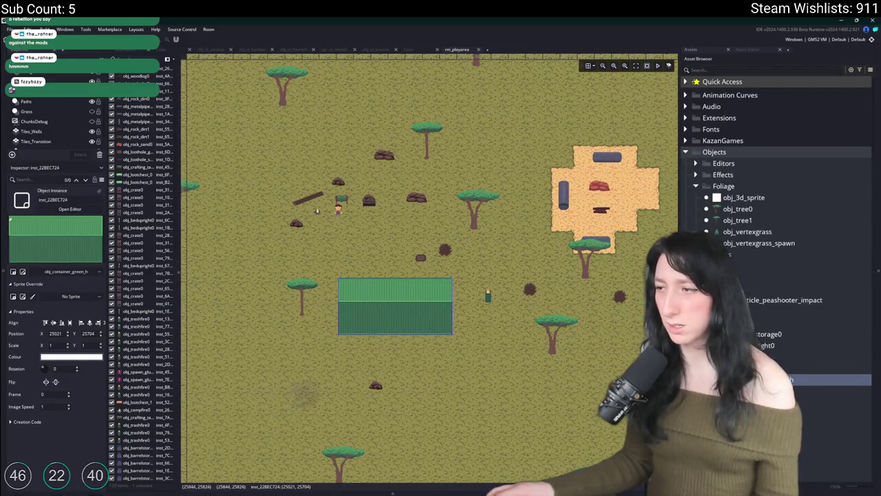
pyautogui.hotkey('ctrl', 'd')
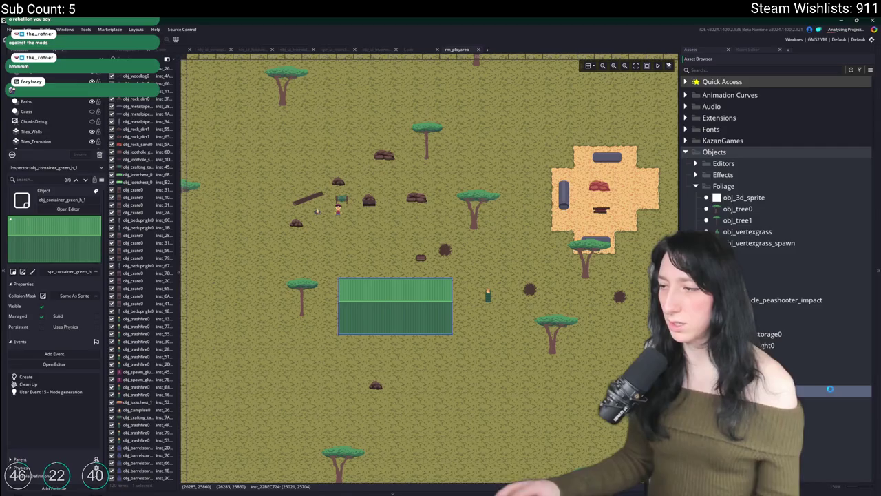
pyautogui.press('Return')
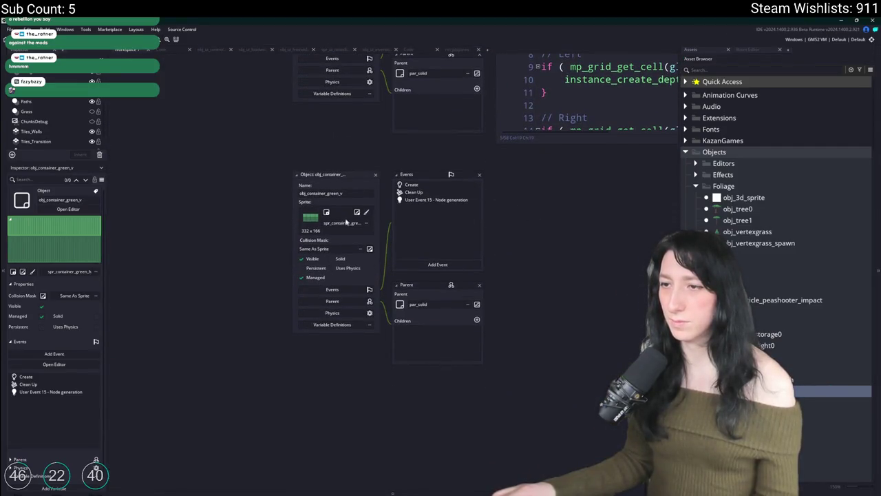
# Switch obj_container_green_v to the spr_container_green_v sprite
pyautogui.click(347, 221)
pyautogui.write('v')
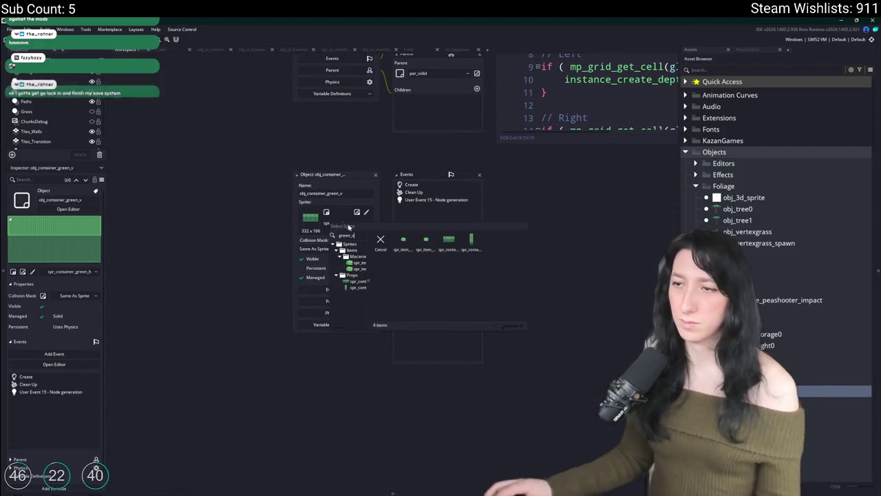
pyautogui.press('Return')
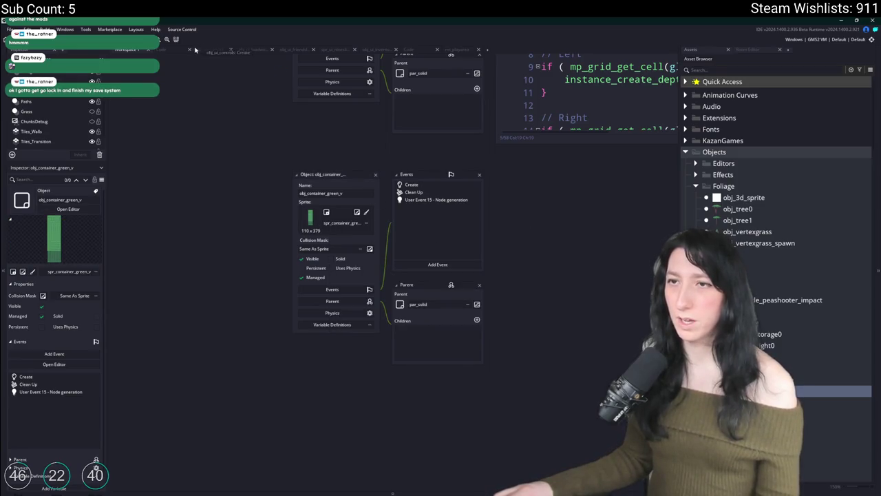
# Look over the scr_macros script, then return to the rm_playarea room
pyautogui.hotkey('ctrl', 't')
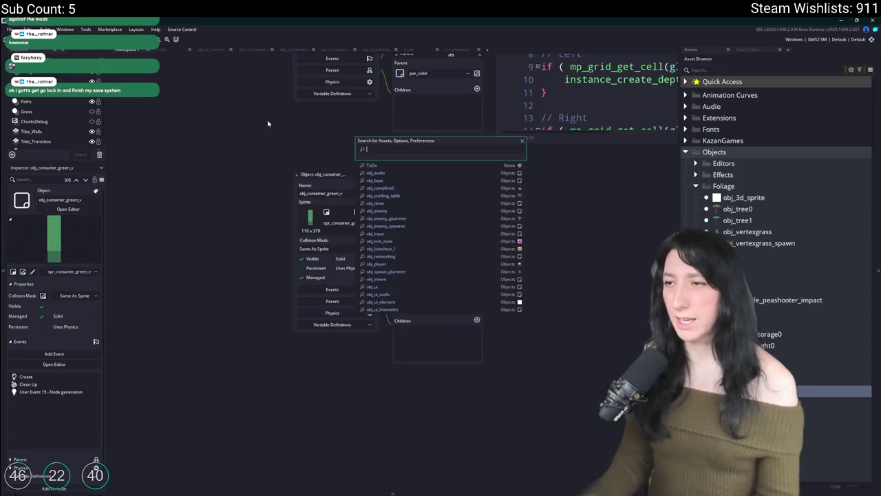
pyautogui.write('node')
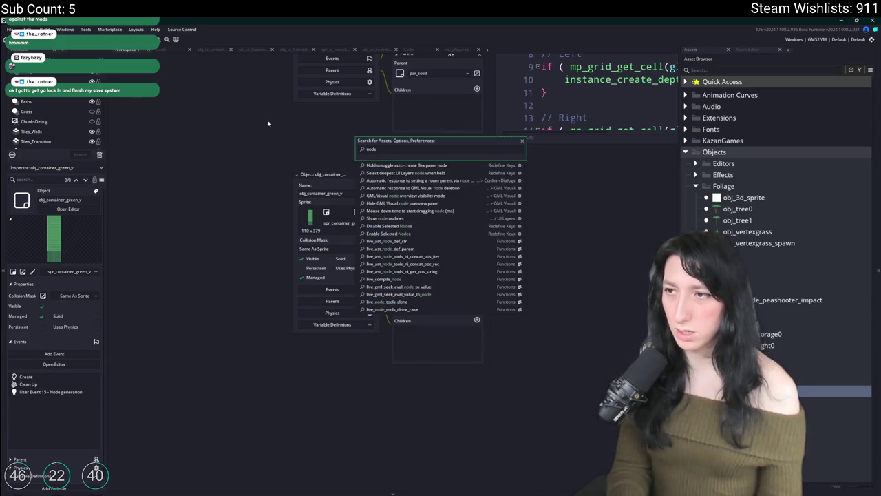
pyautogui.hotkey('ctrl', 'a')
pyautogui.write('defa')
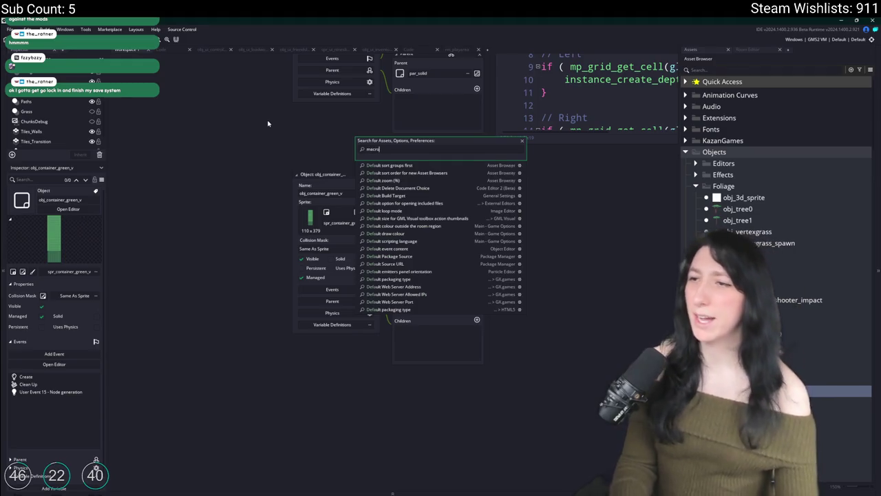
pyautogui.press('Return')
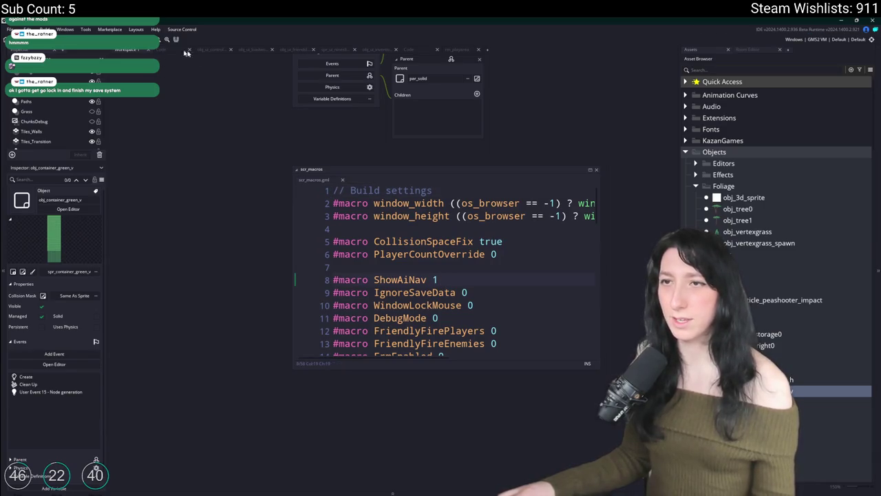
pyautogui.scroll(1, 55, 117)
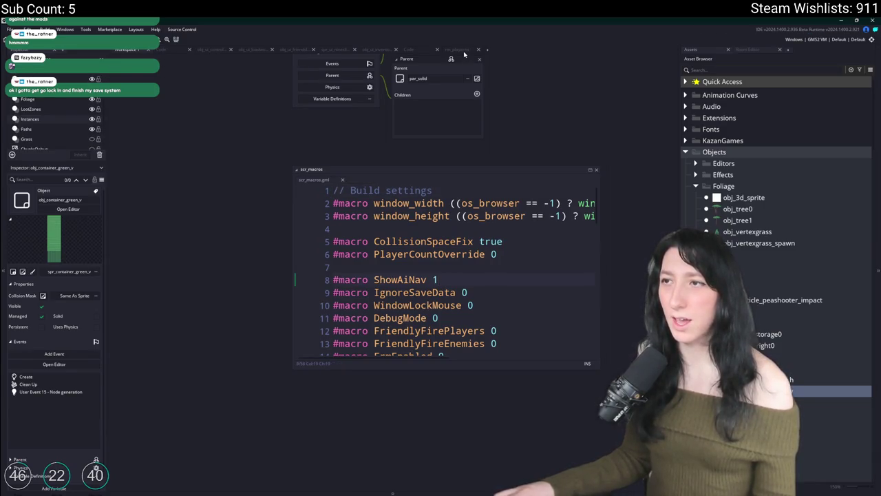
pyautogui.click(234, 50)
pyautogui.click(702, 53)
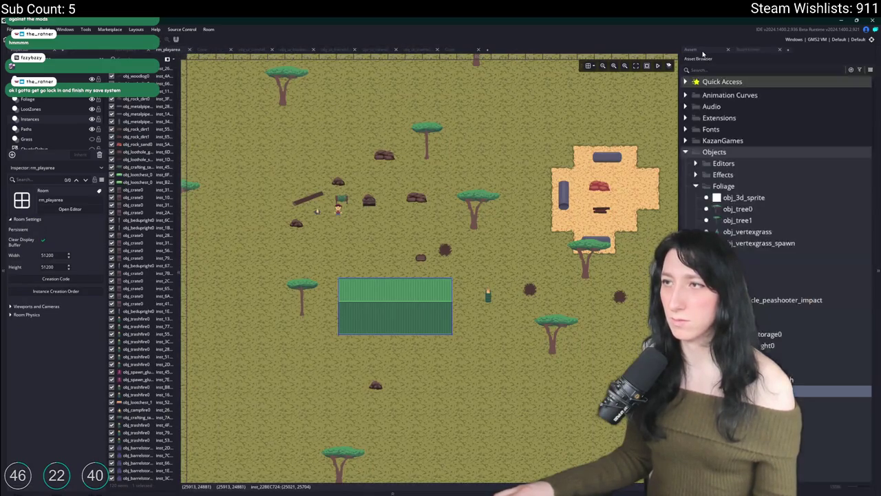
# Place an obj_container_green_v instance beside the horizontal container and run the game with F5
pyautogui.moveTo(547, 369); pyautogui.dragTo(696, 347)
pyautogui.moveTo(826, 390); pyautogui.dragTo(384, 312)
pyautogui.press('F5')
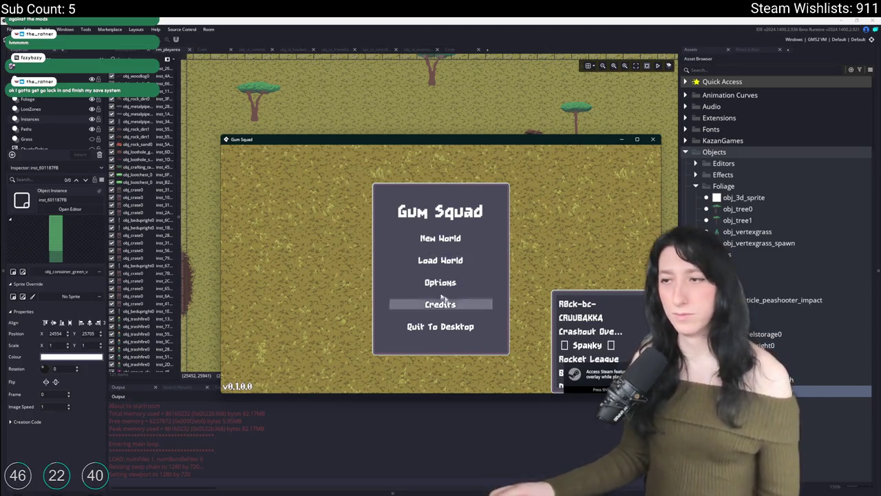
# Load a saved world, create a lobby from it, and maximize the game window
pyautogui.click(457, 260)
pyautogui.click(494, 227)
pyautogui.click(413, 288)
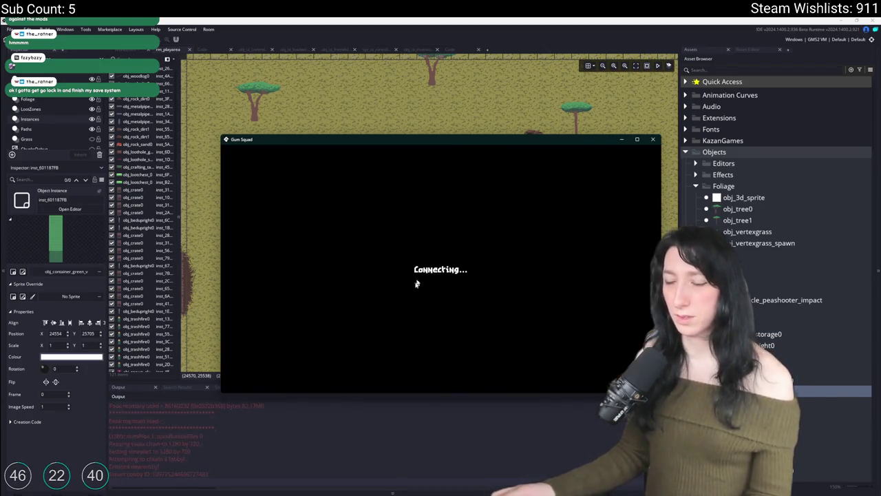
pyautogui.doubleClick(468, 141)
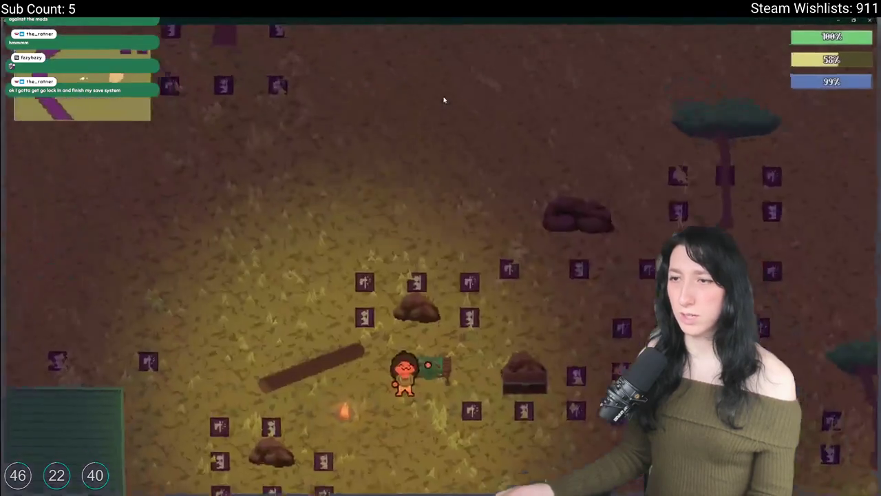
# Walk the character with WASD around and past the new green containers
pyautogui.press('s')
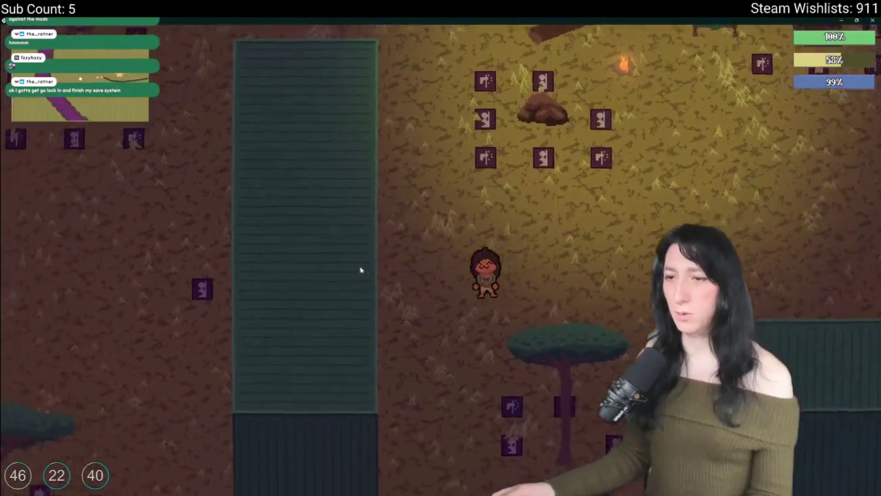
pyautogui.press('w')
pyautogui.press('w')
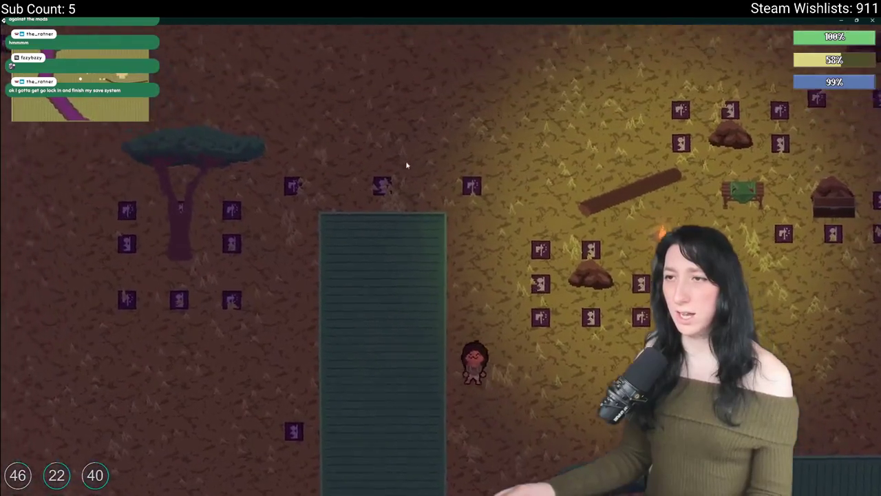
pyautogui.press('s')
pyautogui.press('d')
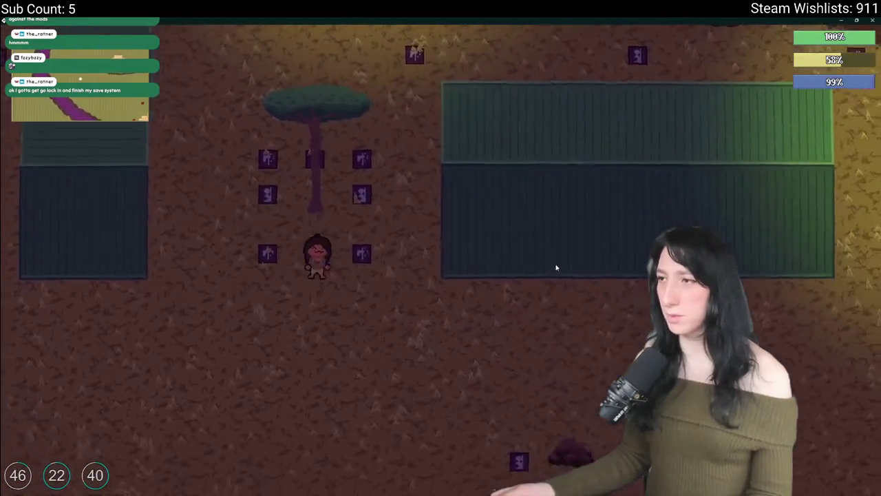
pyautogui.press('w')
pyautogui.press('d')
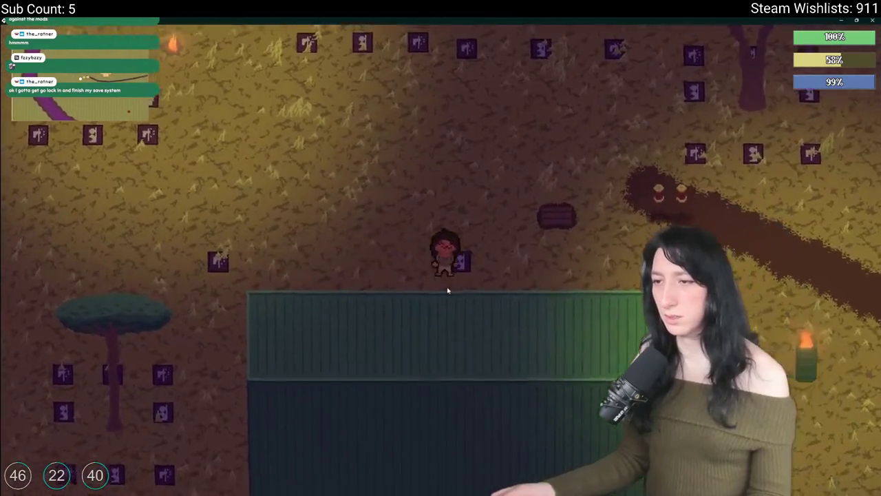
pyautogui.press('a')
pyautogui.press('a')
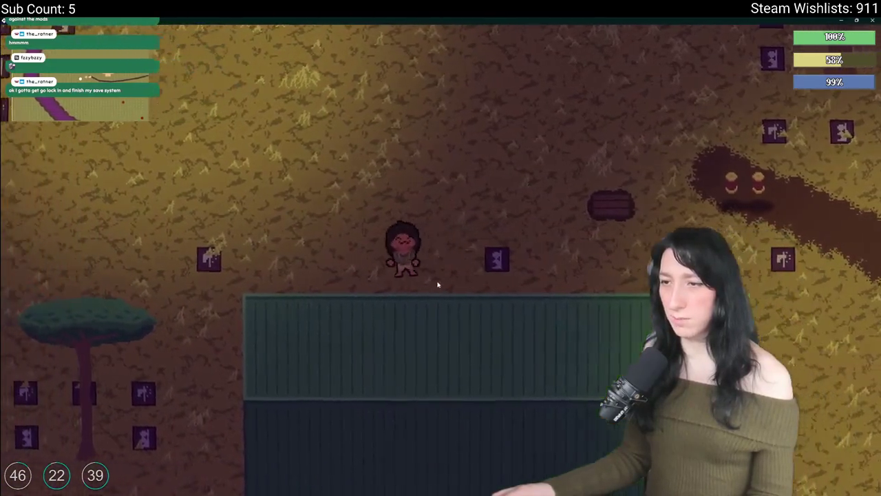
pyautogui.press('s')
pyautogui.press('i')
pyautogui.press('i')
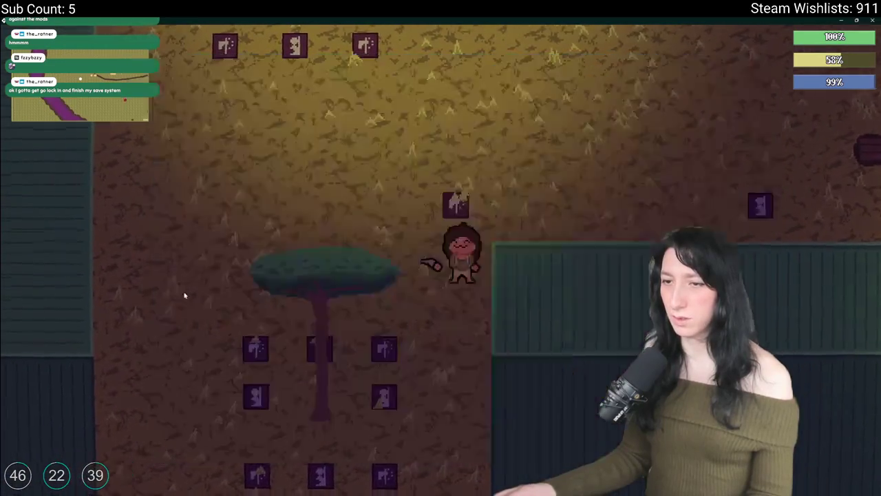
pyautogui.press('d')
pyautogui.press('w')
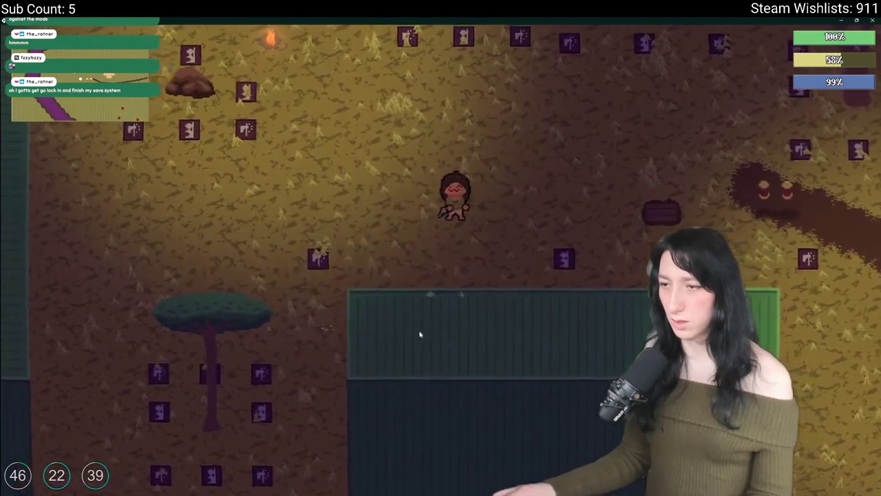
pyautogui.press('d')
pyautogui.press('s')
pyautogui.press('s')
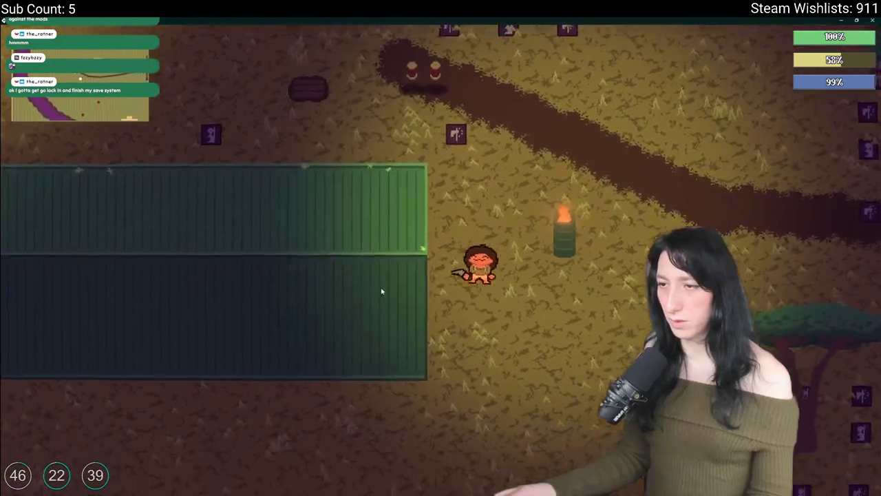
pyautogui.press('a')
pyautogui.press('w')
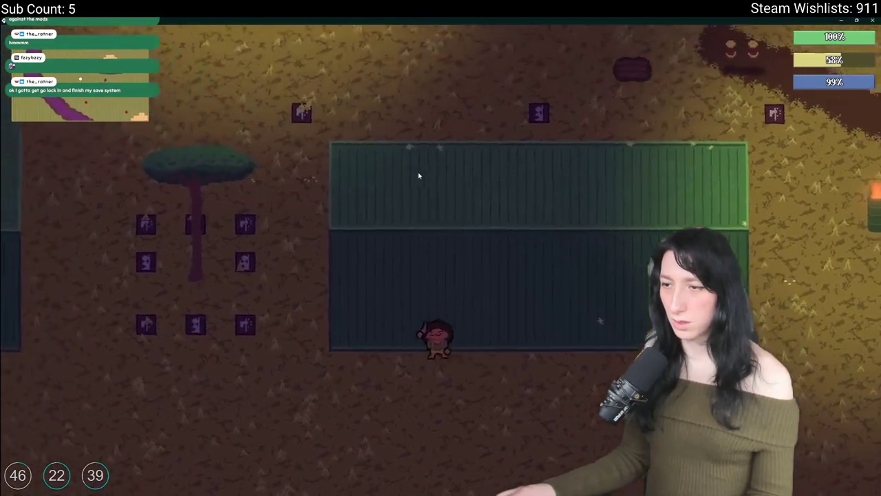
pyautogui.press('d')
pyautogui.press('s')
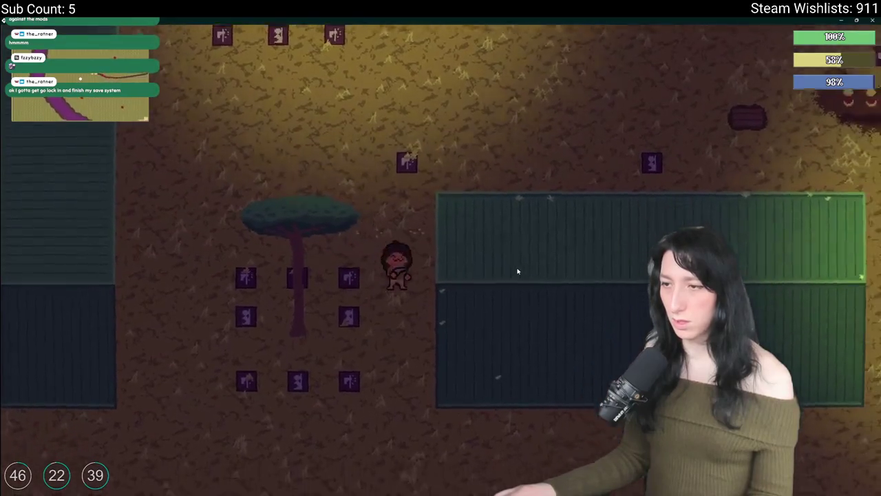
pyautogui.press('a')
pyautogui.press('w')
pyautogui.press('w')
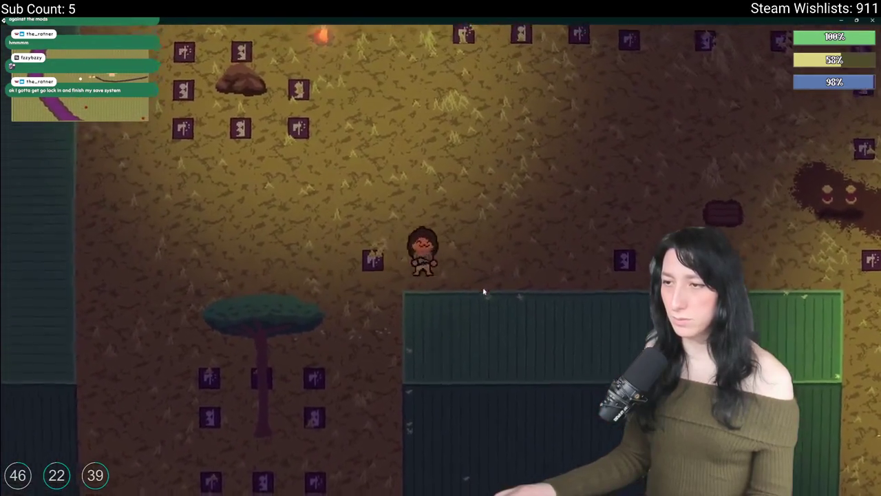
pyautogui.press('d')
pyautogui.press('a')
pyautogui.scroll(-2, 550, 221)
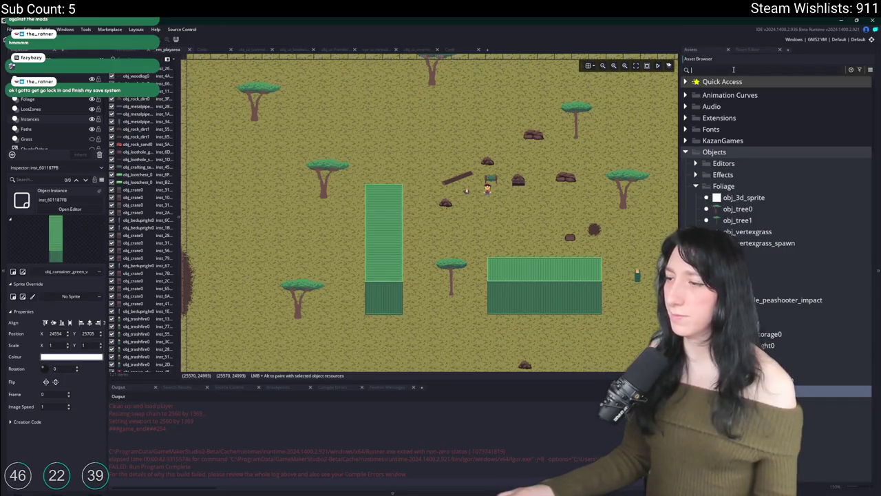
# Search 'container', open spr_container_green_h, and set its collision mask Left to -2
pyautogui.write('container')
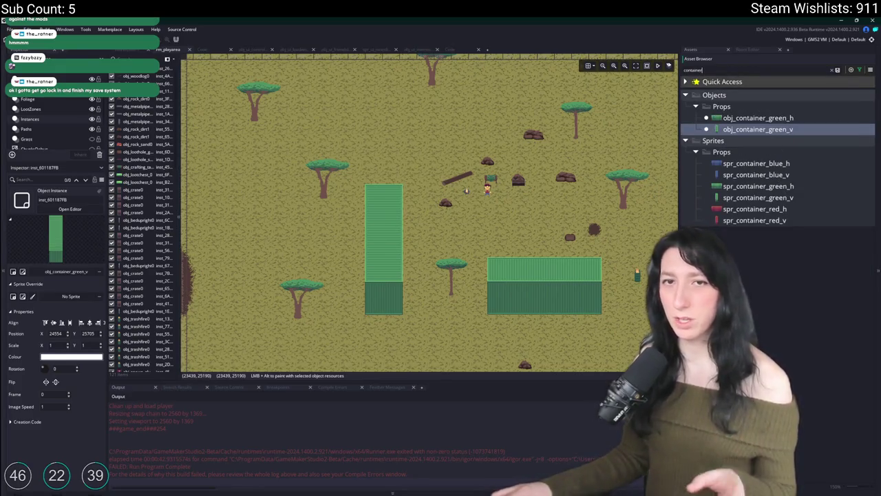
pyautogui.click(754, 175)
pyautogui.doubleClick(757, 186)
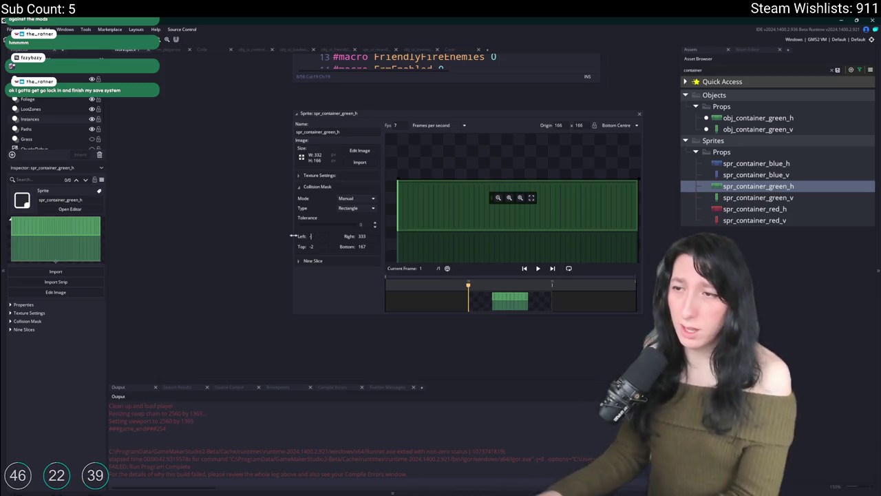
pyautogui.write('-2')
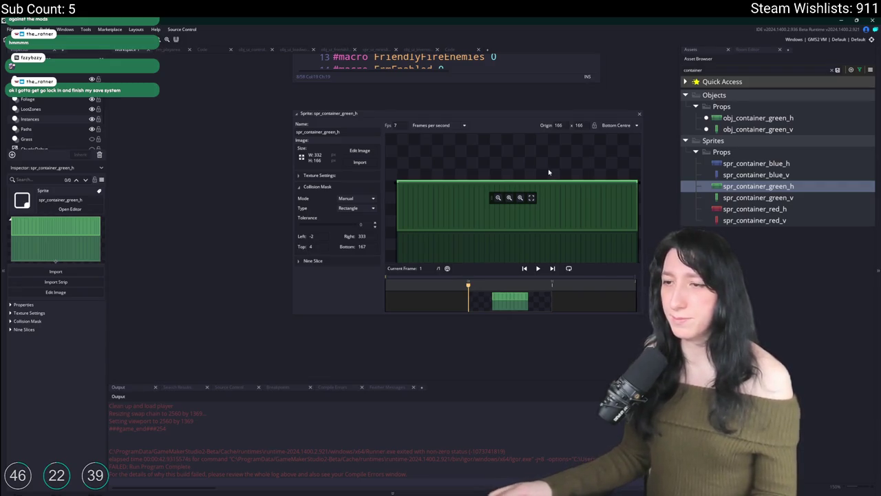
# Check the collision mask settings on spr_container_red_v, spr_container_green_v and spr_container_green_h
pyautogui.doubleClick(755, 220)
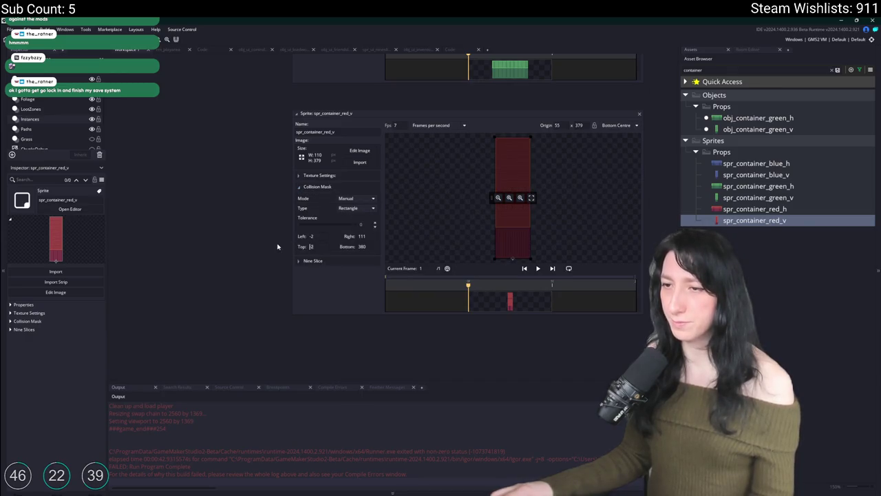
pyautogui.doubleClick(757, 197)
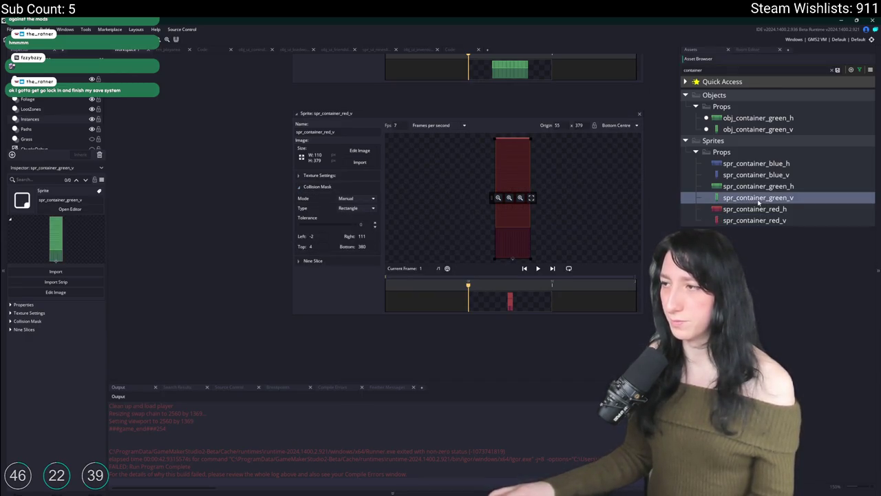
pyautogui.click(314, 198)
pyautogui.click(316, 187)
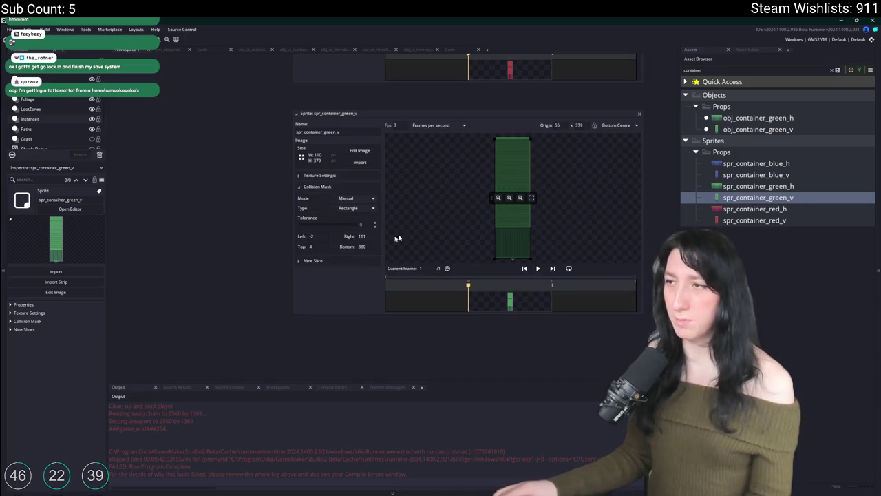
pyautogui.click(774, 186)
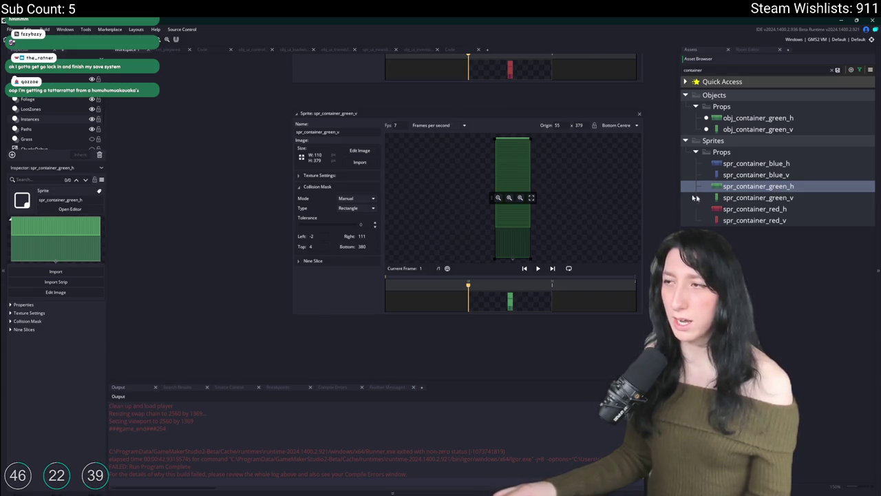
pyautogui.doubleClick(769, 187)
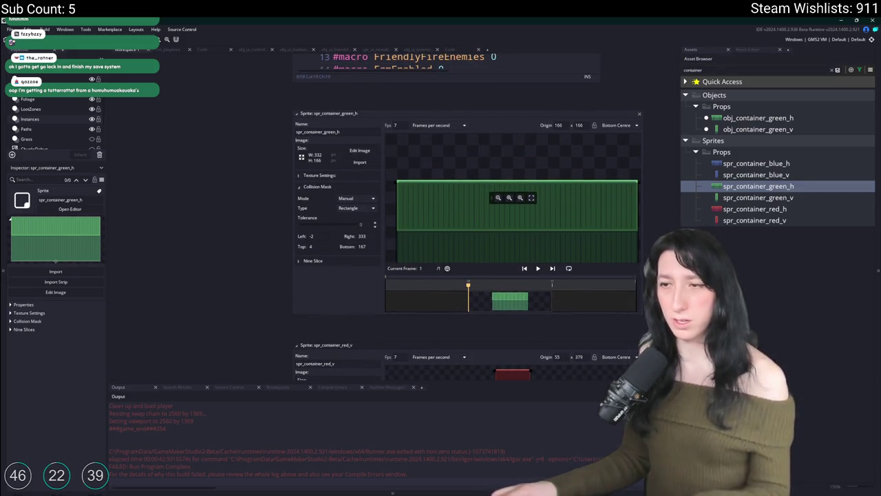
# Set the red_h, blue_v and blue_h container masks, ending at Left -2, Top -2, Right 333, Bottom 167
pyautogui.doubleClick(810, 209)
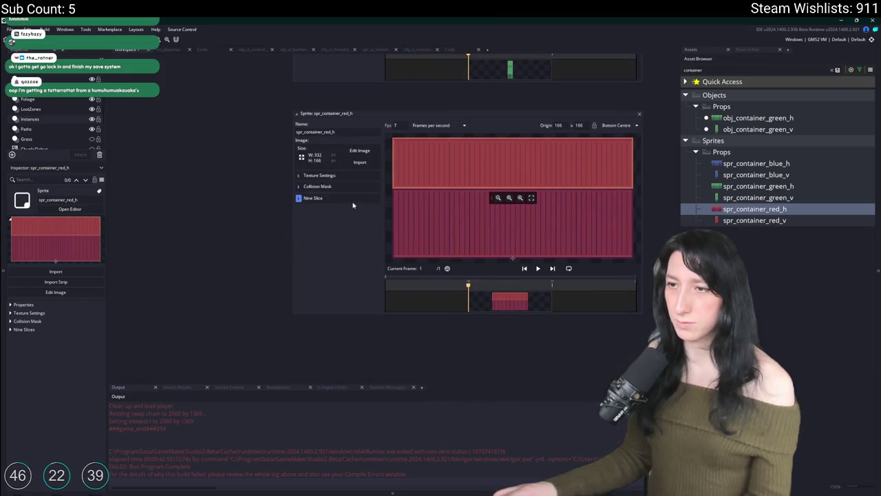
pyautogui.click(344, 191)
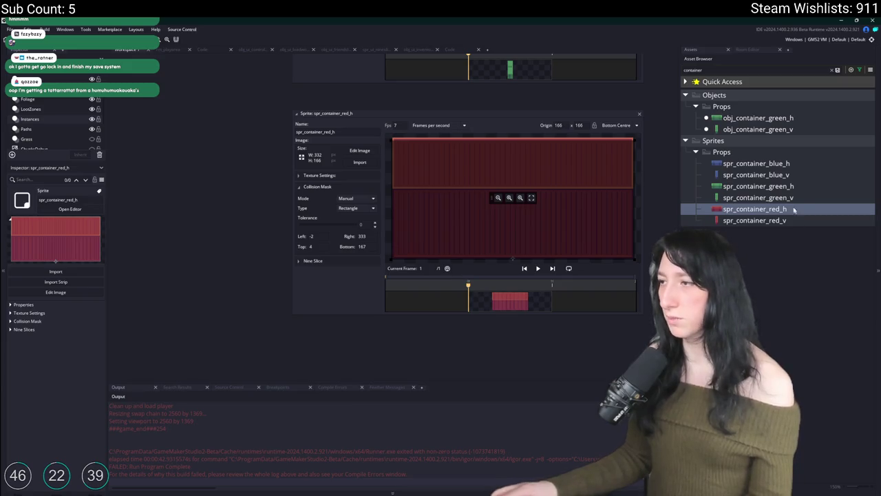
pyautogui.click(771, 186)
pyautogui.doubleClick(771, 175)
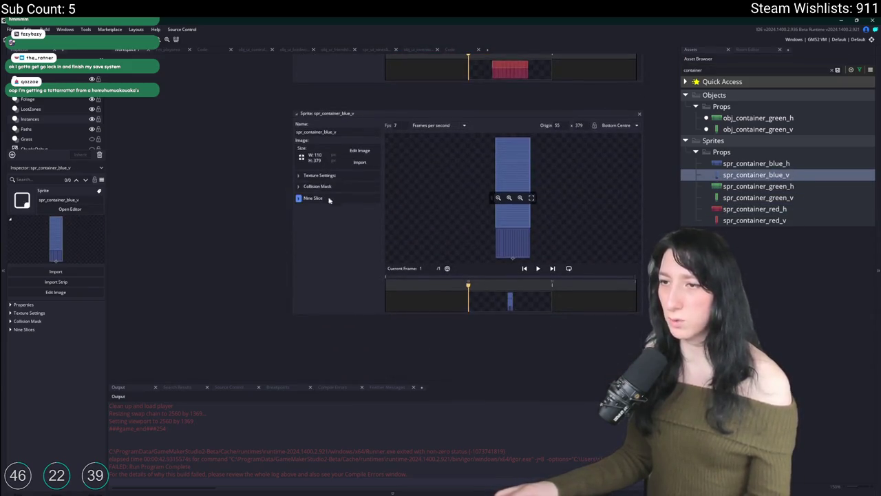
pyautogui.click(314, 187)
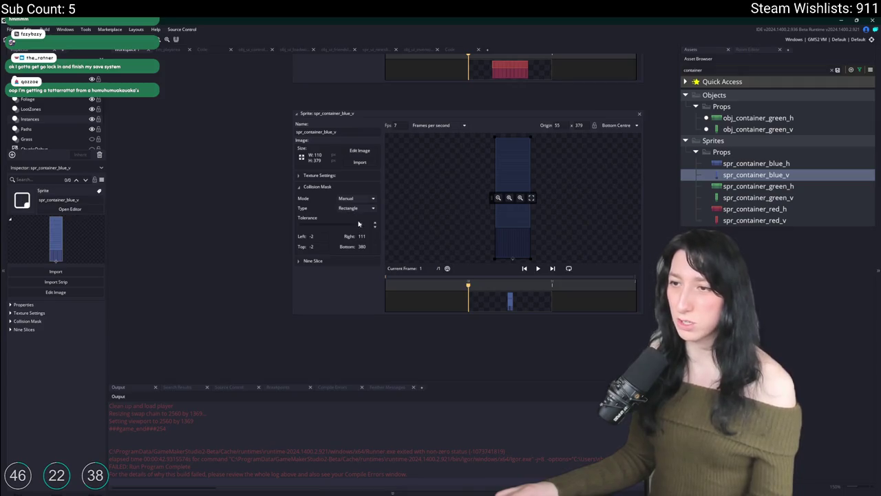
pyautogui.doubleClick(757, 163)
pyautogui.click(314, 187)
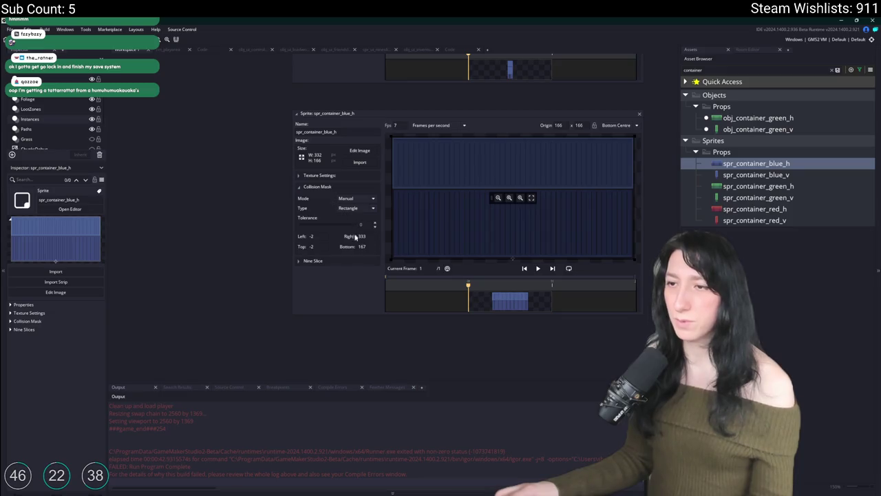